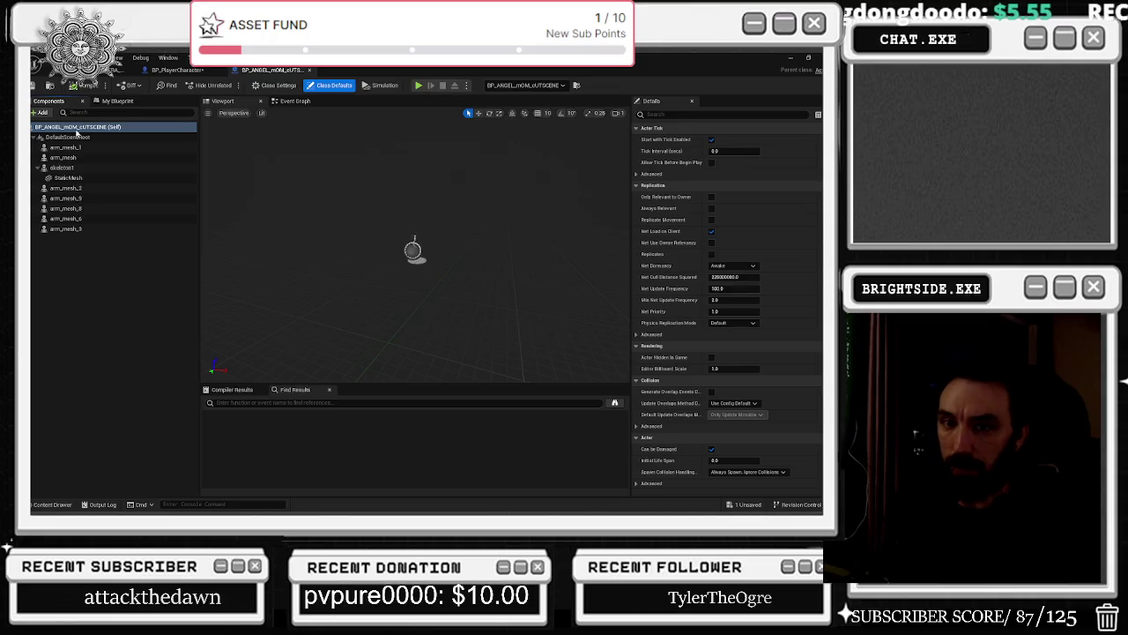
# Open arm_mesh_3's Skeletal Mesh Asset from the BP_ANGEL_MOM_CUTSCENE Components list in its own editor.
pyautogui.click(65, 188)
pyautogui.keyDown('shift'); pyautogui.click(65, 229); pyautogui.keyUp('shift')
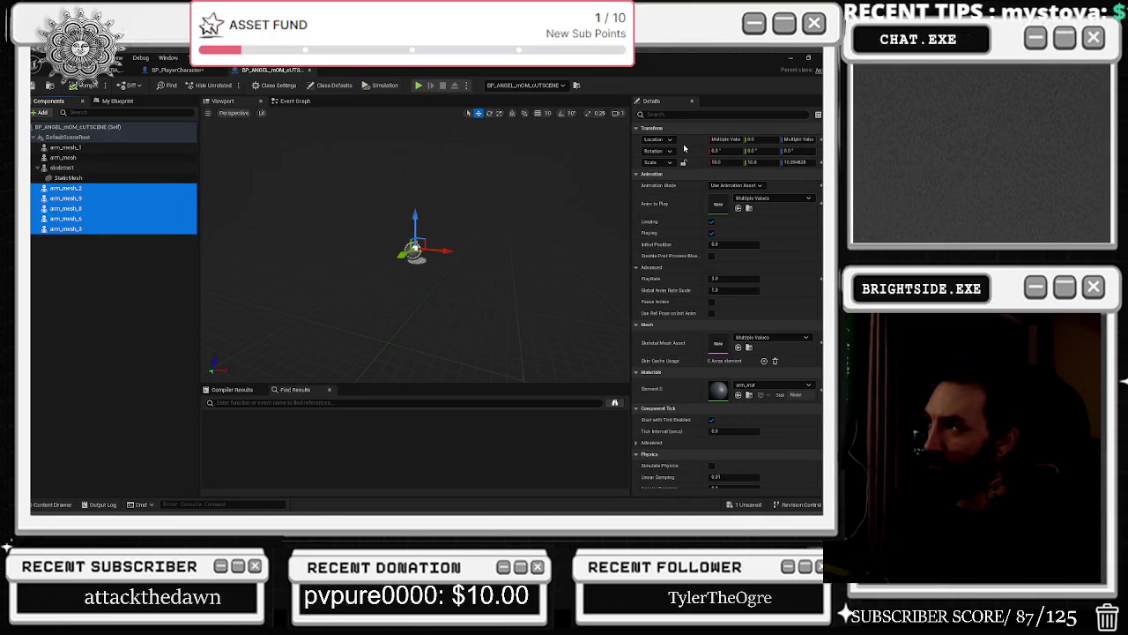
pyautogui.click(83, 228)
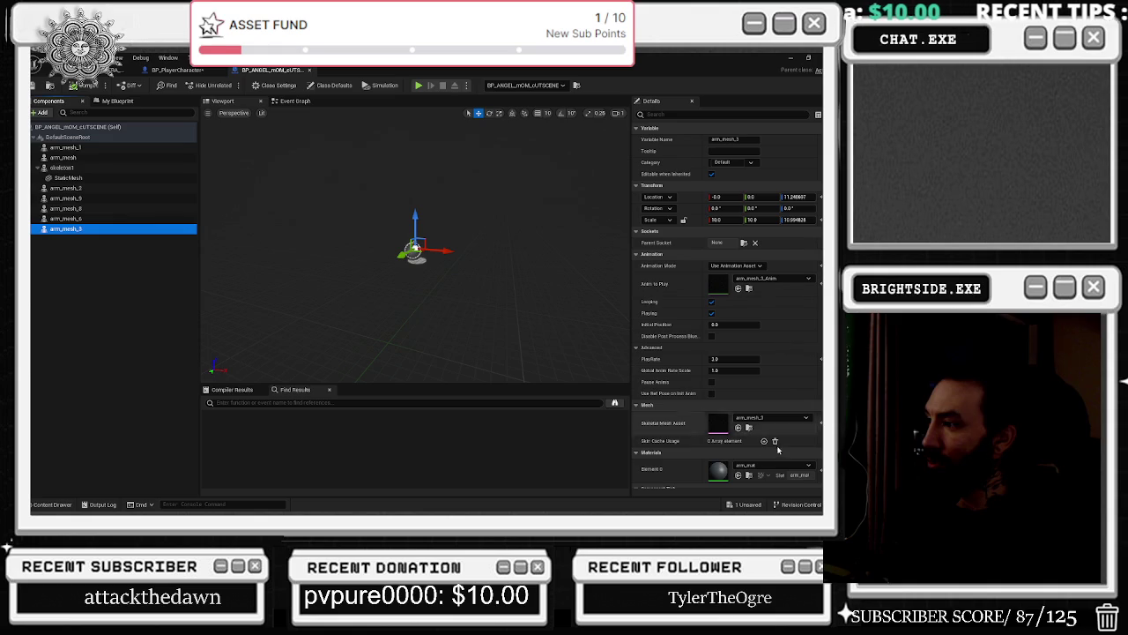
pyautogui.click(721, 427)
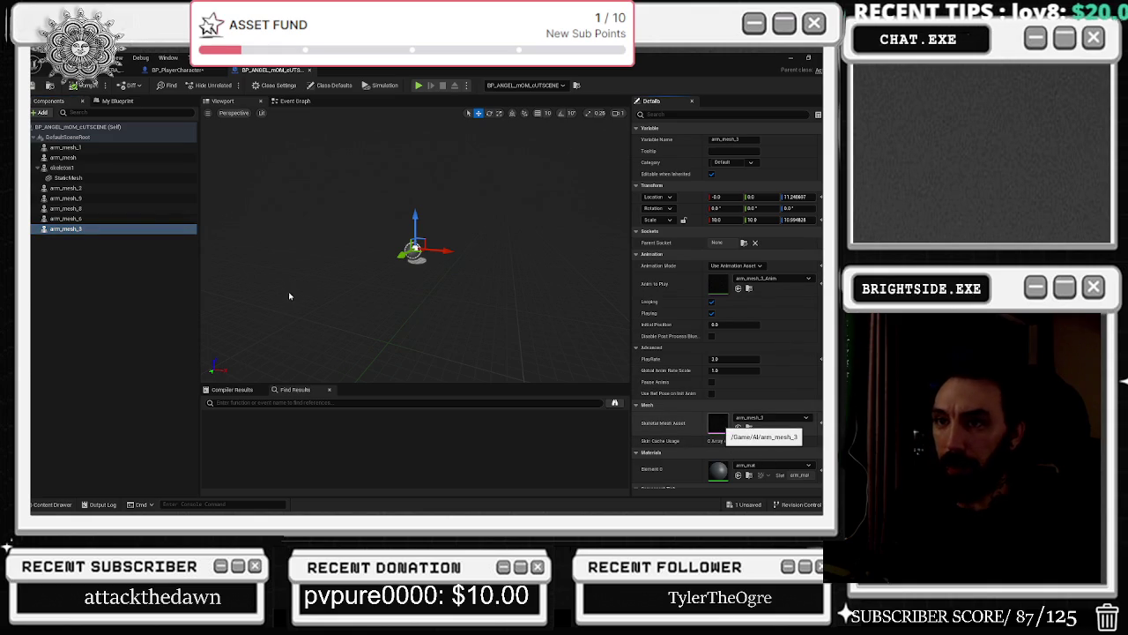
pyautogui.doubleClick(718, 423)
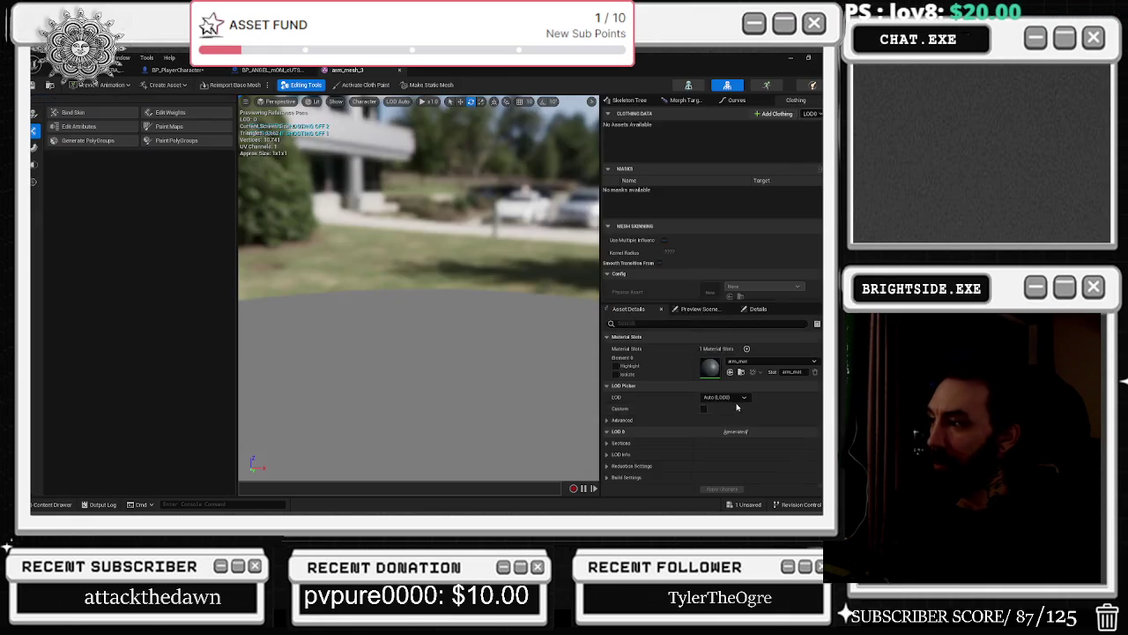
# Expand the Reduction Settings in arm_mesh_3's Asset Details.
pyautogui.moveTo(347, 178); pyautogui.dragTo(376, 195)
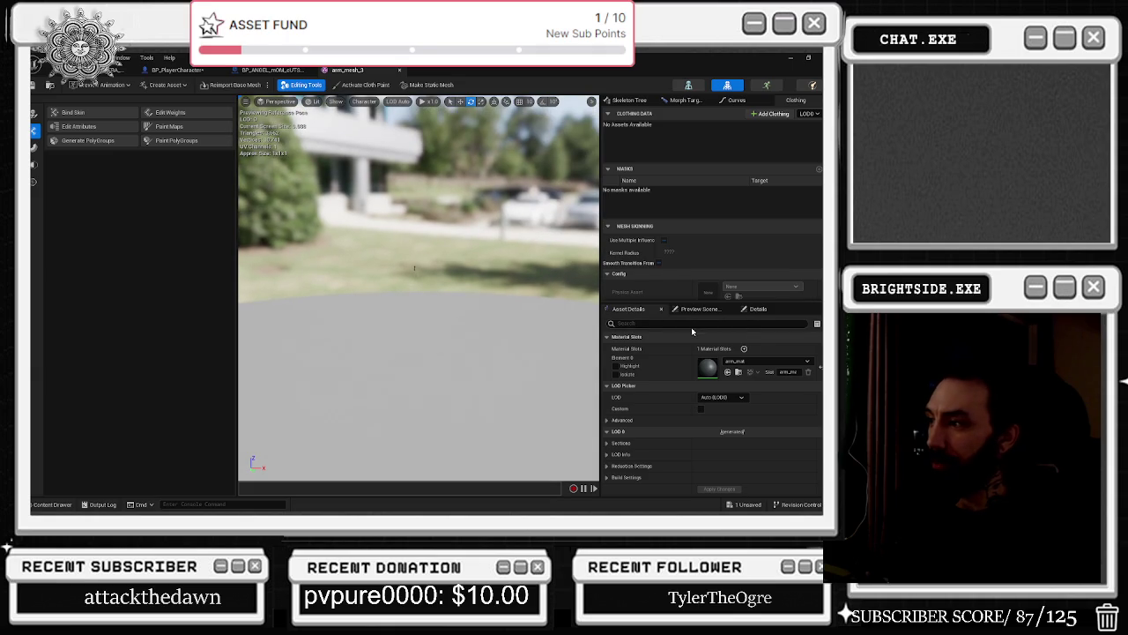
pyautogui.scroll(-5, 758, 402)
pyautogui.scroll(-8, 771, 408)
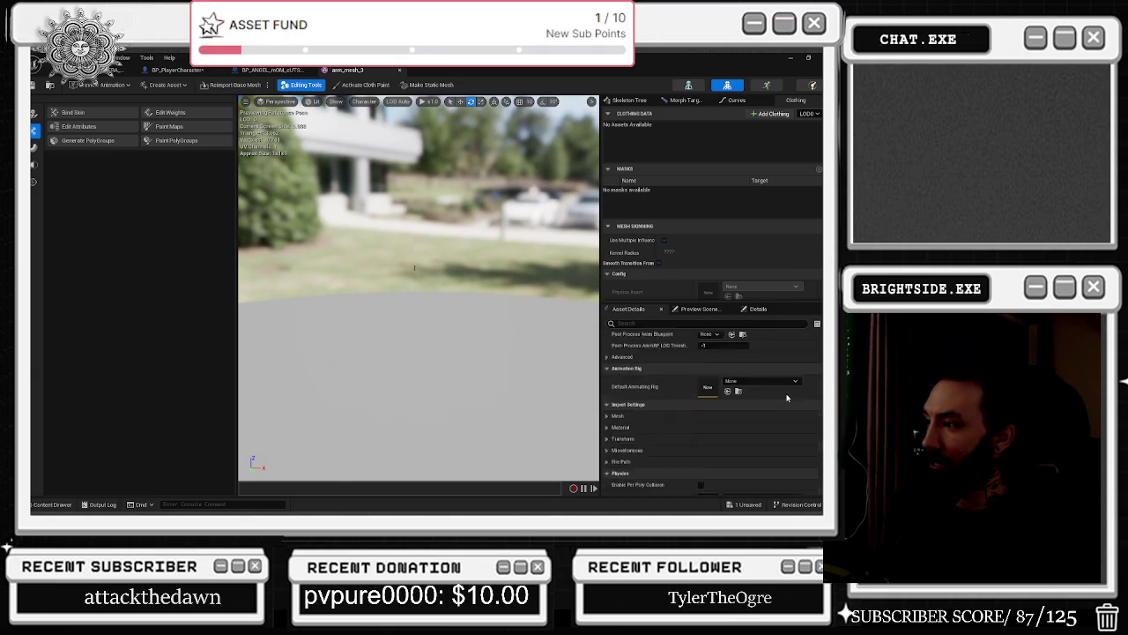
pyautogui.scroll(4, 784, 397)
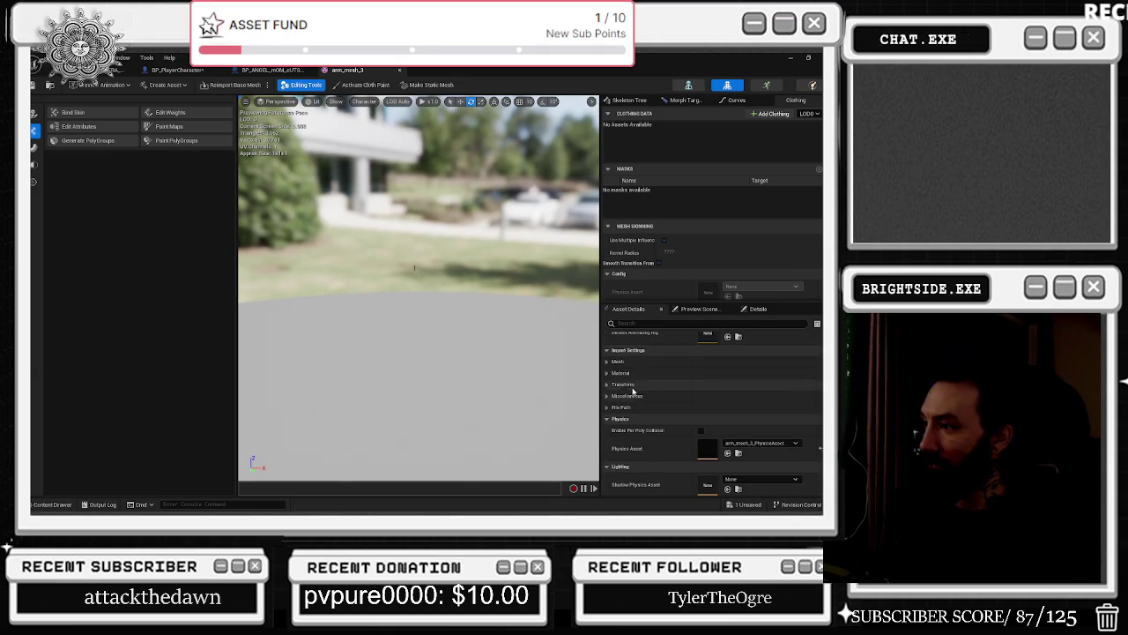
pyautogui.scroll(4, 652, 393)
pyautogui.scroll(-5, 670, 392)
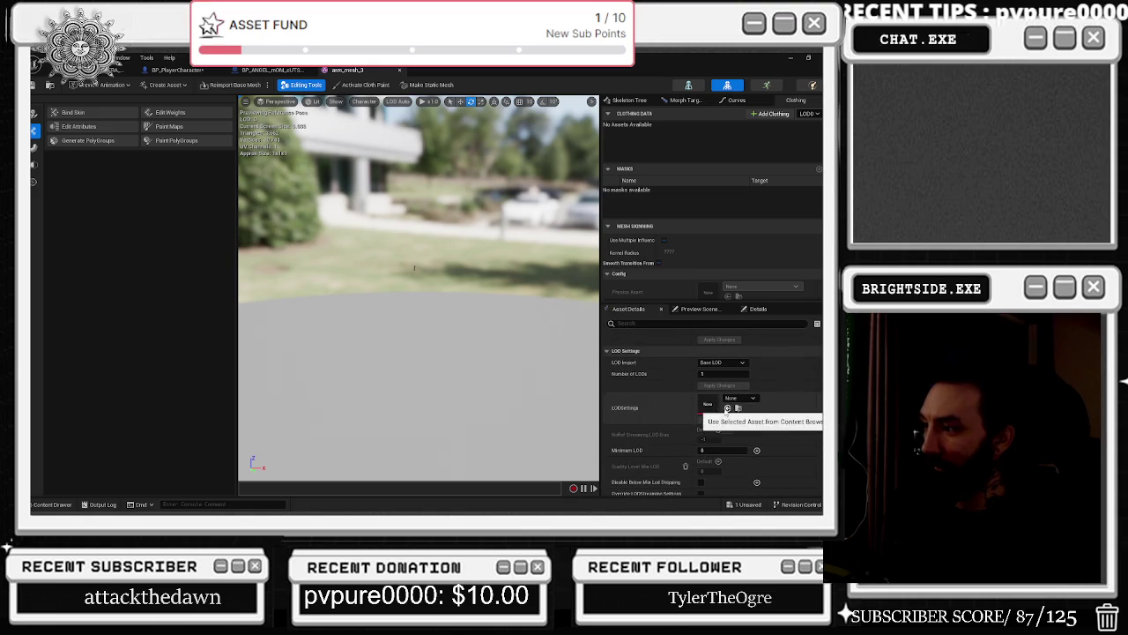
pyautogui.scroll(2, 617, 388)
pyautogui.click(614, 383)
pyautogui.scroll(-1, 670, 388)
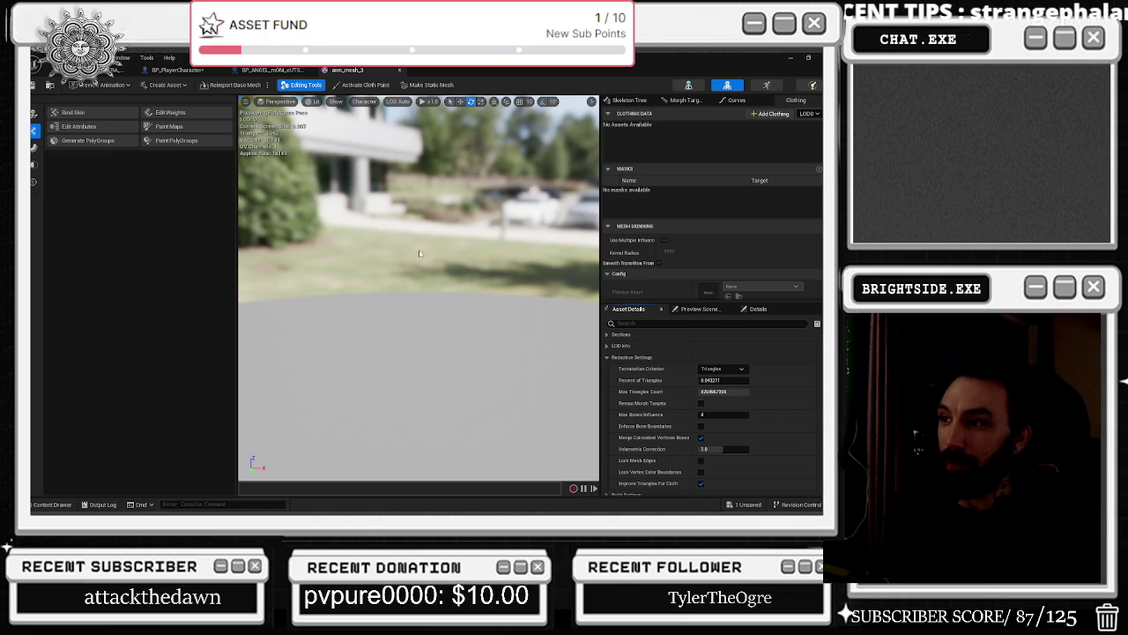
# Orbit the preview down to the small arm mesh, then close the arm_mesh_3 editor.
pyautogui.moveTo(370, 415); pyautogui.dragTo(300, 420)
pyautogui.moveTo(398, 392)
pyautogui.mouseDown()
pyautogui.moveTo(444, 312)
pyautogui.moveTo(445, 264)
pyautogui.mouseUp()
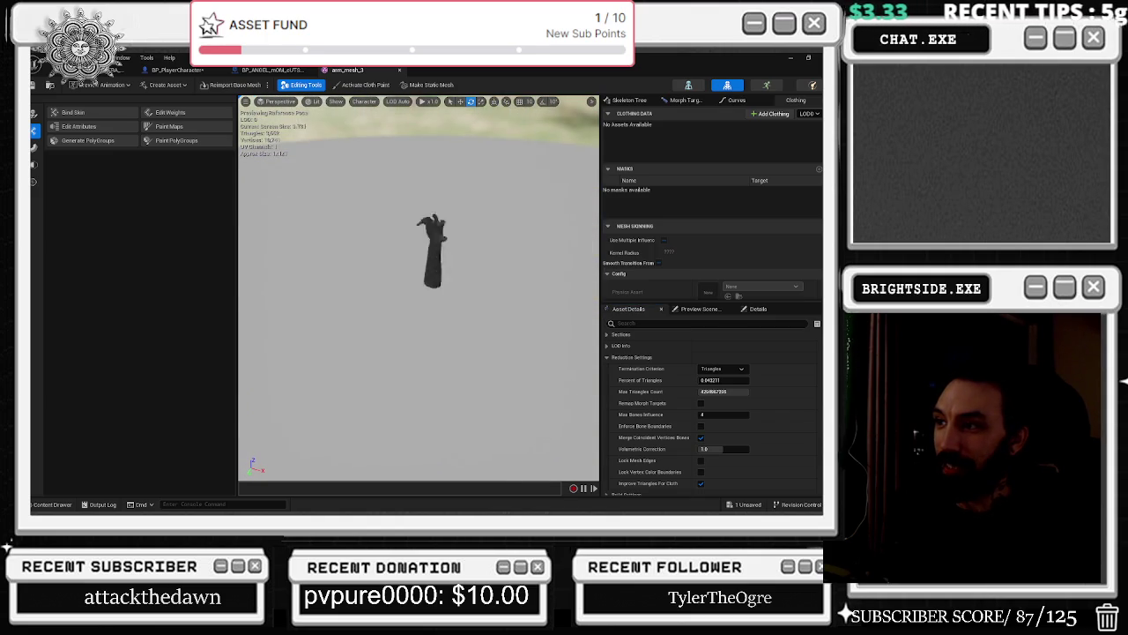
pyautogui.click(393, 71)
# Return to BP_ANGEL framing the whole angel, and save the unsaved BP_PlayerCharacter asset.
pyautogui.click(414, 216)
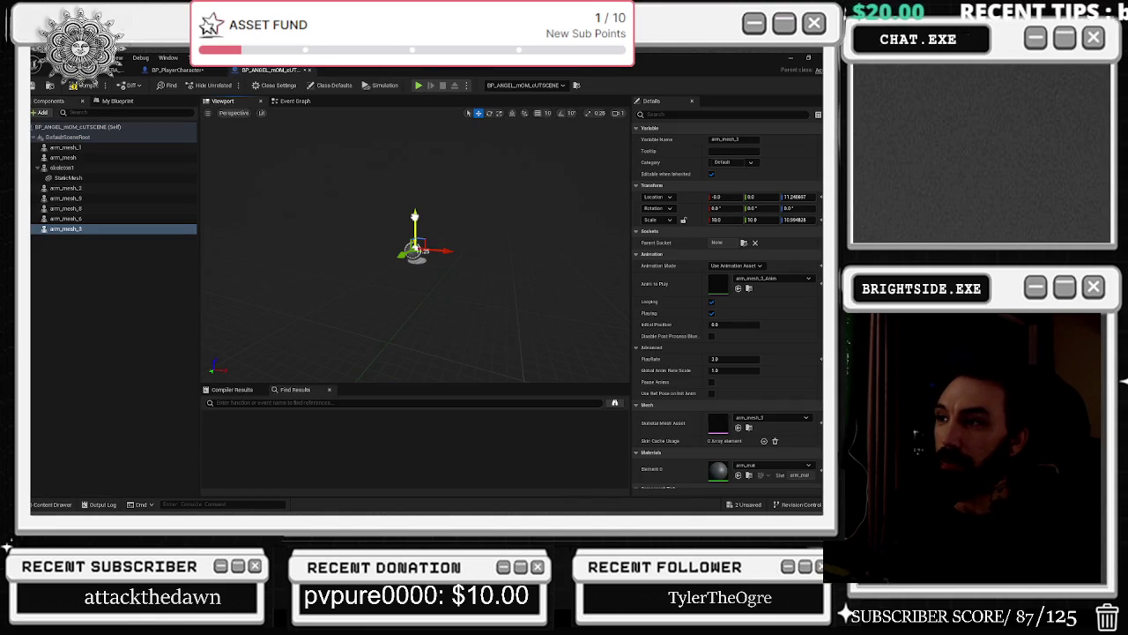
pyautogui.moveTo(452, 197); pyautogui.dragTo(452, 265)
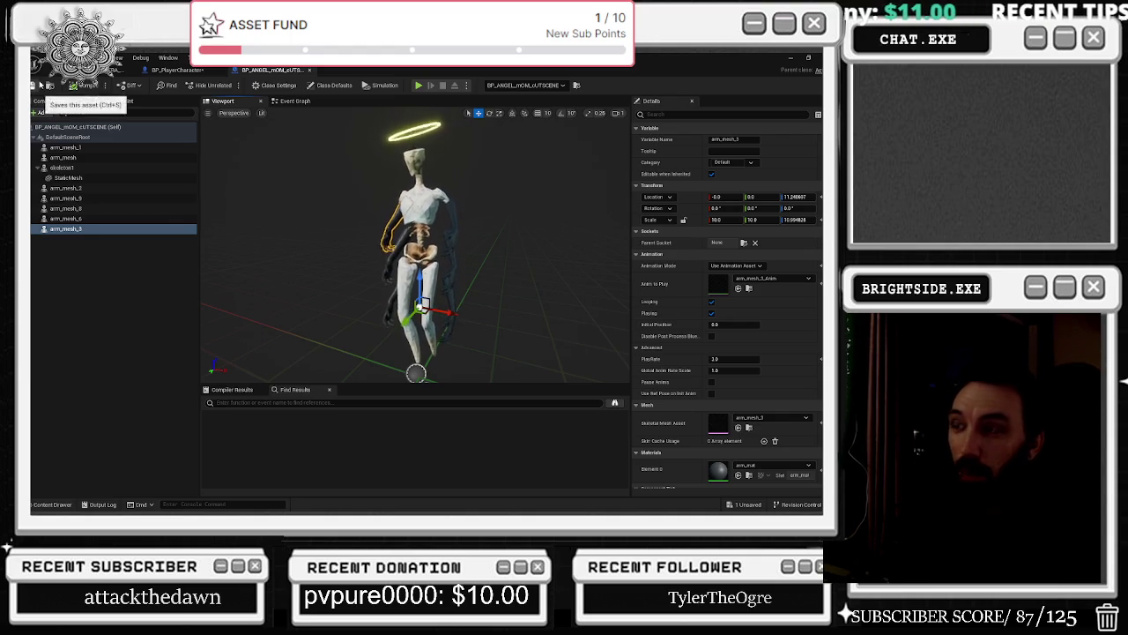
pyautogui.click(736, 505)
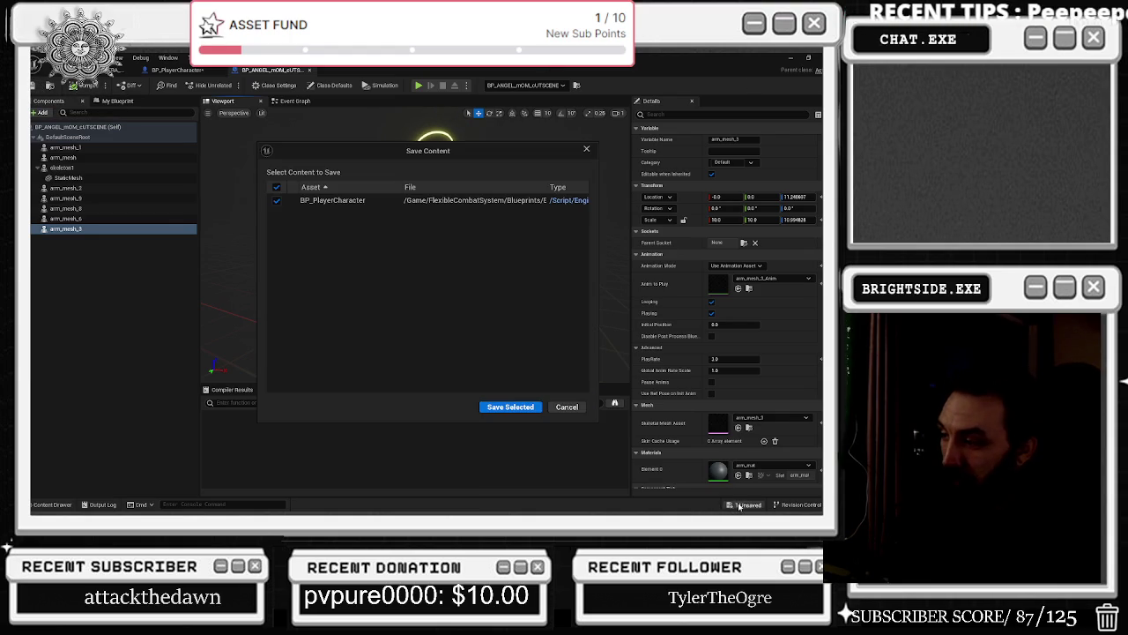
pyautogui.click(535, 408)
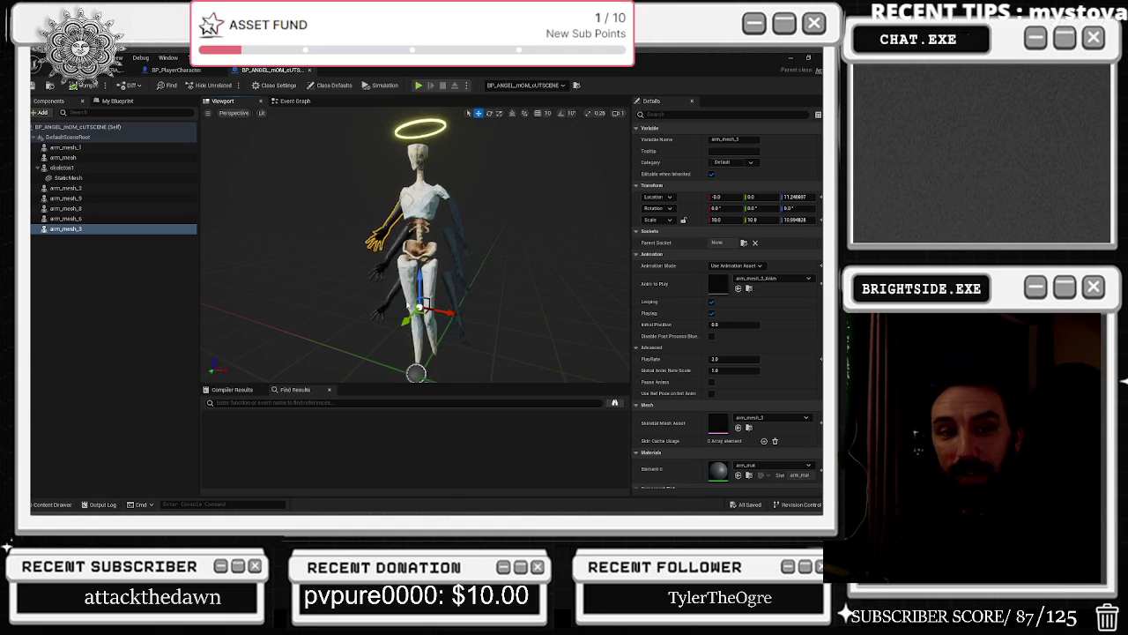
pyautogui.click(173, 70)
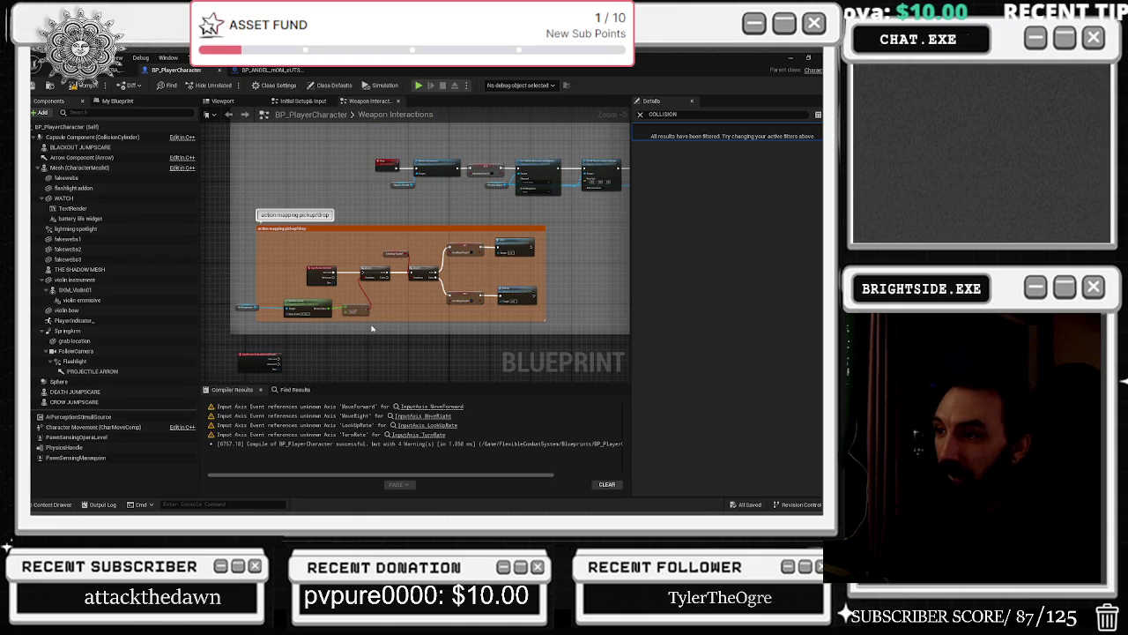
# Move the Hit Component node up-right and the 150.0 node slightly right in Weapon Interactions.
pyautogui.scroll(4, 266, 313)
pyautogui.moveTo(233, 302)
pyautogui.mouseDown()
pyautogui.moveTo(291, 277)
pyautogui.moveTo(295, 255)
pyautogui.mouseUp()
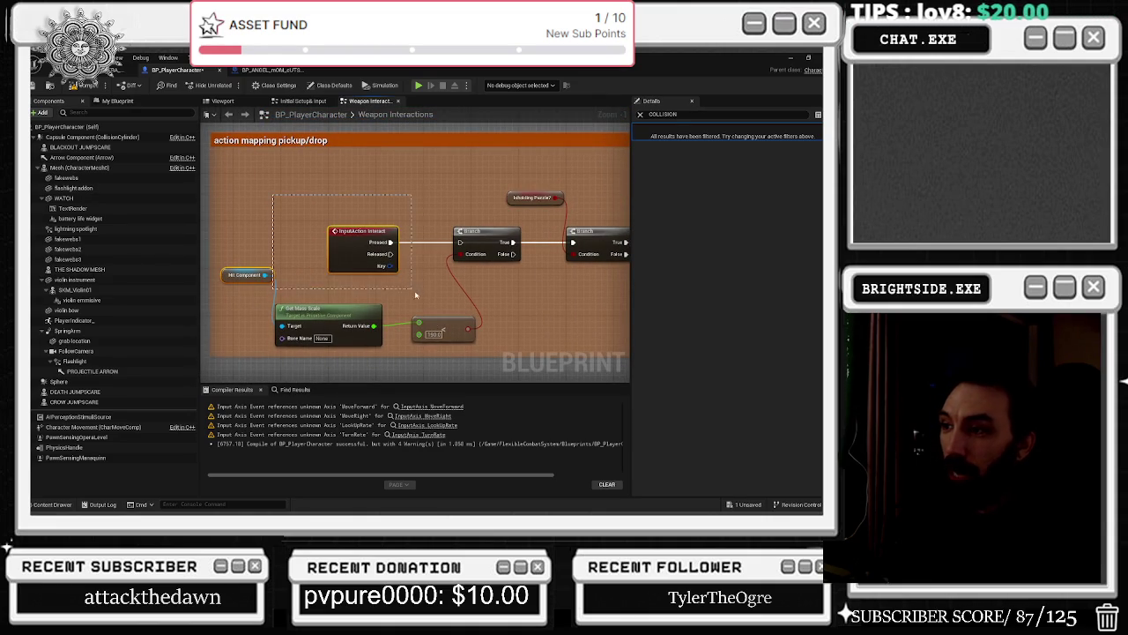
pyautogui.moveTo(435, 321); pyautogui.dragTo(440, 325)
pyautogui.moveTo(495, 287); pyautogui.dragTo(286, 353)
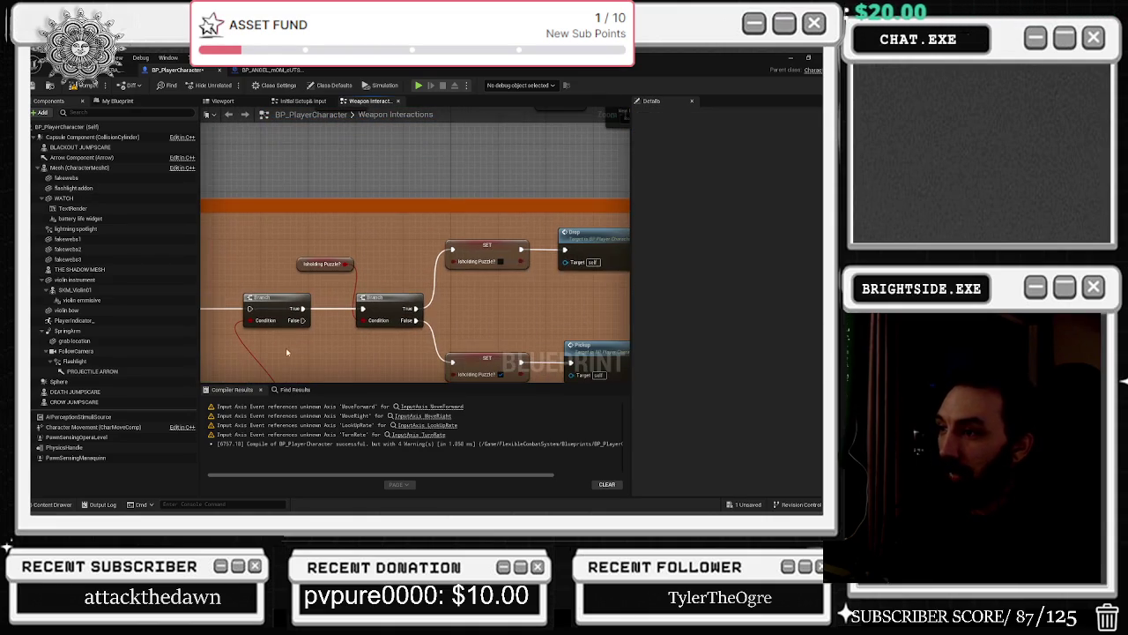
pyautogui.scroll(-10, 384, 344)
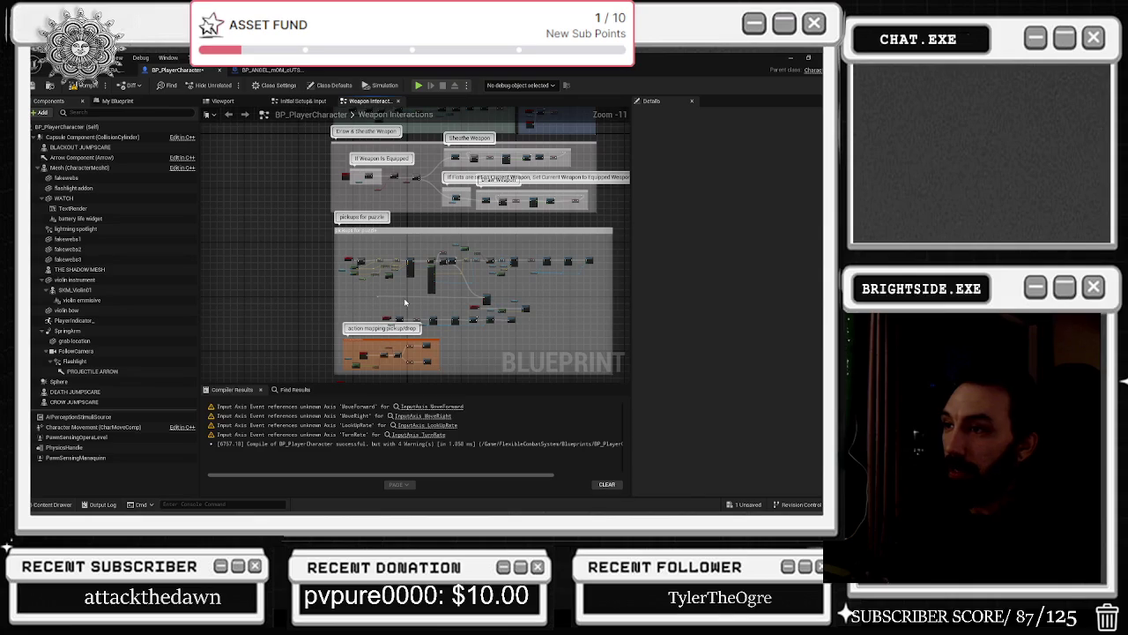
pyautogui.click(123, 70)
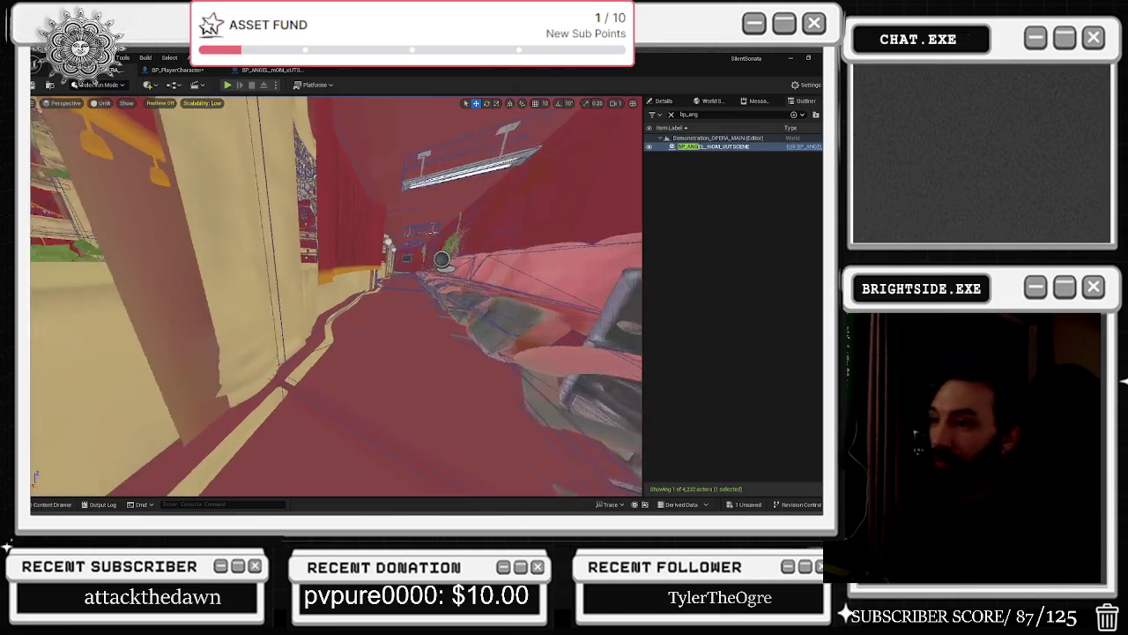
# Browse the HouseProject and All folders in the Content Drawer, then go to the Level Blueprint.
pyautogui.moveTo(185, 223); pyautogui.dragTo(80, 229)
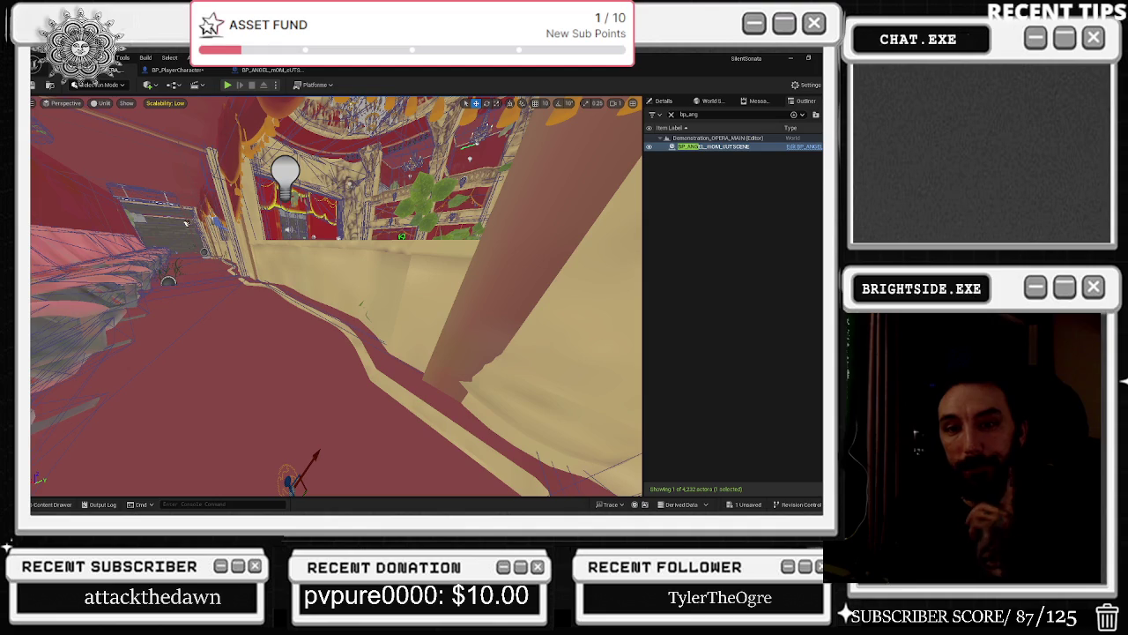
pyautogui.click(51, 503)
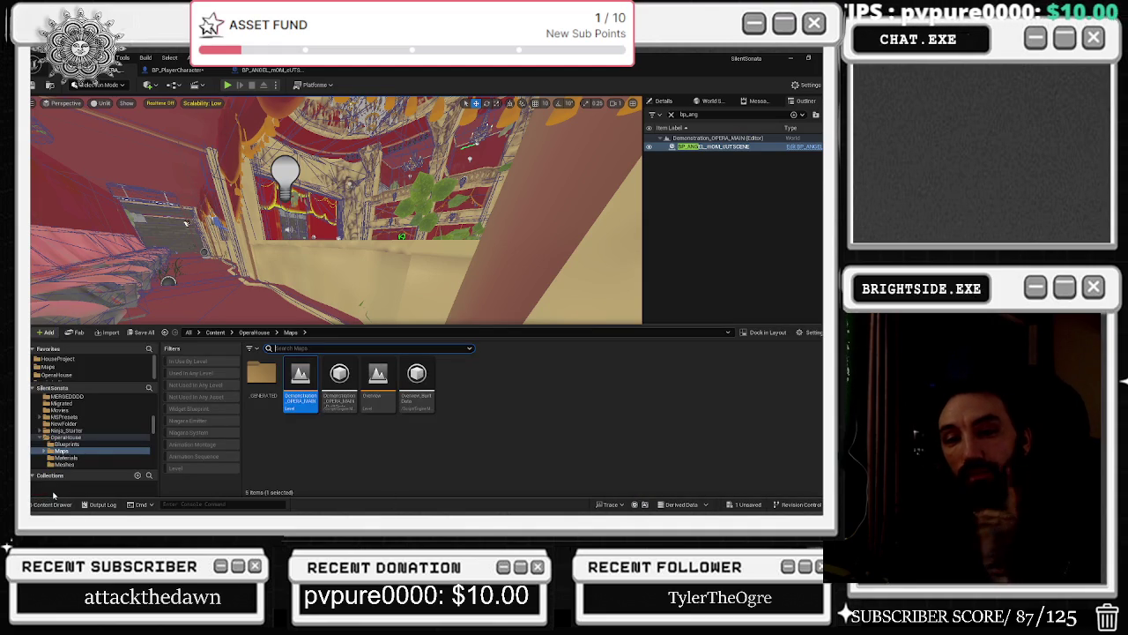
pyautogui.scroll(4, 89, 423)
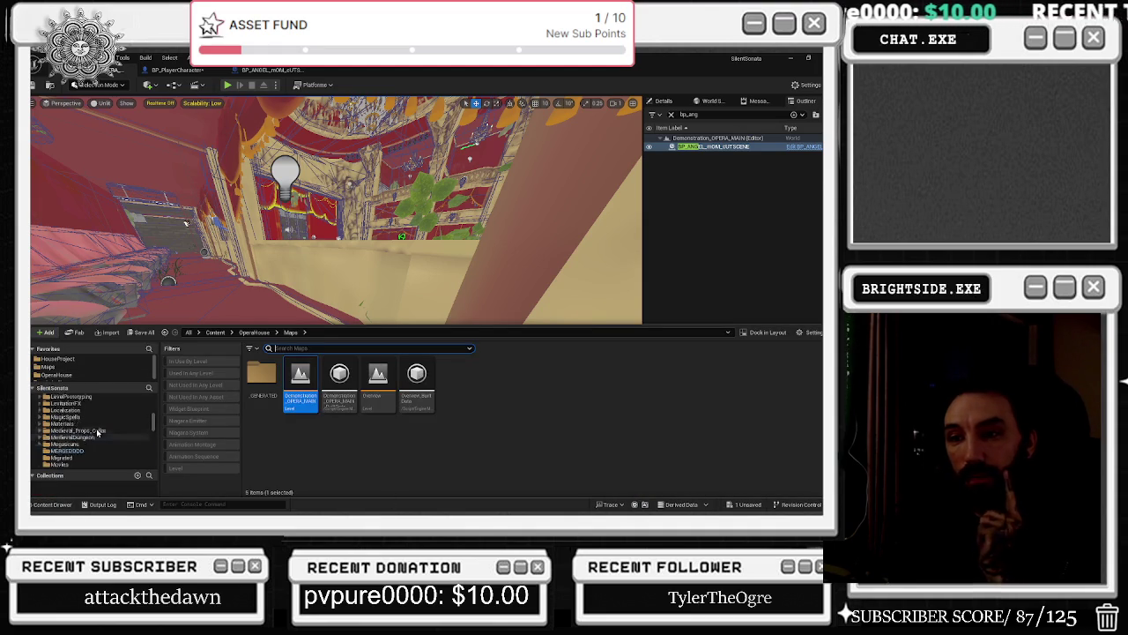
pyautogui.click(78, 359)
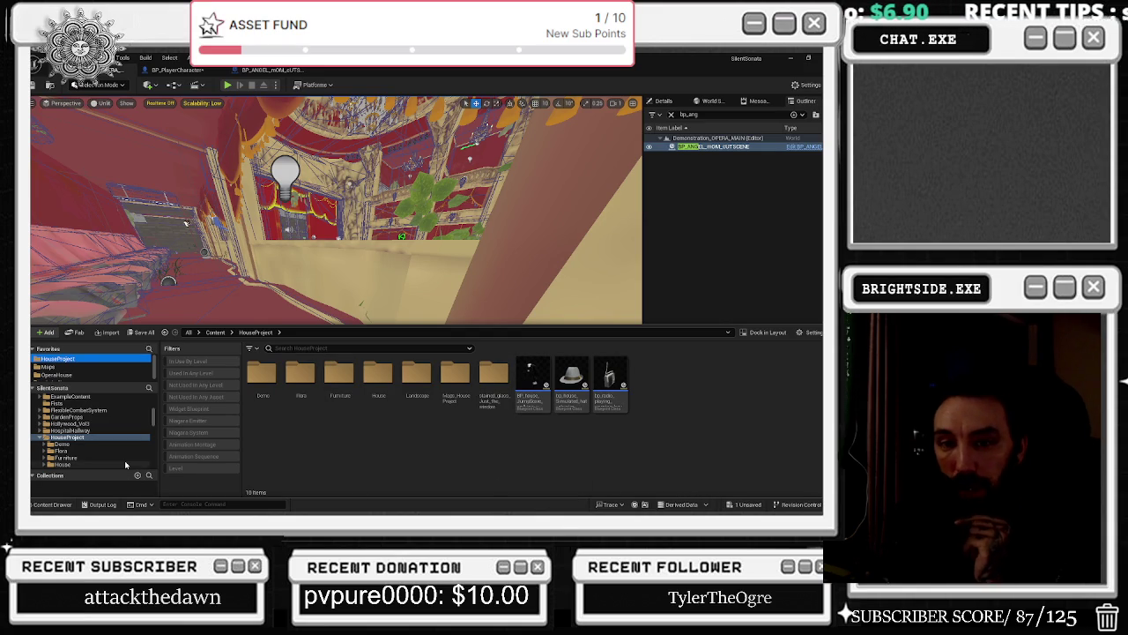
pyautogui.scroll(5, 94, 415)
pyautogui.click(49, 398)
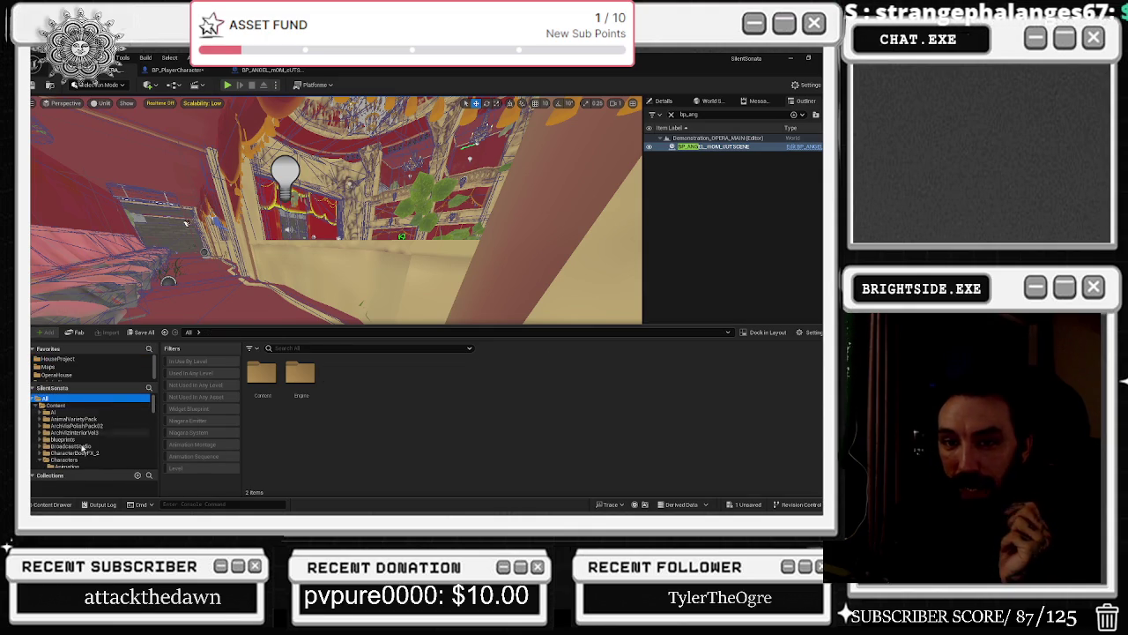
pyautogui.hotkey('alt', 'Tab')
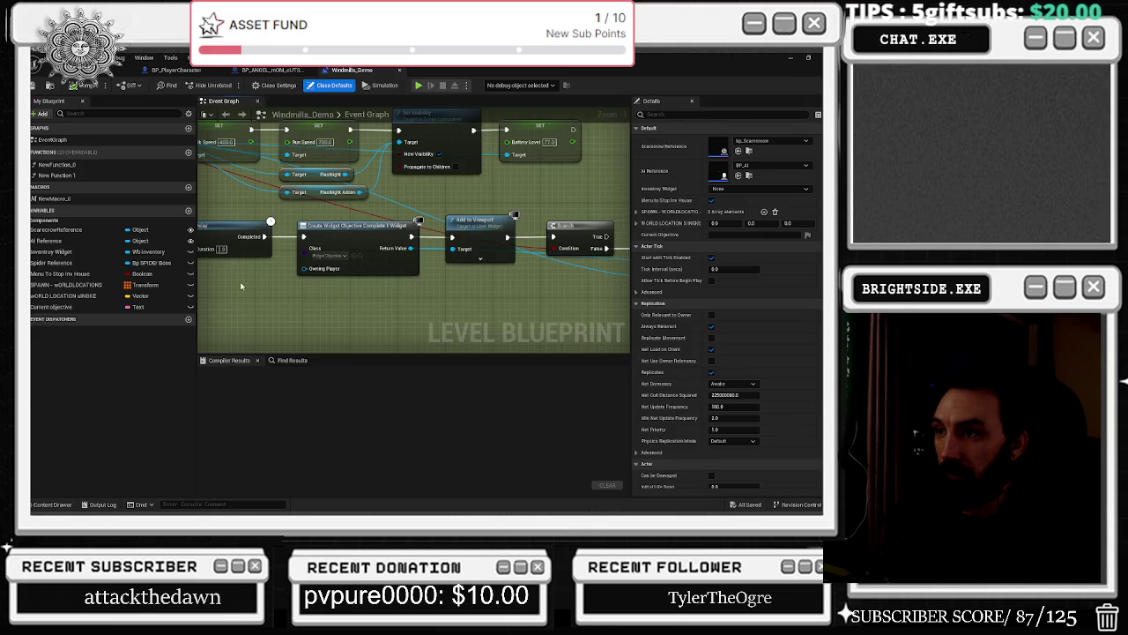
# Pan and zoom to the InputAction Inventory, Cast To BP_PlayerCharacter and Branch nodes.
pyautogui.moveTo(424, 272); pyautogui.dragTo(174, 259)
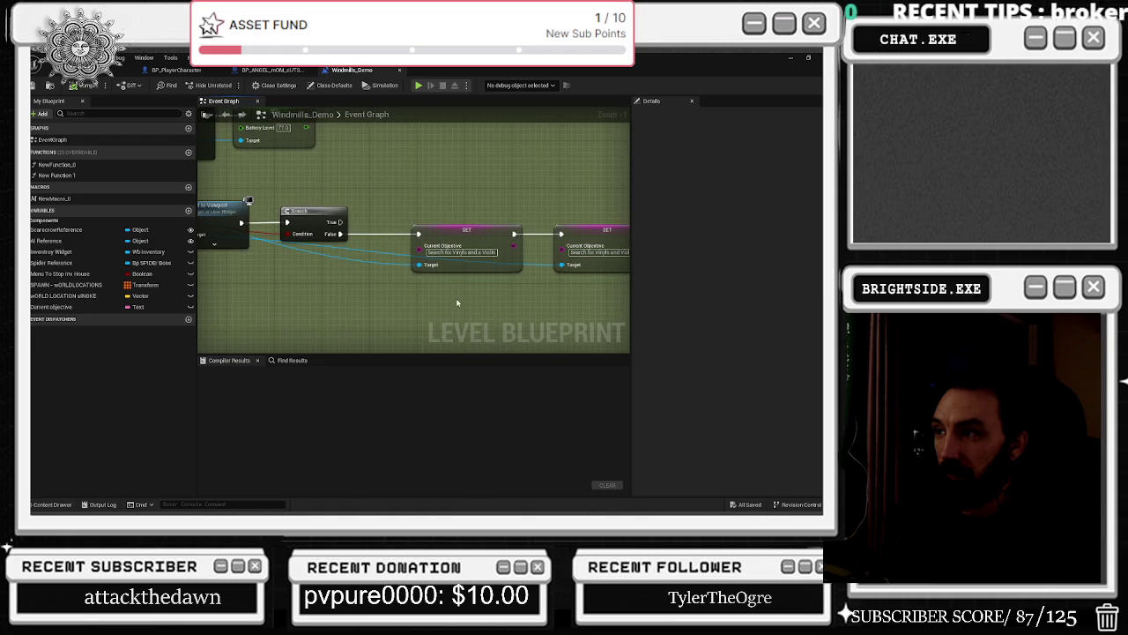
pyautogui.scroll(-7, 456, 302)
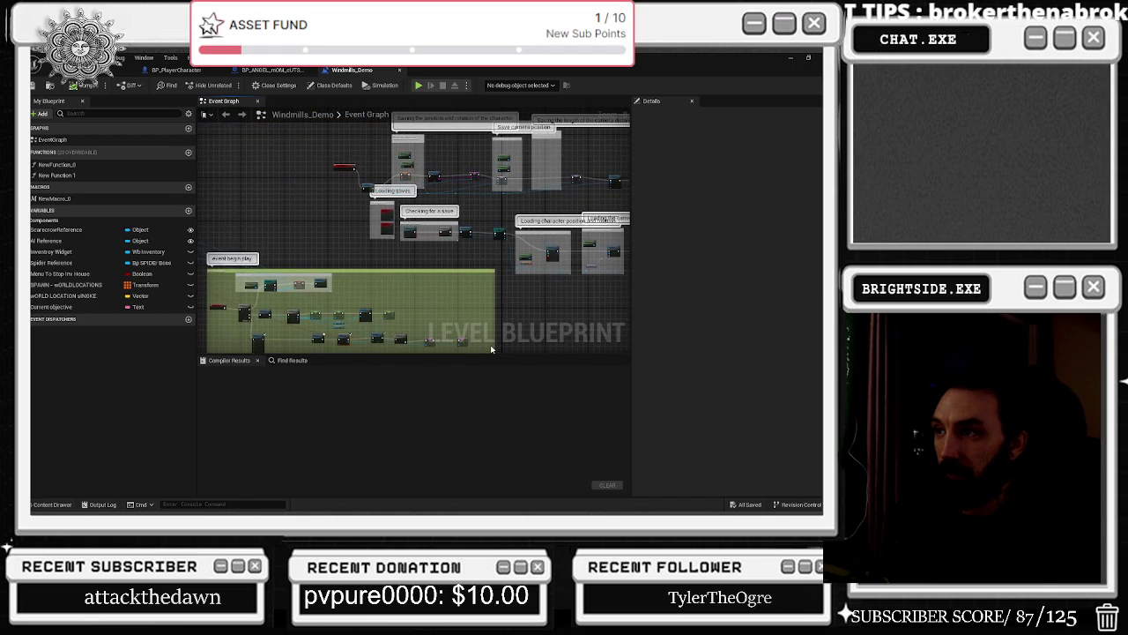
pyautogui.moveTo(492, 350)
pyautogui.mouseDown()
pyautogui.moveTo(612, 378)
pyautogui.moveTo(612, 290)
pyautogui.moveTo(564, 229)
pyautogui.moveTo(529, 264)
pyautogui.mouseUp()
pyautogui.moveTo(218, 146); pyautogui.dragTo(259, 190)
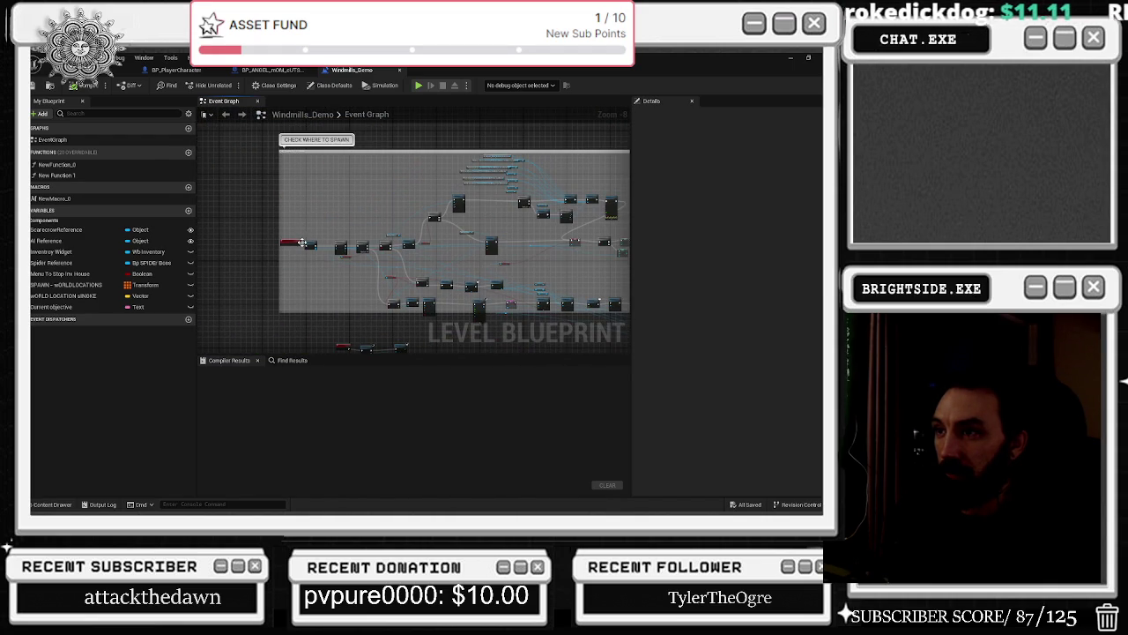
pyautogui.scroll(5, 303, 242)
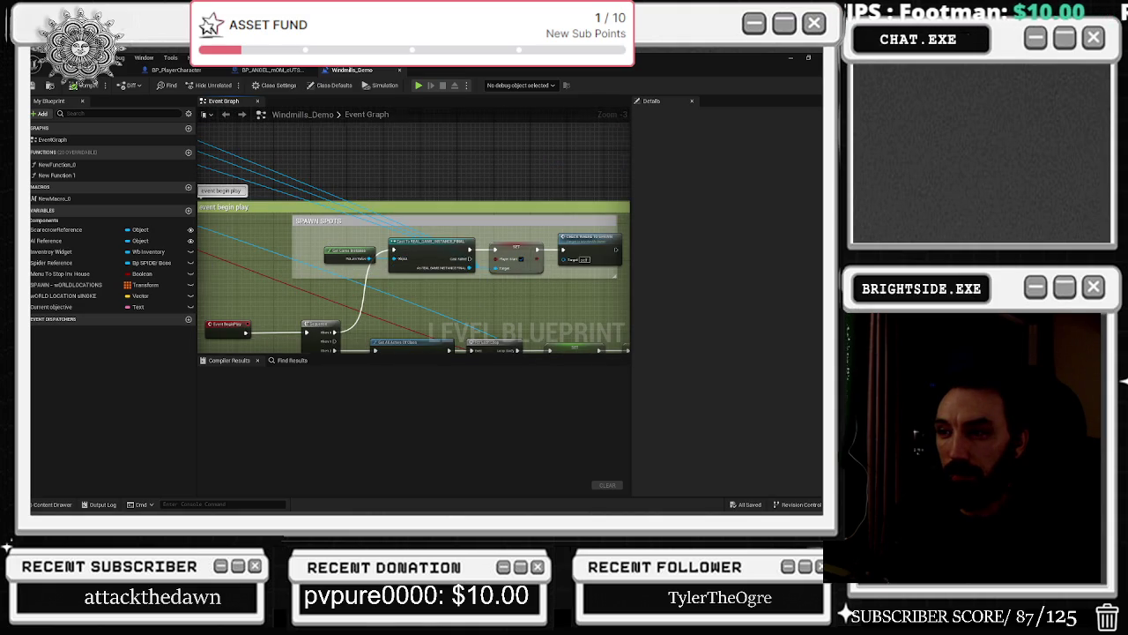
pyautogui.scroll(-5, 396, 291)
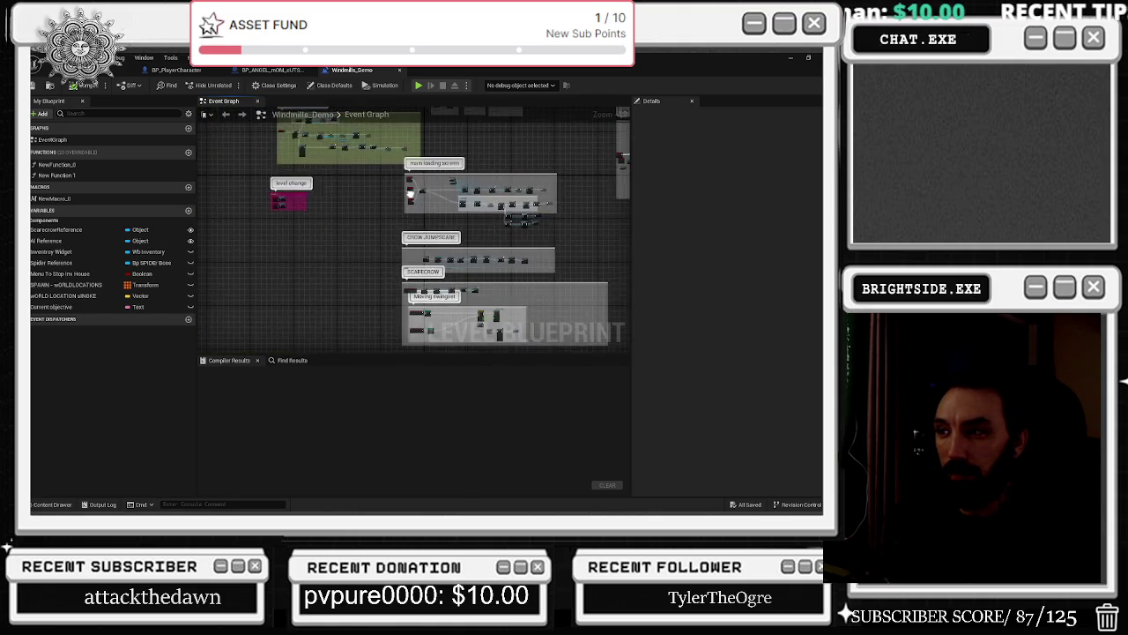
pyautogui.scroll(5, 334, 258)
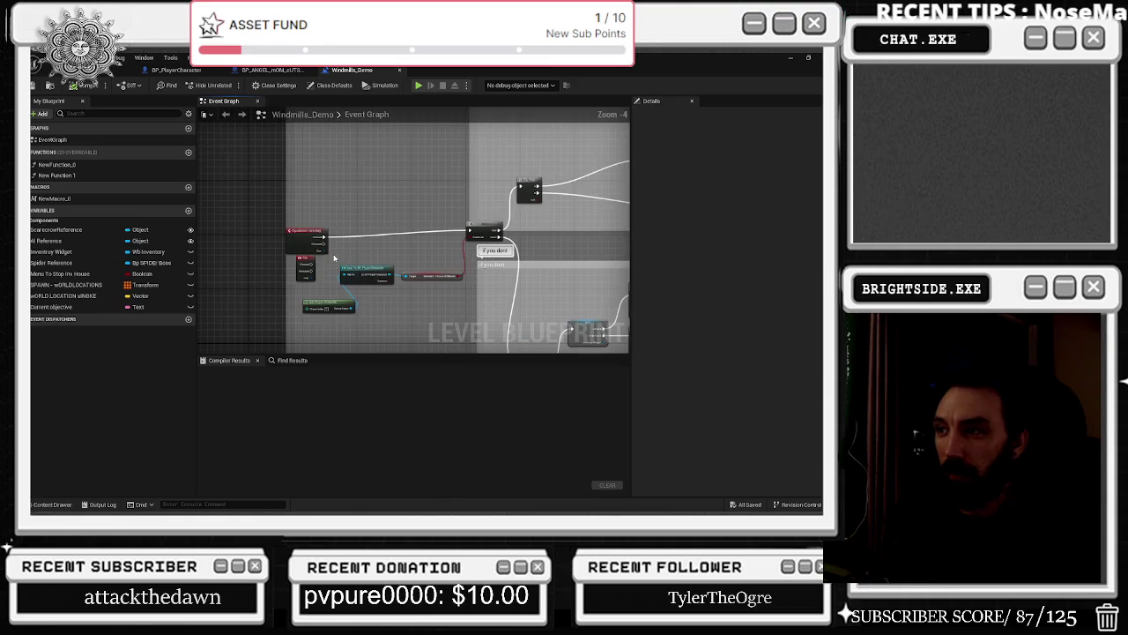
pyautogui.scroll(5, 385, 251)
pyautogui.moveTo(382, 239); pyautogui.dragTo(461, 231)
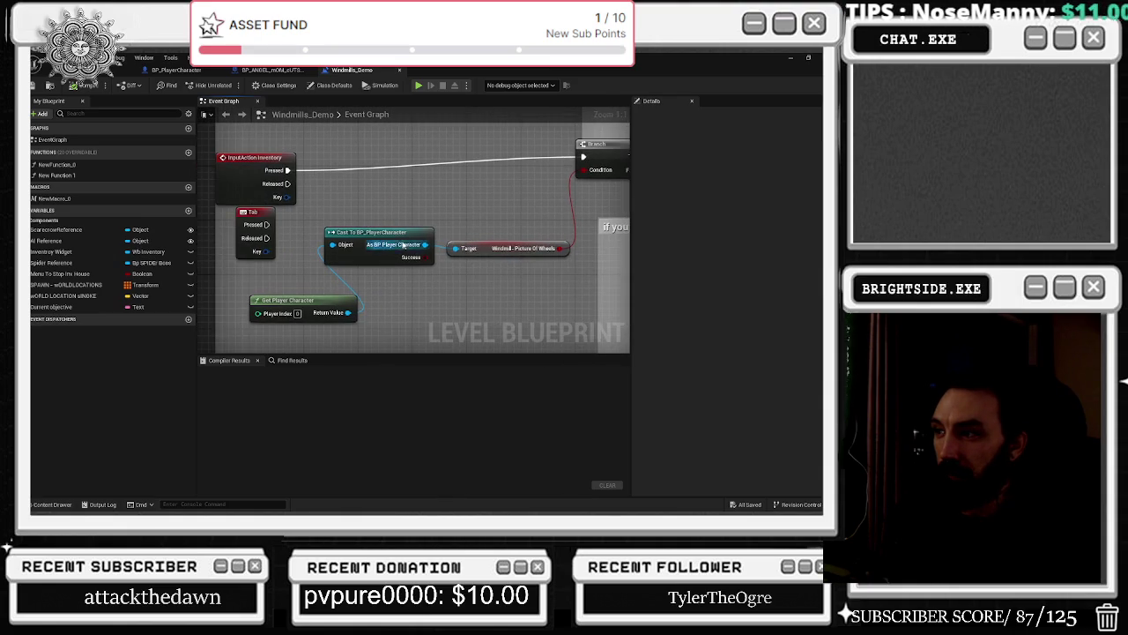
# Nudge the Get Player Character node into place and move the Flip Flop node up and right.
pyautogui.moveTo(381, 238); pyautogui.dragTo(416, 221)
pyautogui.moveTo(362, 281); pyautogui.dragTo(349, 288)
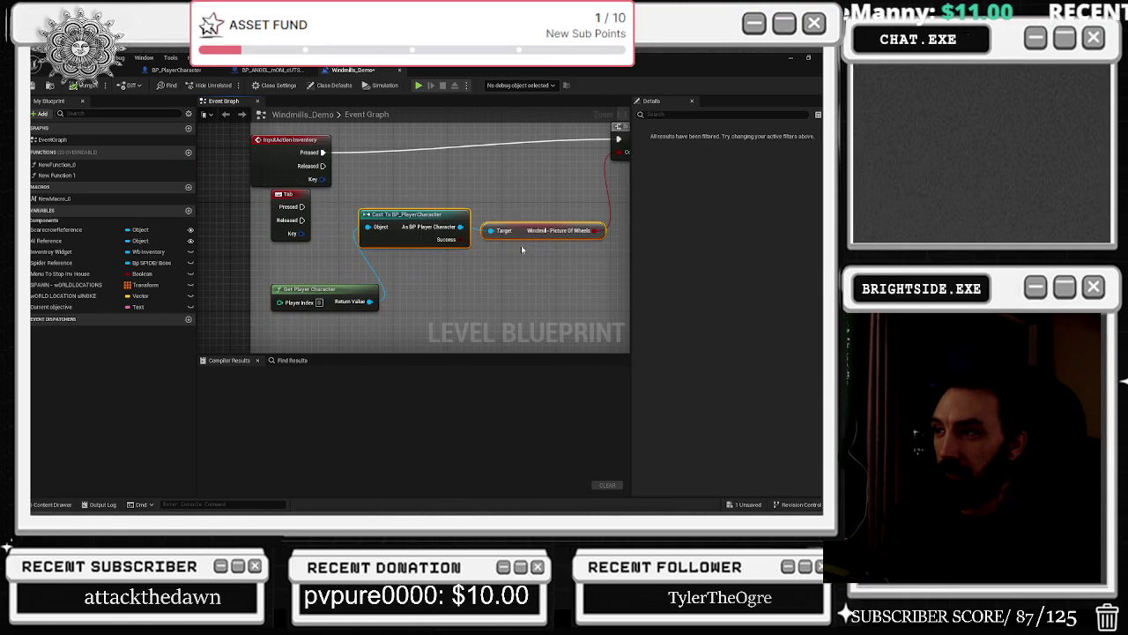
pyautogui.moveTo(307, 142)
pyautogui.mouseDown()
pyautogui.moveTo(343, 193)
pyautogui.moveTo(390, 177)
pyautogui.mouseUp()
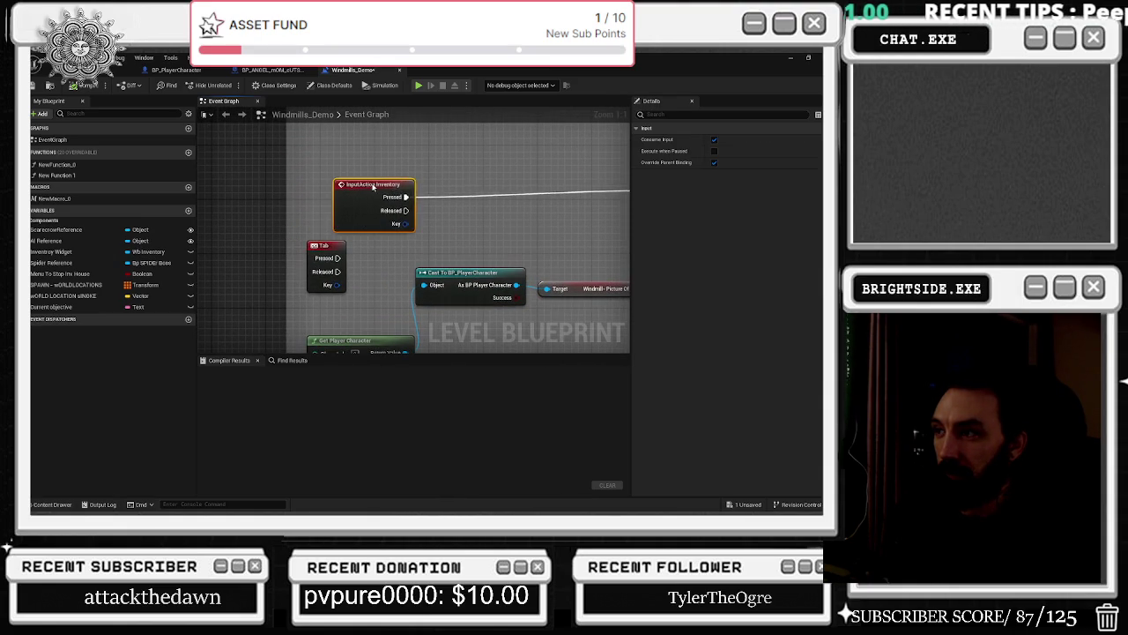
pyautogui.scroll(-1, 276, 192)
pyautogui.moveTo(276, 192)
pyautogui.mouseDown()
pyautogui.moveTo(142, 238)
pyautogui.moveTo(75, 328)
pyautogui.mouseUp()
pyautogui.moveTo(323, 253)
pyautogui.mouseDown()
pyautogui.moveTo(341, 212)
pyautogui.moveTo(45, 220)
pyautogui.mouseUp()
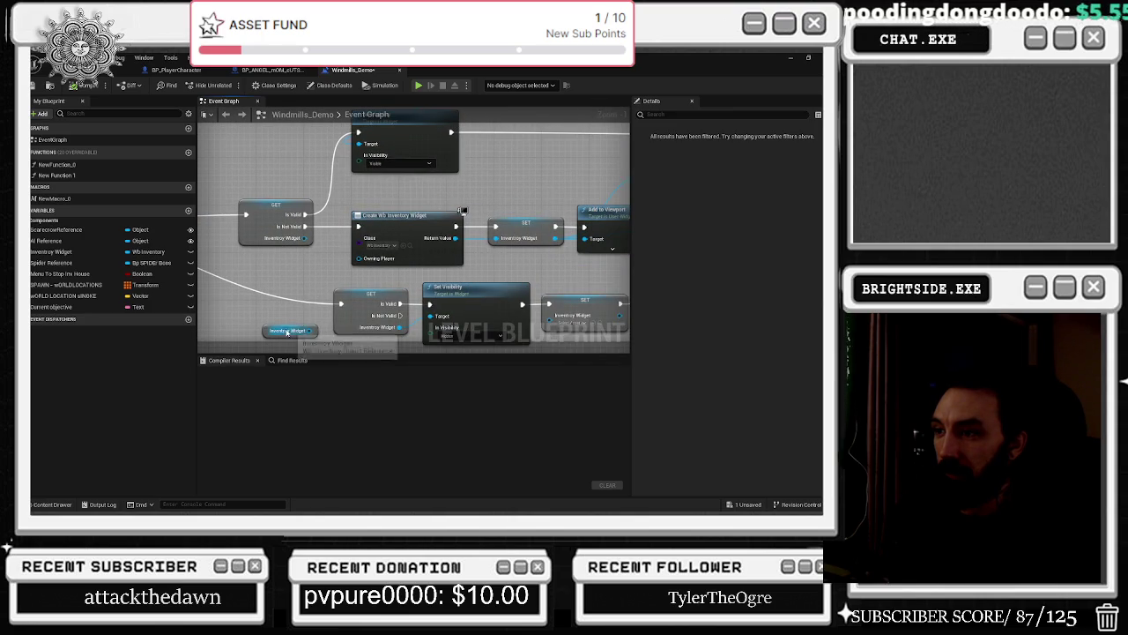
pyautogui.moveTo(336, 291); pyautogui.dragTo(512, 116)
pyautogui.moveTo(606, 162)
pyautogui.mouseDown()
pyautogui.moveTo(521, 235)
pyautogui.moveTo(232, 244)
pyautogui.moveTo(196, 231)
pyautogui.moveTo(429, 302)
pyautogui.moveTo(641, 192)
pyautogui.mouseUp()
# Move the Inventory Widget getter left, then bring the Set Input Mode and Get Player Controller nodes into view.
pyautogui.moveTo(362, 304)
pyautogui.mouseDown()
pyautogui.moveTo(343, 192)
pyautogui.moveTo(468, 234)
pyautogui.mouseUp()
pyautogui.moveTo(458, 151); pyautogui.dragTo(389, 157)
pyautogui.moveTo(533, 262)
pyautogui.mouseDown()
pyautogui.moveTo(511, 282)
pyautogui.moveTo(494, 264)
pyautogui.moveTo(520, 304)
pyautogui.moveTo(531, 299)
pyautogui.mouseUp()
pyautogui.scroll(-2, 531, 299)
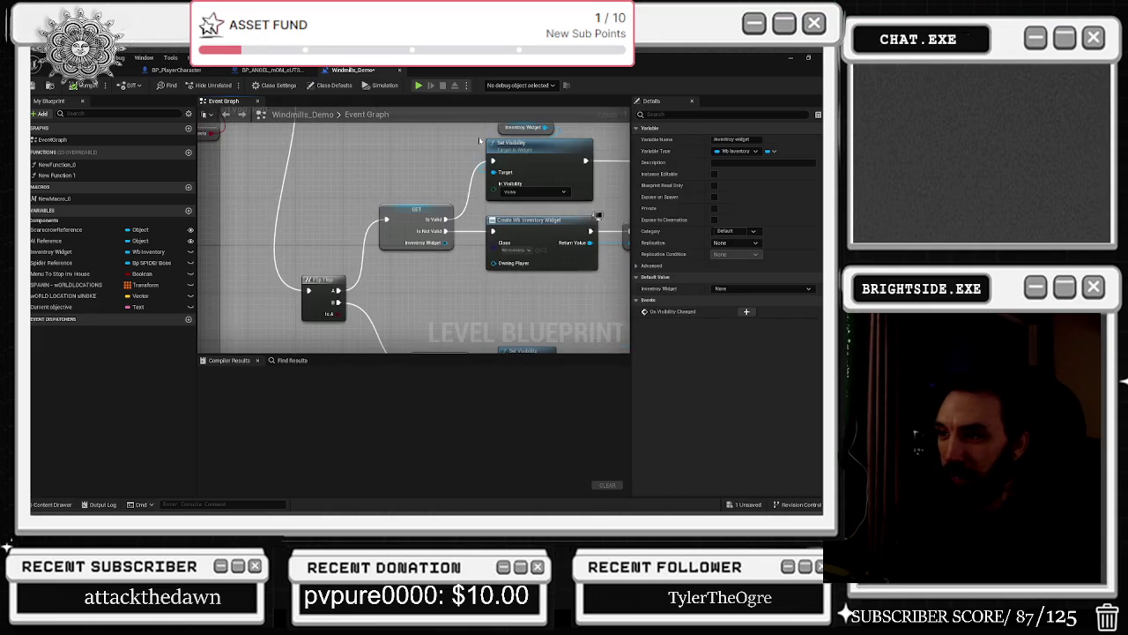
pyautogui.moveTo(451, 153)
pyautogui.mouseDown()
pyautogui.moveTo(529, 260)
pyautogui.moveTo(592, 268)
pyautogui.moveTo(429, 203)
pyautogui.mouseUp()
pyautogui.scroll(1, 419, 264)
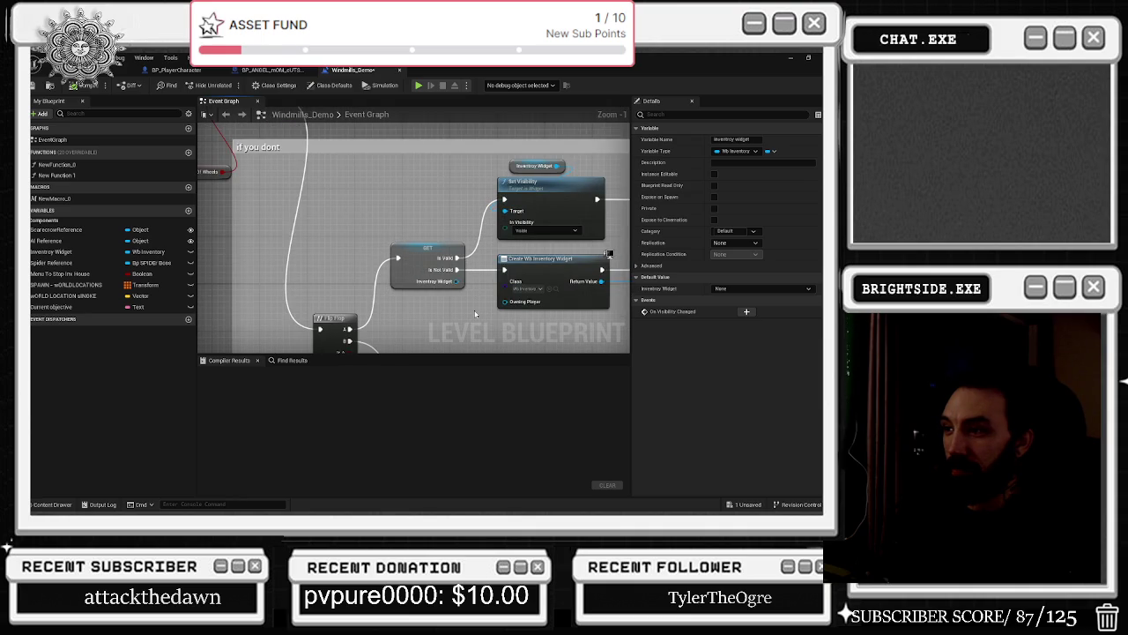
pyautogui.moveTo(475, 314); pyautogui.dragTo(354, 310)
pyautogui.moveTo(388, 169); pyautogui.dragTo(318, 173)
pyautogui.scroll(-2, 318, 174)
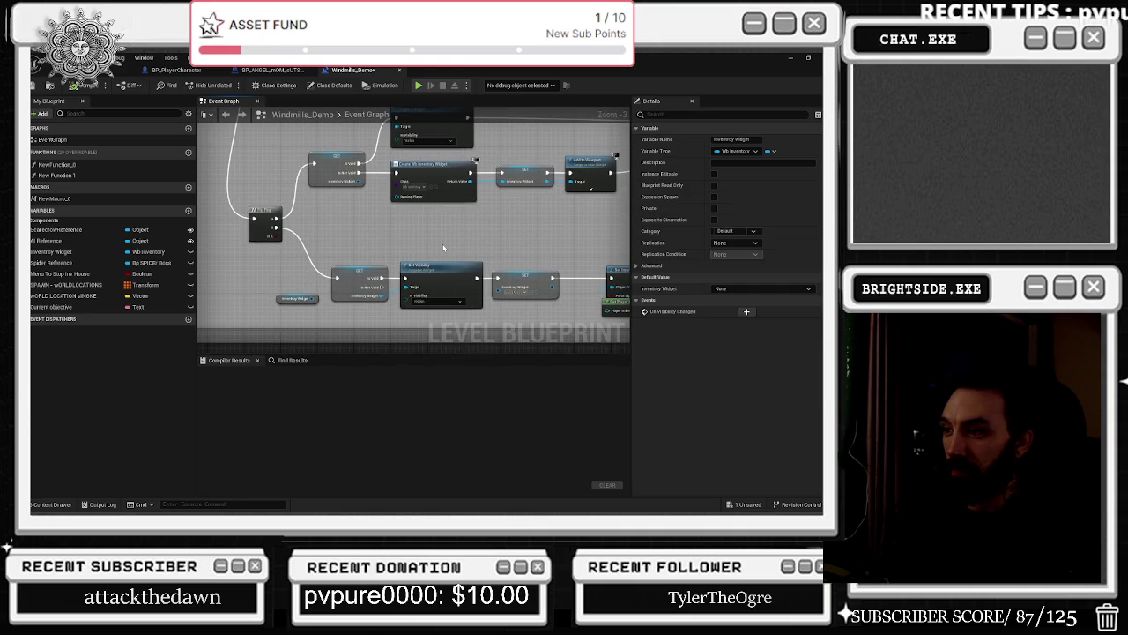
pyautogui.moveTo(444, 248); pyautogui.dragTo(342, 233)
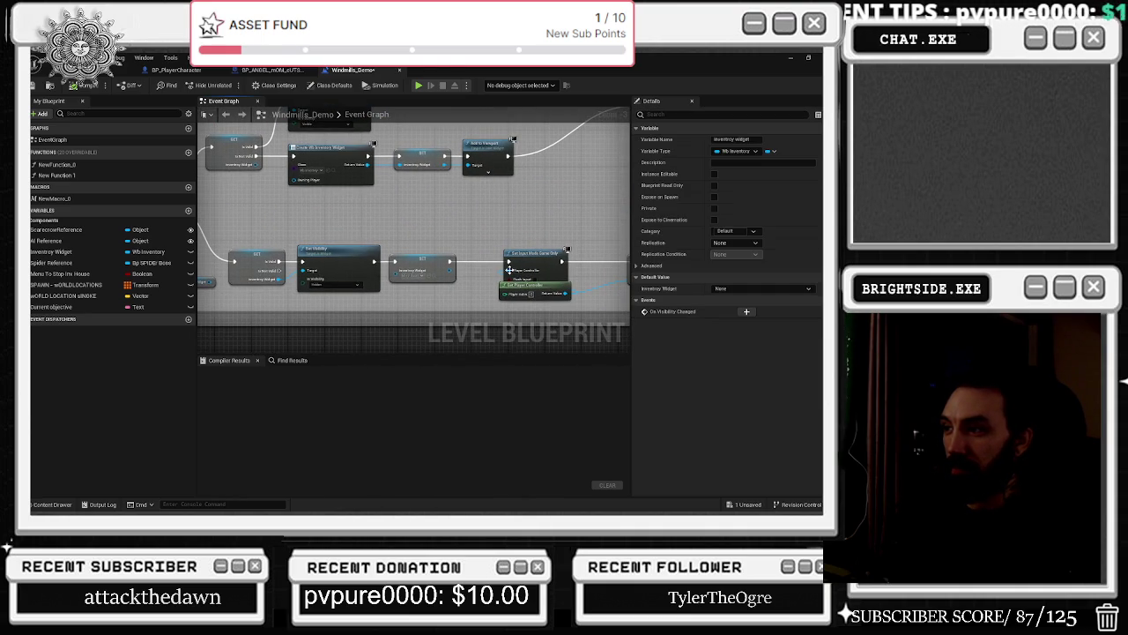
pyautogui.moveTo(480, 285)
pyautogui.mouseDown()
pyautogui.moveTo(467, 280)
pyautogui.moveTo(485, 247)
pyautogui.moveTo(455, 275)
pyautogui.moveTo(200, 215)
pyautogui.mouseUp()
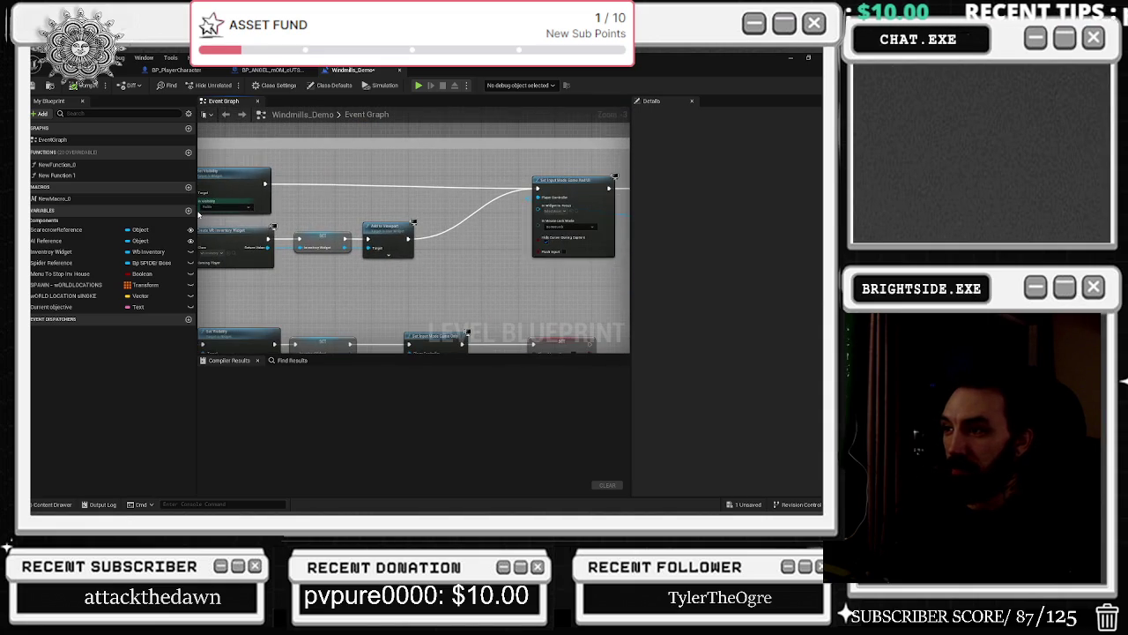
pyautogui.moveTo(348, 218); pyautogui.dragTo(185, 223)
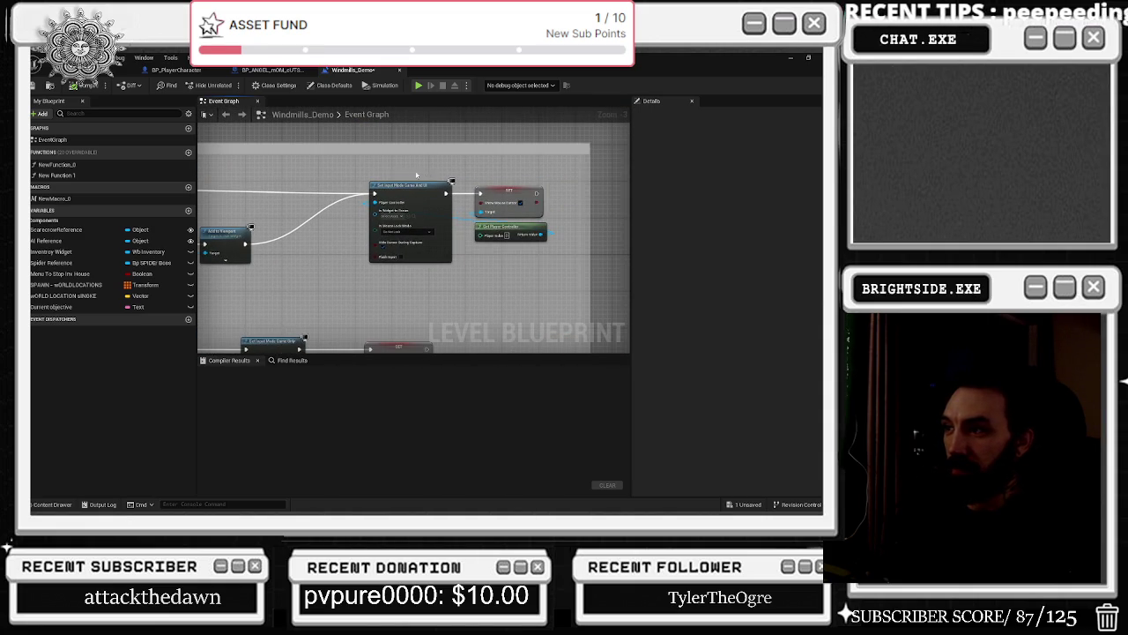
pyautogui.scroll(3, 502, 216)
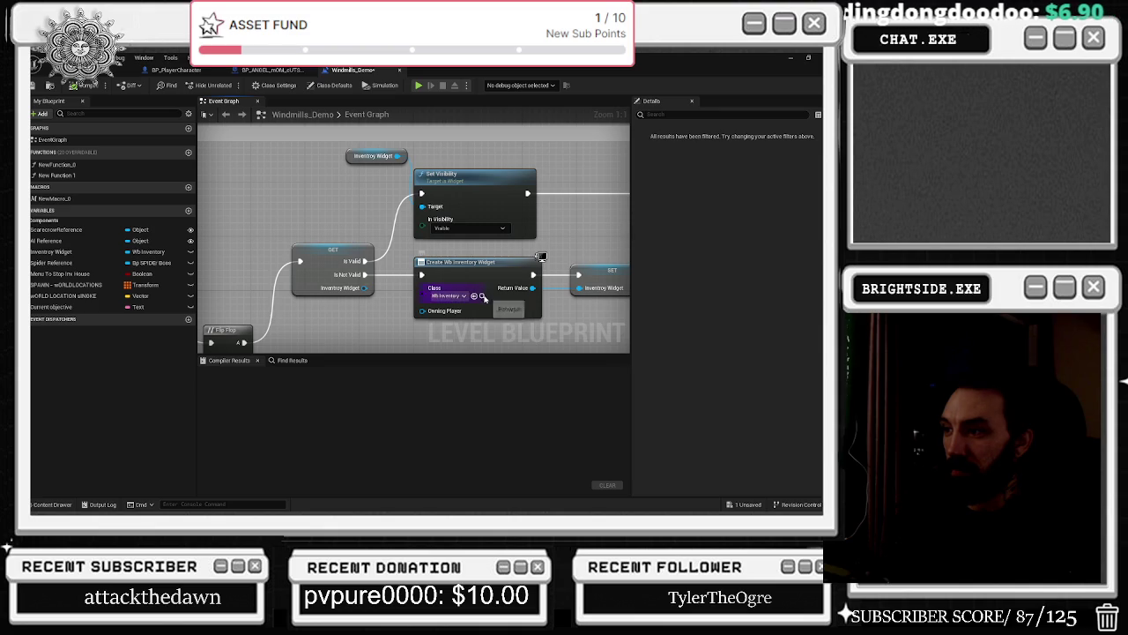
pyautogui.click(481, 296)
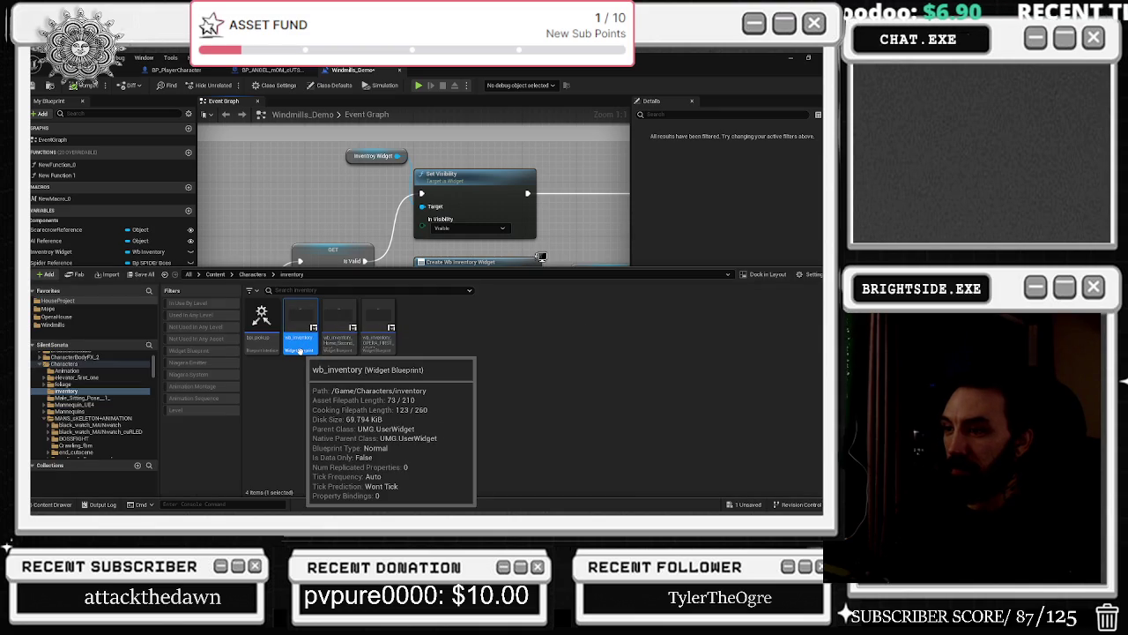
pyautogui.click(529, 317)
pyautogui.moveTo(528, 317)
pyautogui.mouseDown()
pyautogui.moveTo(458, 265)
pyautogui.moveTo(284, 265)
pyautogui.moveTo(272, 317)
pyautogui.moveTo(461, 373)
pyautogui.mouseUp()
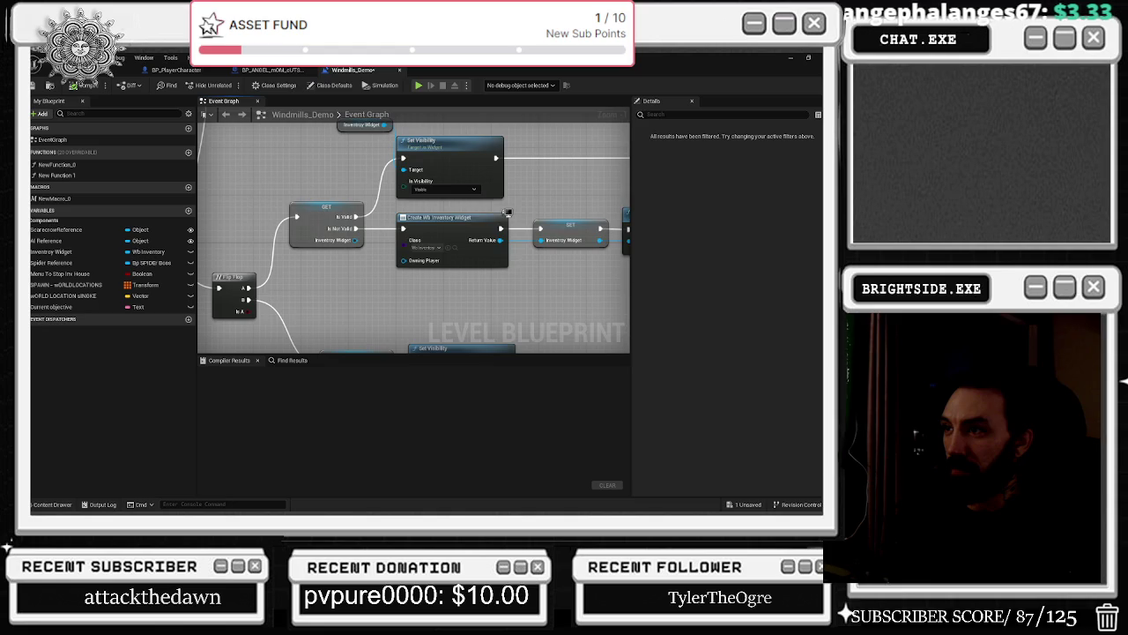
pyautogui.moveTo(508, 213); pyautogui.dragTo(509, 215)
pyautogui.moveTo(462, 376)
pyautogui.mouseDown()
pyautogui.moveTo(486, 306)
pyautogui.moveTo(468, 287)
pyautogui.moveTo(470, 313)
pyautogui.moveTo(428, 294)
pyautogui.moveTo(452, 348)
pyautogui.moveTo(430, 332)
pyautogui.moveTo(425, 354)
pyautogui.moveTo(379, 312)
pyautogui.moveTo(423, 353)
pyautogui.mouseUp()
pyautogui.moveTo(468, 194)
pyautogui.mouseDown()
pyautogui.moveTo(455, 242)
pyautogui.moveTo(374, 265)
pyautogui.mouseUp()
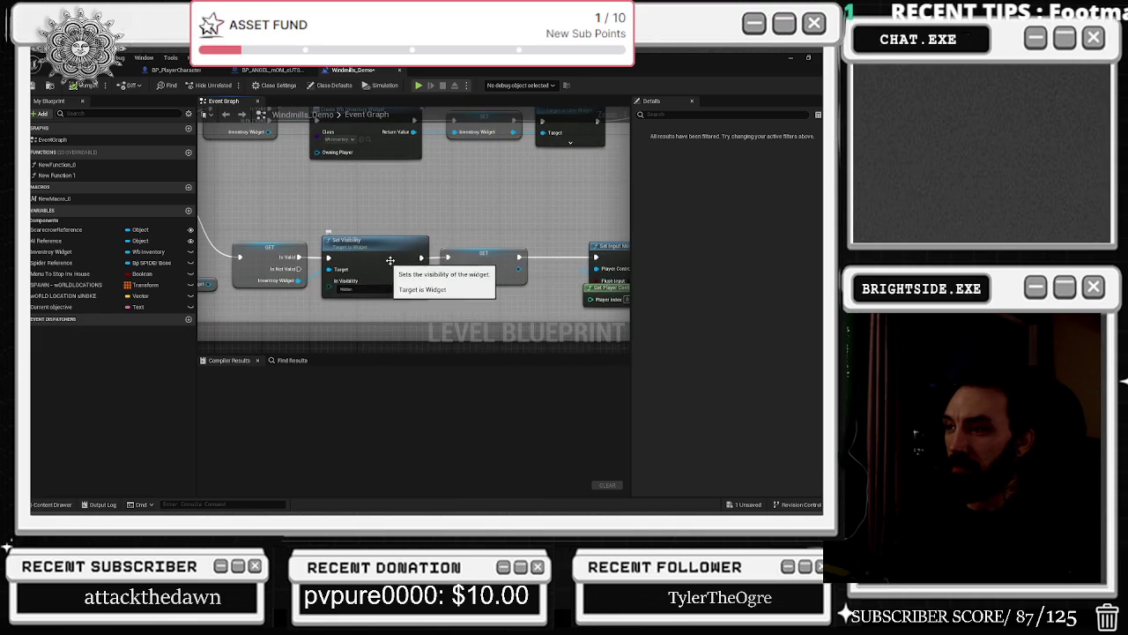
pyautogui.moveTo(600, 286); pyautogui.dragTo(426, 271)
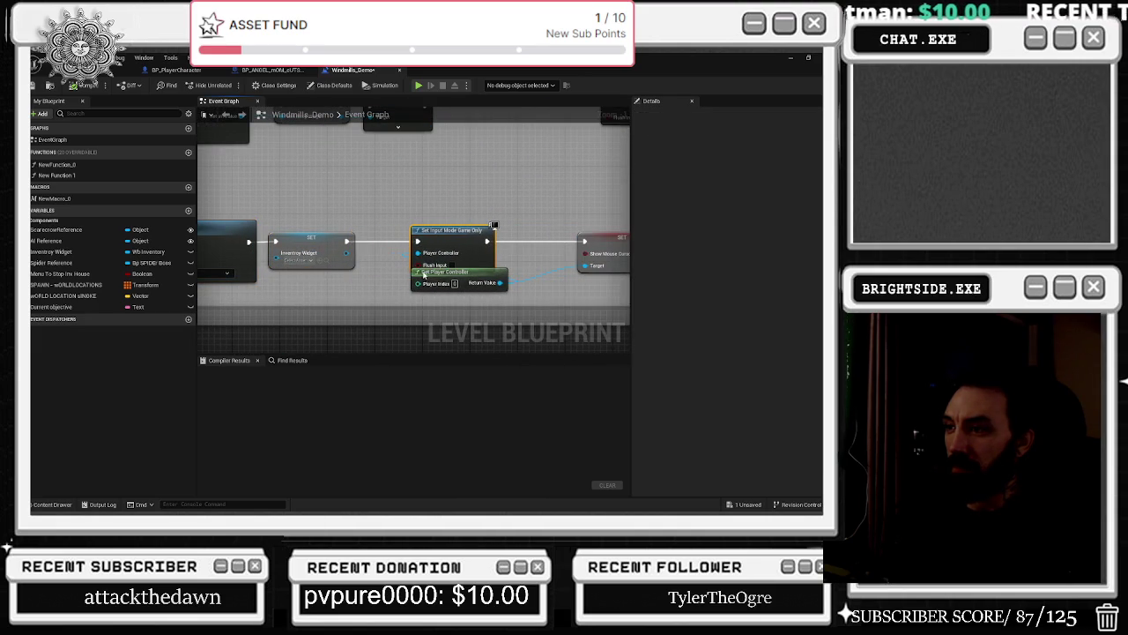
# Place the Get Player Controller node below Set Input Mode Game And UI.
pyautogui.moveTo(426, 272)
pyautogui.mouseDown()
pyautogui.moveTo(371, 291)
pyautogui.moveTo(319, 291)
pyautogui.mouseUp()
pyautogui.moveTo(575, 236); pyautogui.dragTo(423, 243)
pyautogui.click(424, 243)
pyautogui.moveTo(355, 217); pyautogui.dragTo(469, 229)
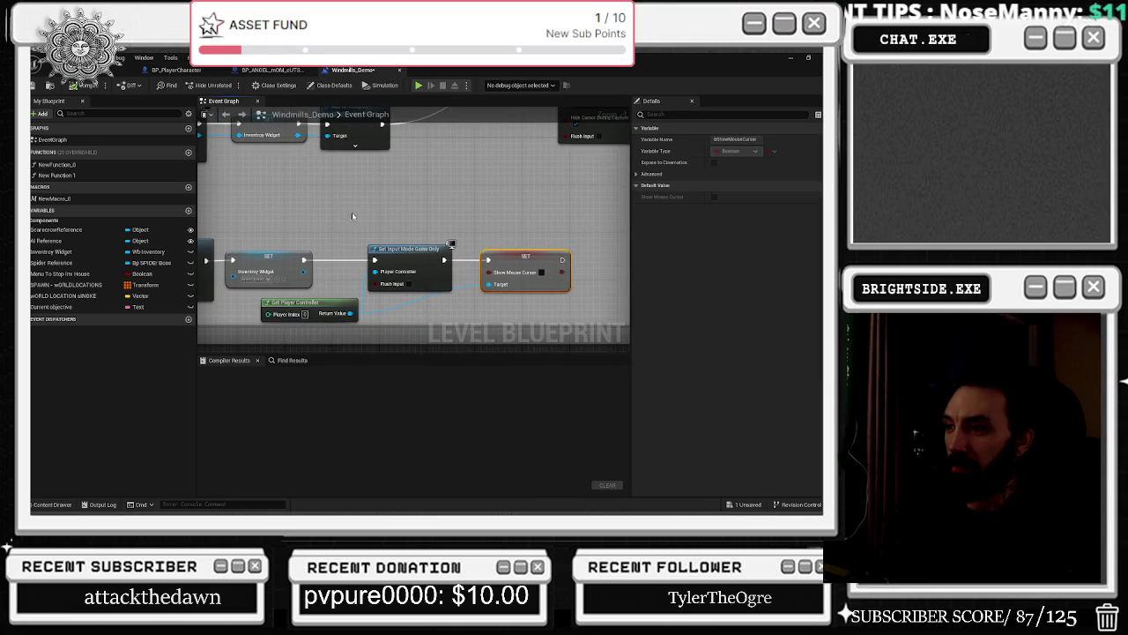
pyautogui.moveTo(320, 232)
pyautogui.mouseDown()
pyautogui.moveTo(176, 314)
pyautogui.moveTo(77, 352)
pyautogui.mouseUp()
pyautogui.moveTo(422, 155); pyautogui.dragTo(421, 155)
pyautogui.moveTo(461, 218)
pyautogui.mouseDown()
pyautogui.moveTo(394, 276)
pyautogui.moveTo(349, 276)
pyautogui.moveTo(628, 304)
pyautogui.mouseUp()
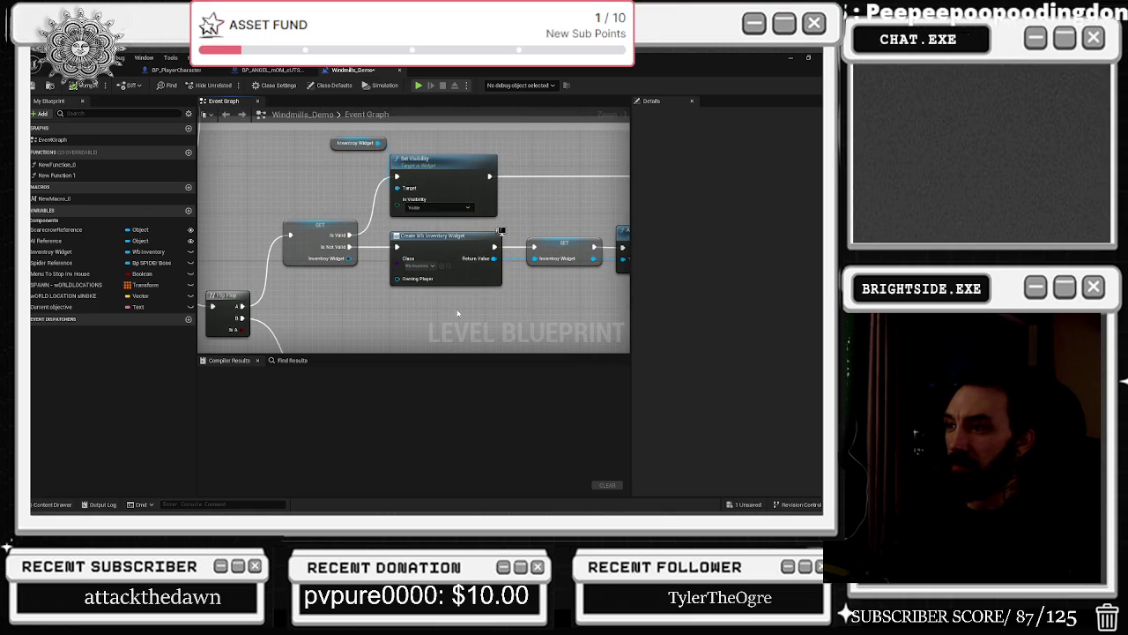
pyautogui.moveTo(458, 313); pyautogui.dragTo(396, 337)
pyautogui.moveTo(261, 161); pyautogui.dragTo(336, 215)
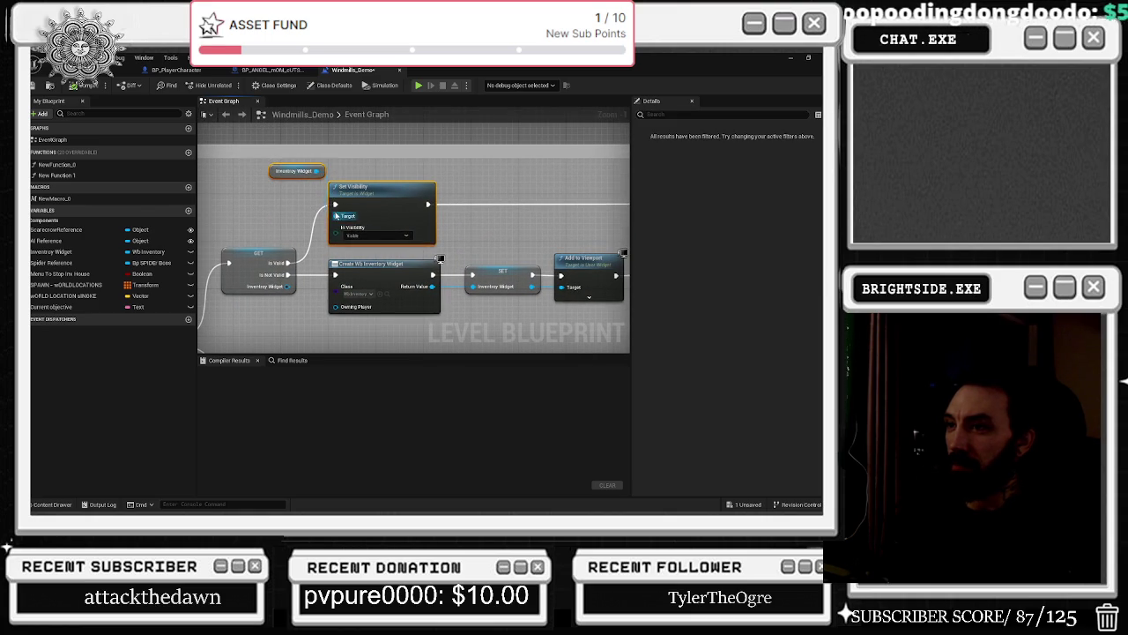
pyautogui.click(280, 203)
# Find the wb_inventory class used by Create Widget and open that widget blueprint.
pyautogui.moveTo(516, 231)
pyautogui.mouseDown()
pyautogui.moveTo(381, 226)
pyautogui.moveTo(511, 195)
pyautogui.moveTo(481, 194)
pyautogui.moveTo(464, 241)
pyautogui.moveTo(526, 298)
pyautogui.moveTo(577, 248)
pyautogui.moveTo(513, 336)
pyautogui.moveTo(462, 346)
pyautogui.mouseUp()
pyautogui.moveTo(498, 220)
pyautogui.mouseDown()
pyautogui.moveTo(494, 205)
pyautogui.moveTo(423, 291)
pyautogui.moveTo(457, 263)
pyautogui.moveTo(397, 191)
pyautogui.mouseUp()
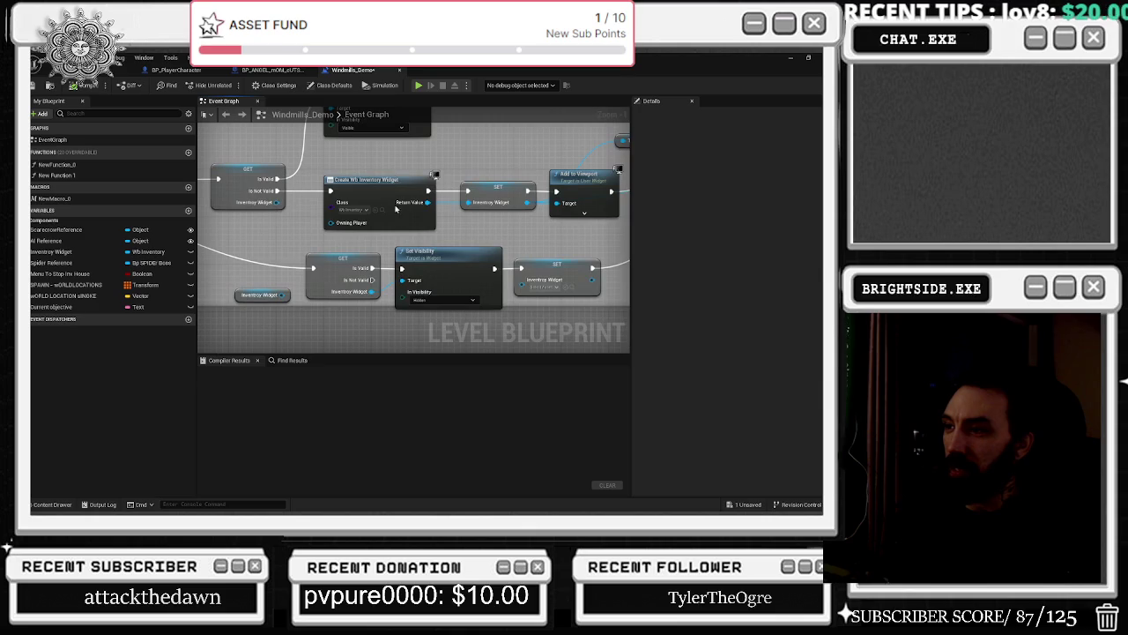
pyautogui.click(381, 209)
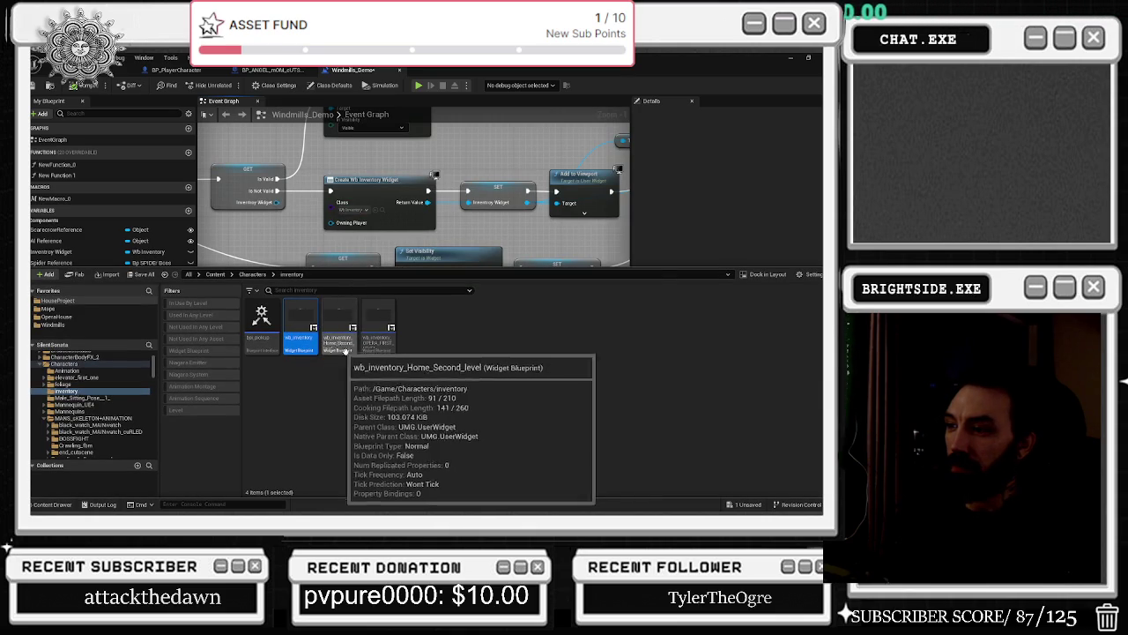
pyautogui.click(304, 234)
pyautogui.moveTo(304, 235); pyautogui.dragTo(424, 308)
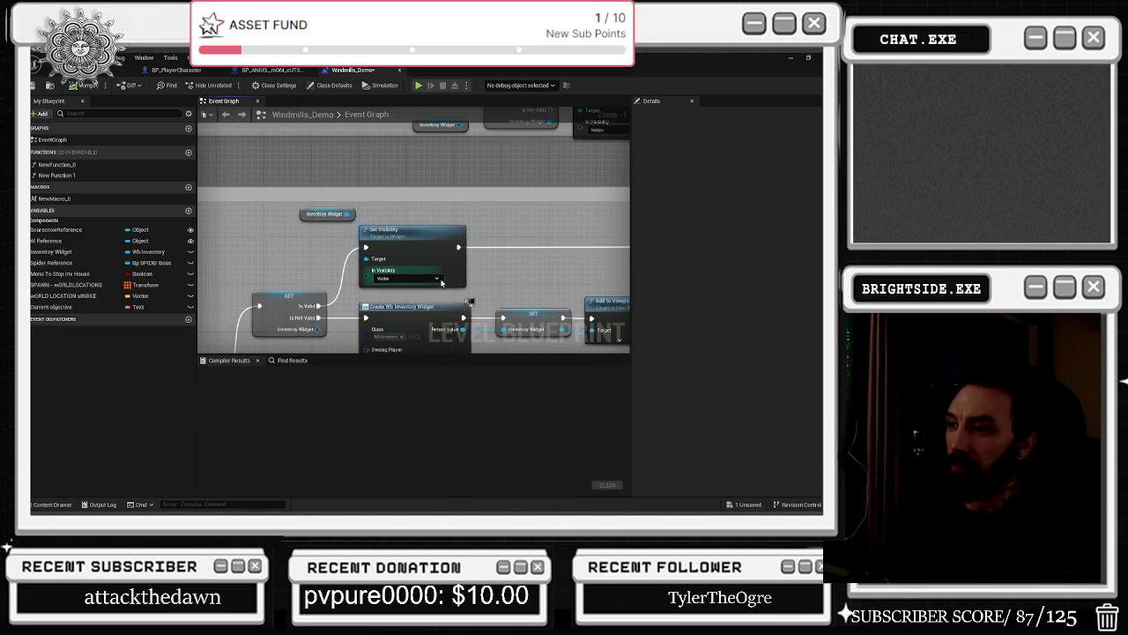
pyautogui.click(421, 297)
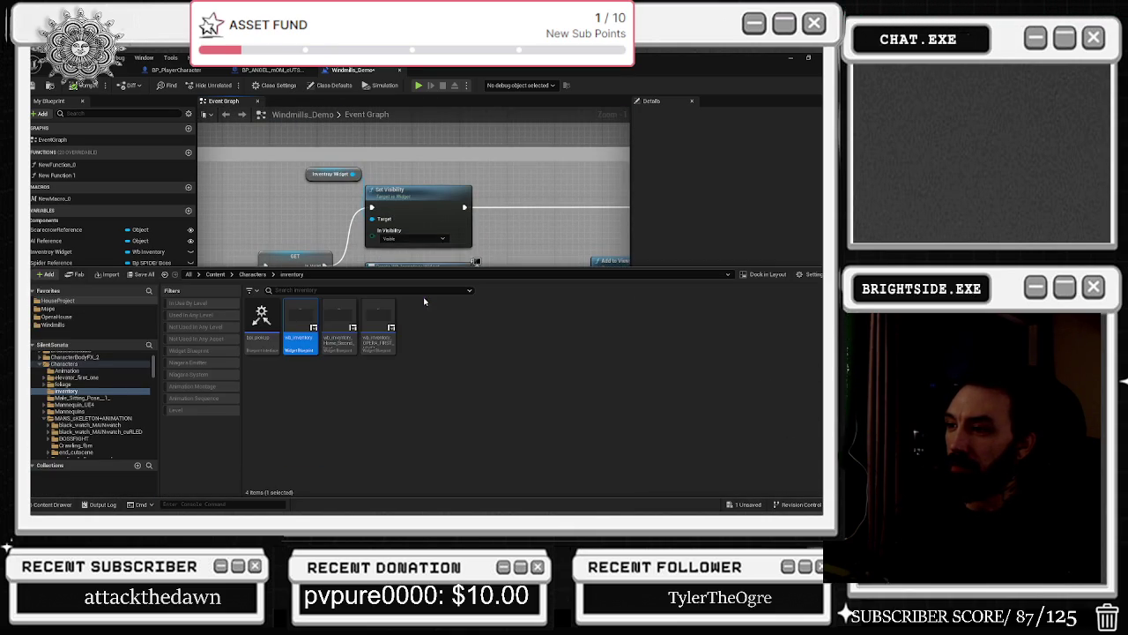
pyautogui.click(465, 173)
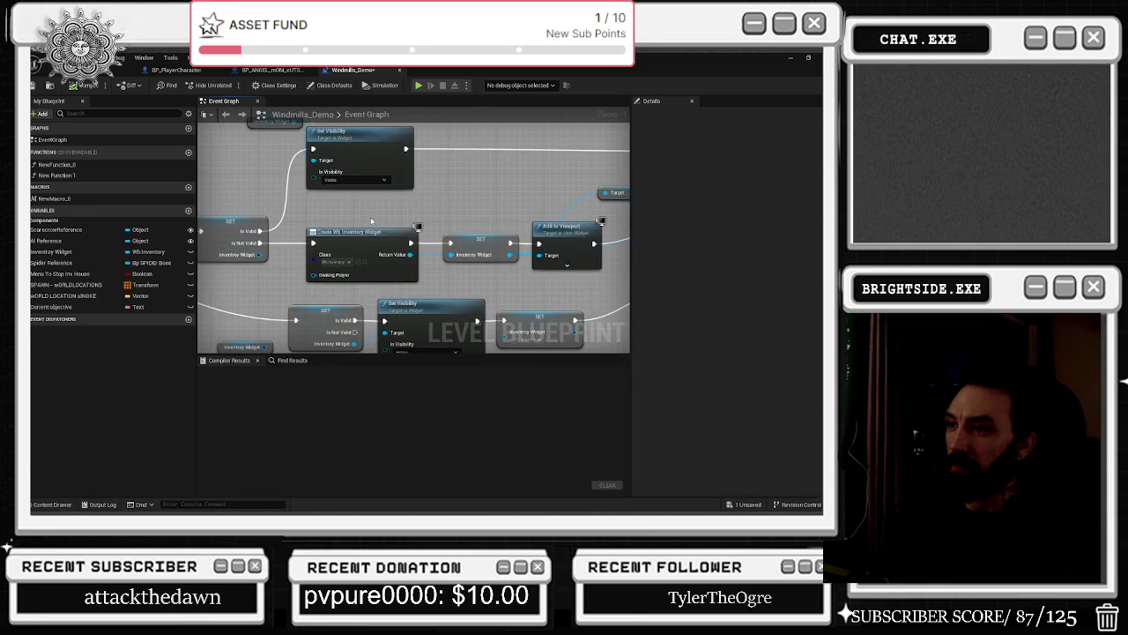
pyautogui.click(365, 264)
pyautogui.doubleClick(300, 344)
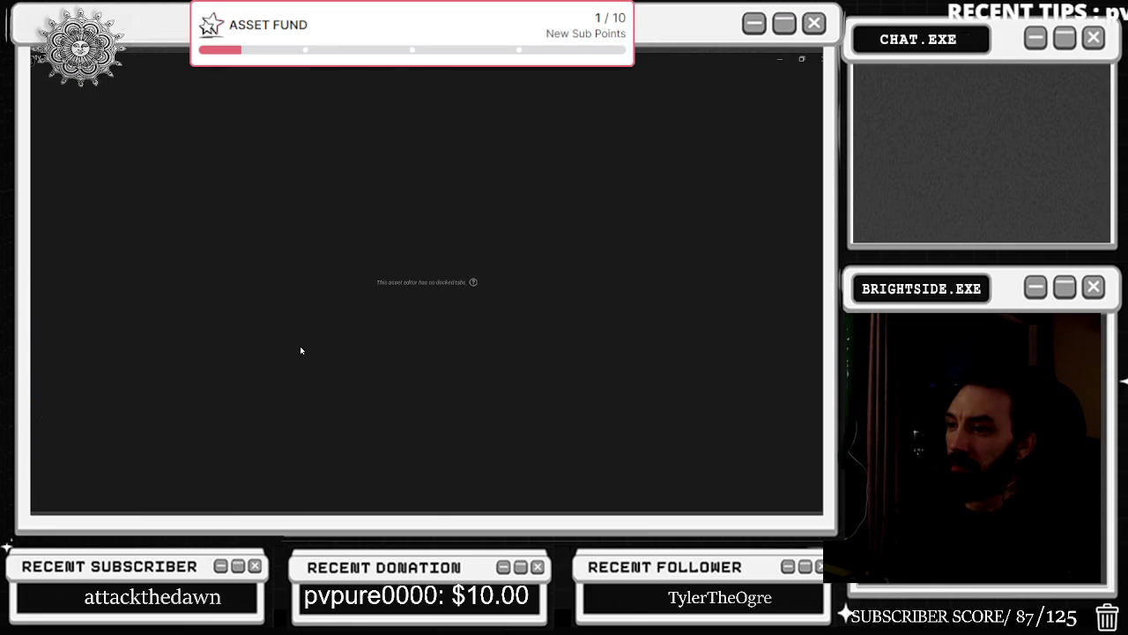
# Add an Image widget into ListVerticle, aligned left and centred vertically.
pyautogui.click(378, 279)
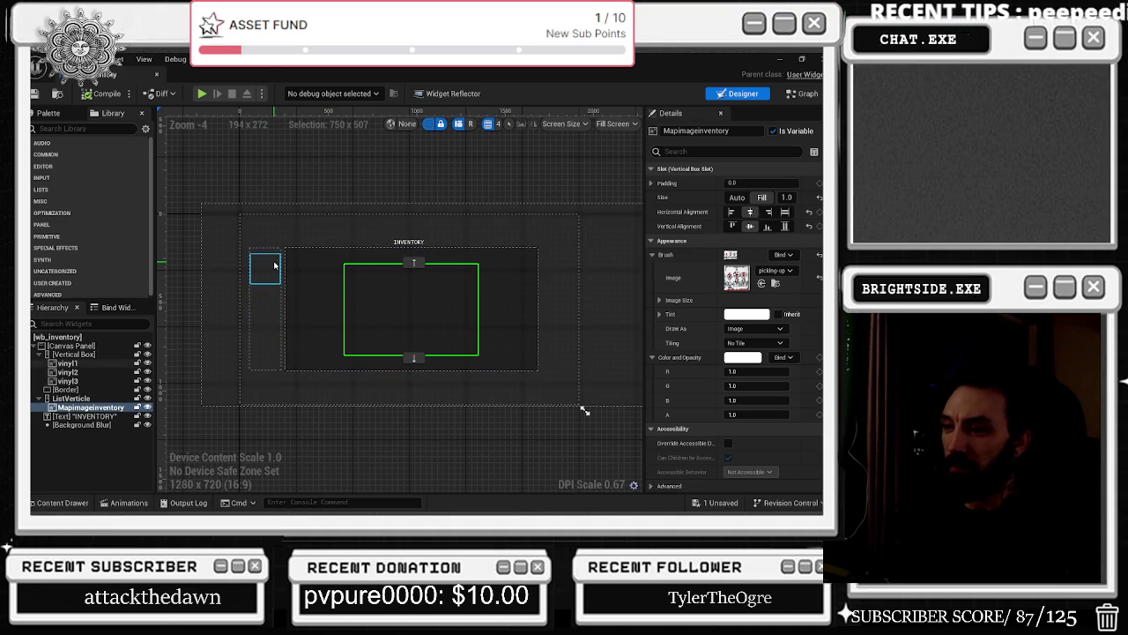
pyautogui.click(67, 380)
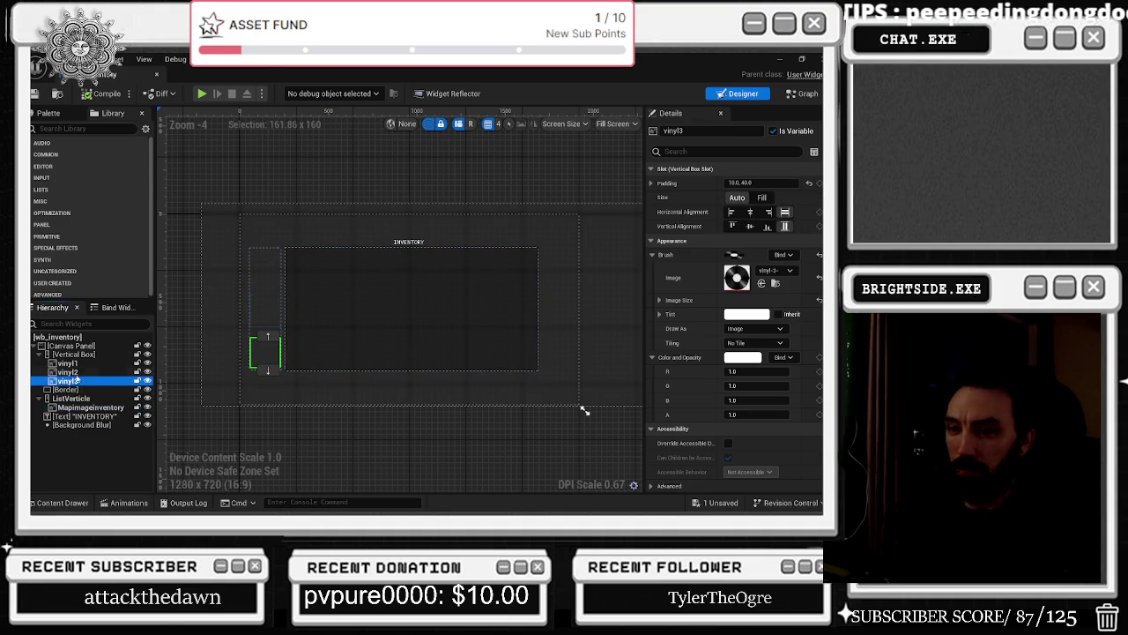
pyautogui.click(114, 400)
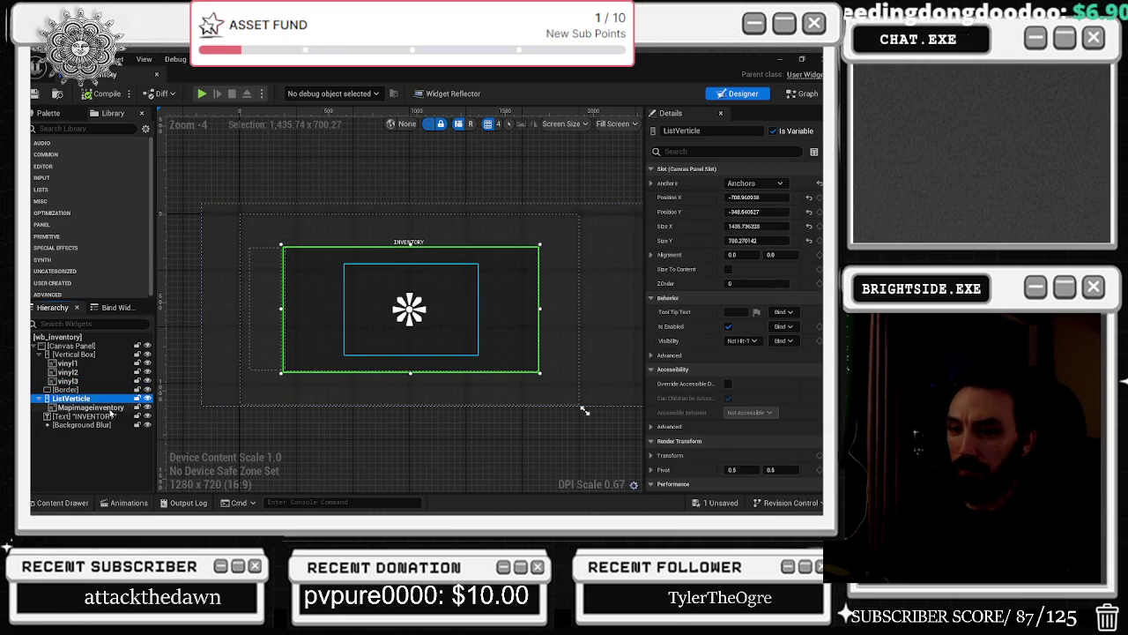
pyautogui.click(88, 129)
pyautogui.write('i')
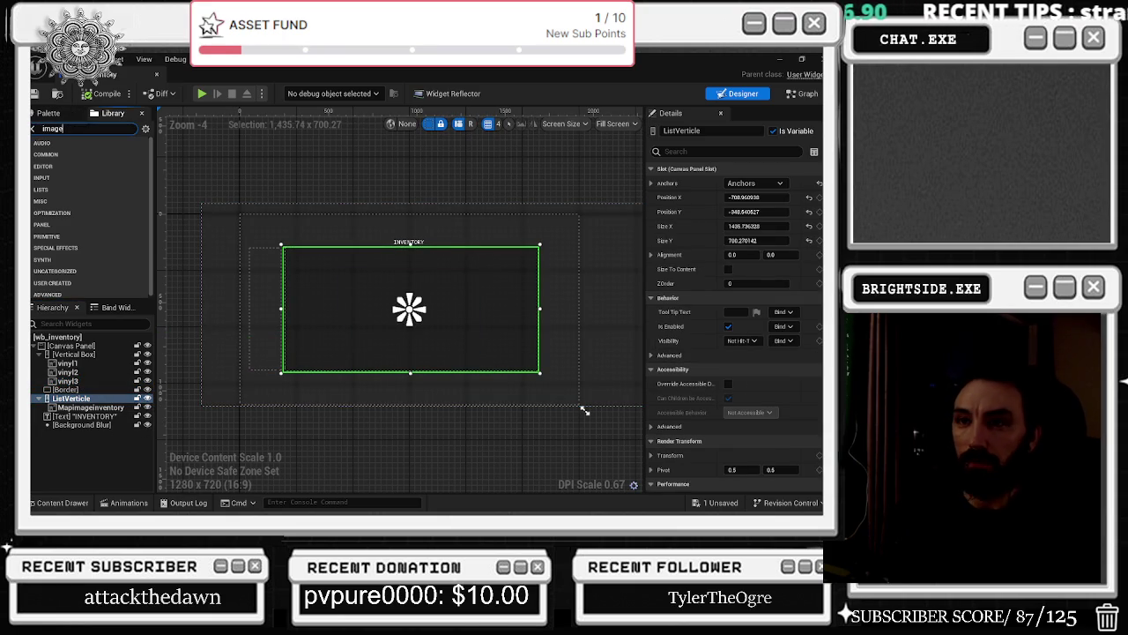
pyautogui.write('mage')
pyautogui.moveTo(42, 175)
pyautogui.mouseDown()
pyautogui.moveTo(138, 349)
pyautogui.moveTo(92, 402)
pyautogui.mouseUp()
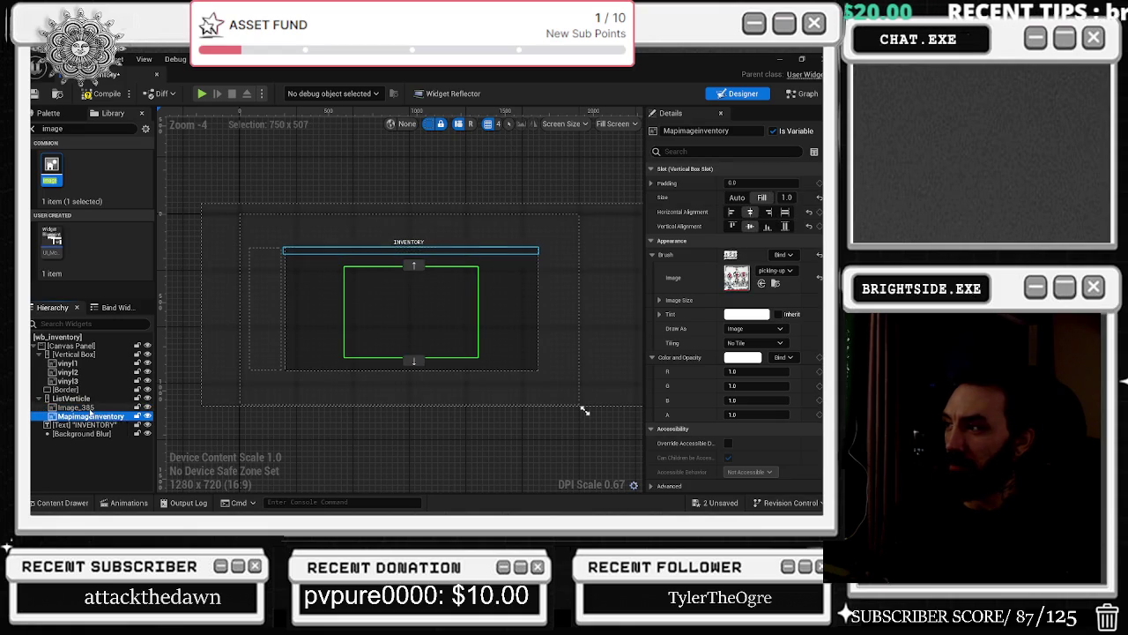
pyautogui.click(730, 211)
pyautogui.click(750, 227)
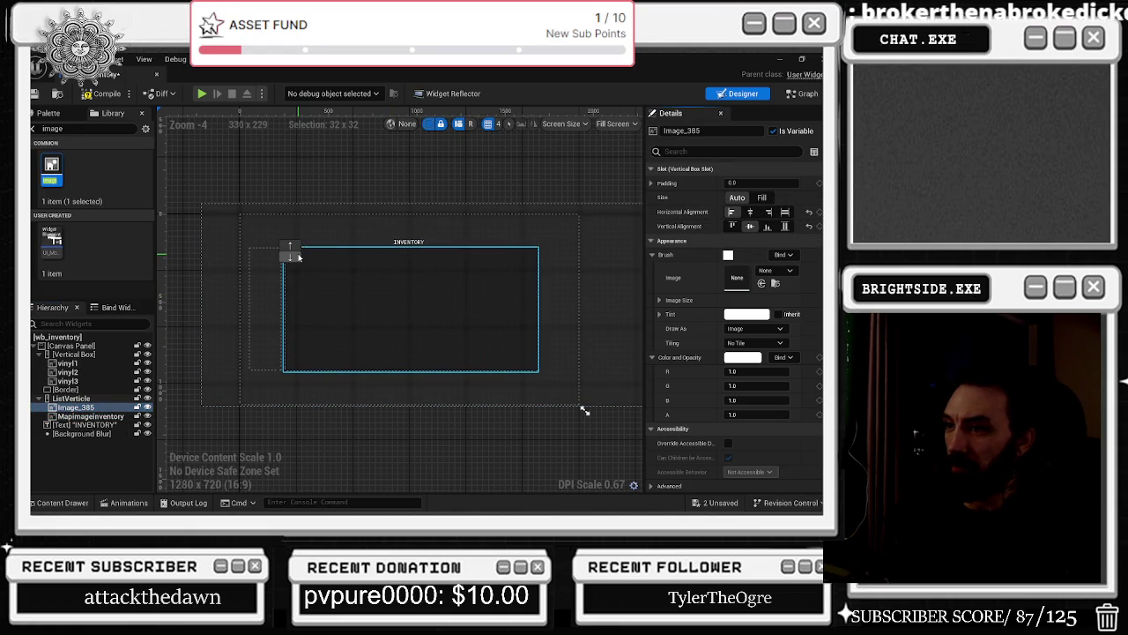
# Rename Image_385 to 'gas' and give its slot Fill size with top alignment.
pyautogui.doubleClick(118, 410)
pyautogui.press('BackSpace')
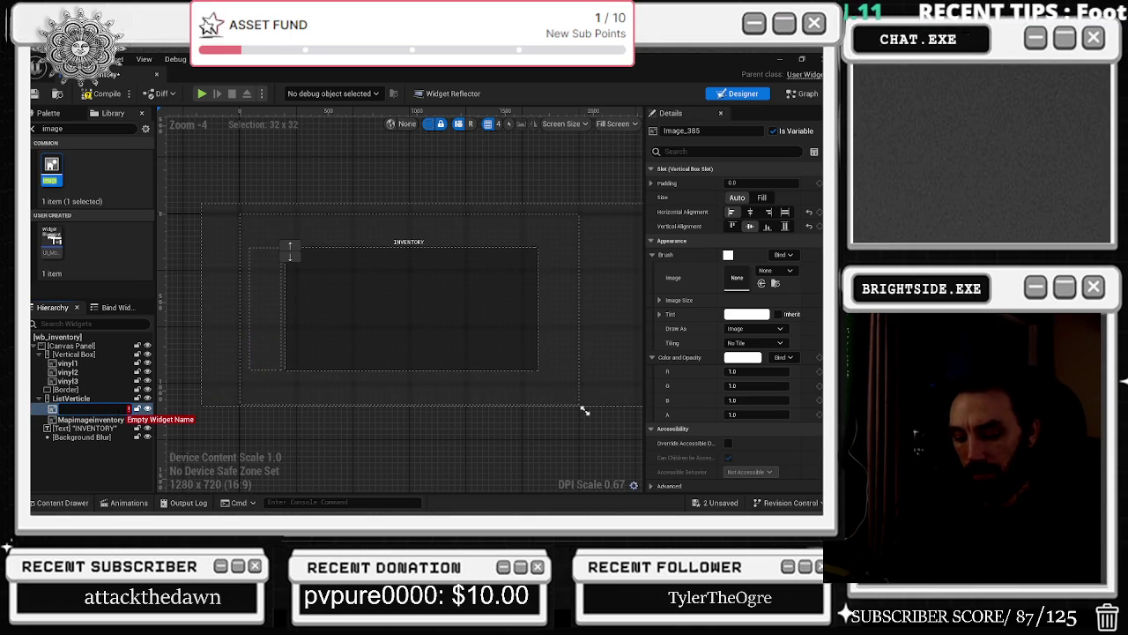
pyautogui.write('gas')
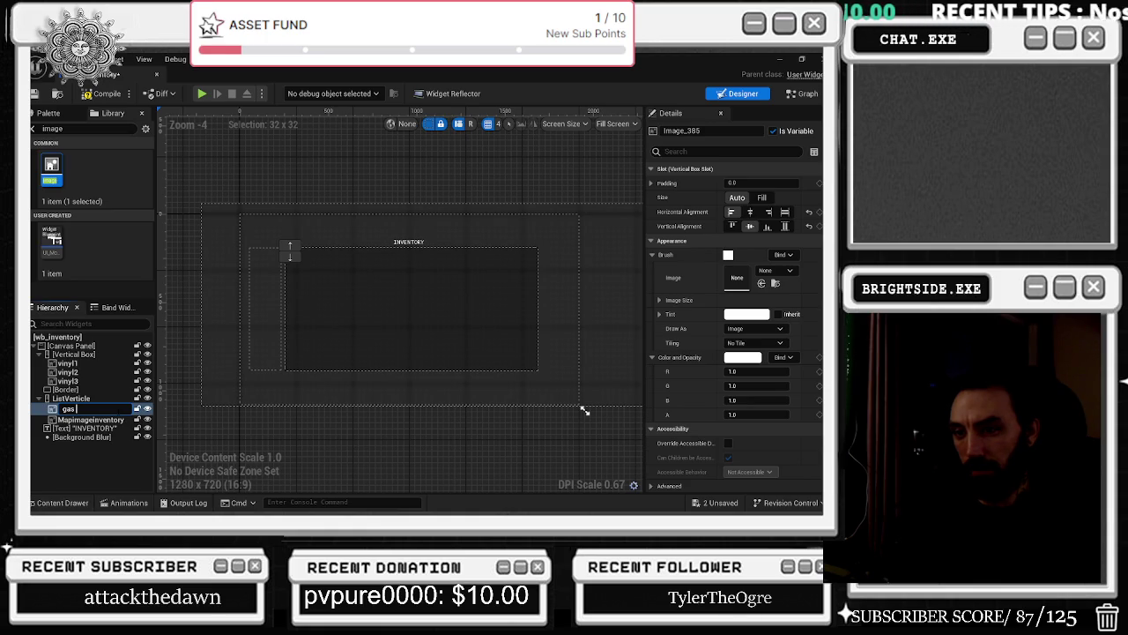
pyautogui.press('Return')
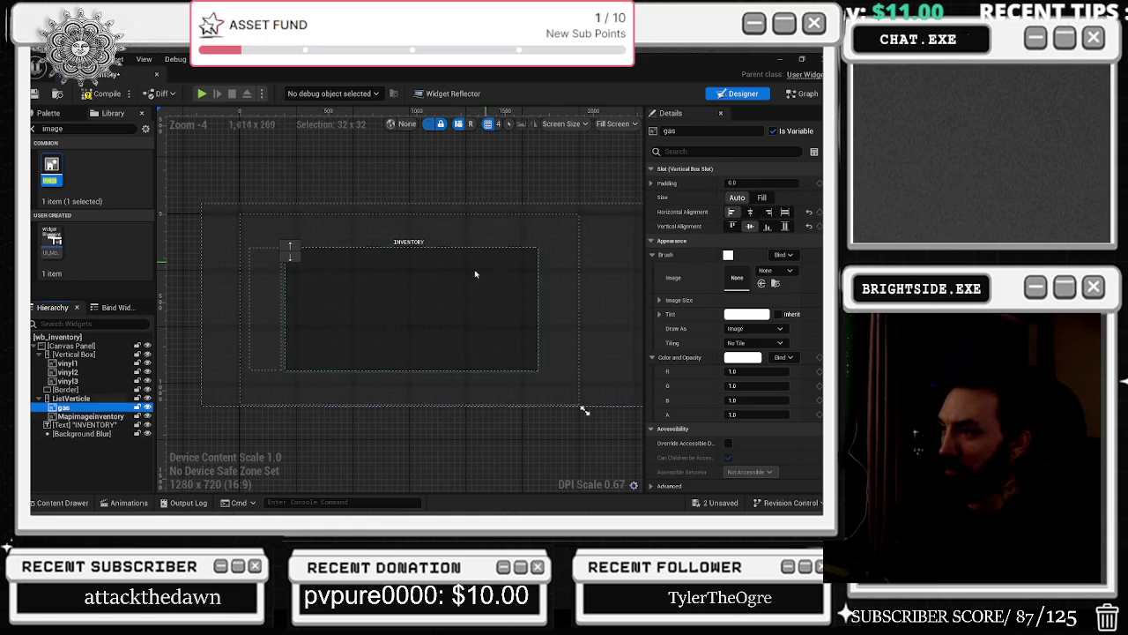
pyautogui.click(397, 307)
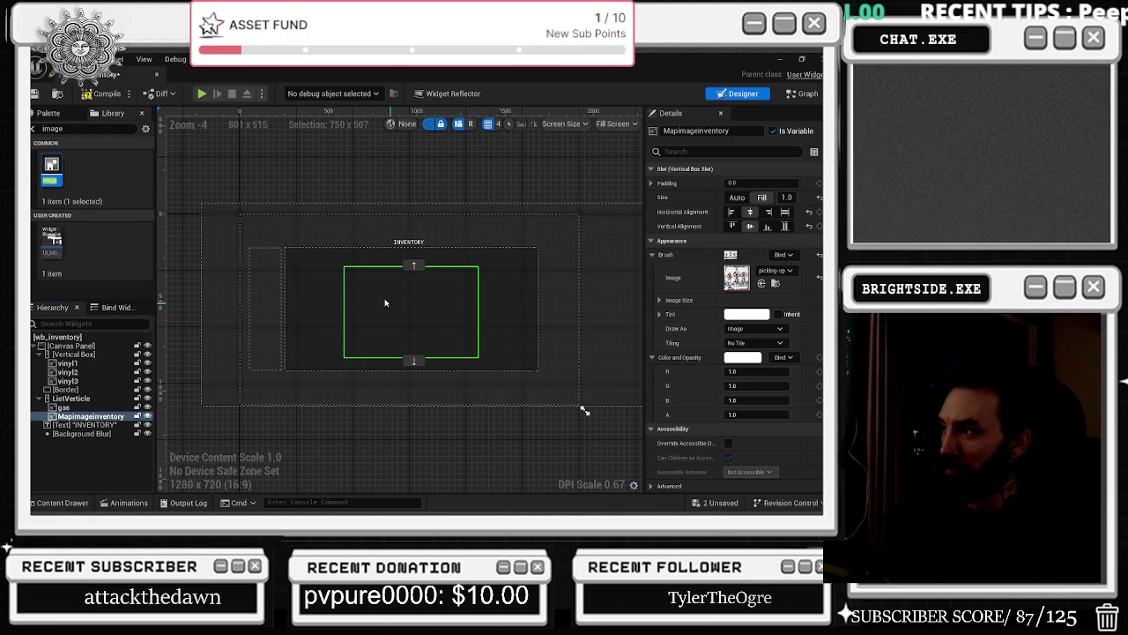
pyautogui.click(291, 254)
pyautogui.click(762, 198)
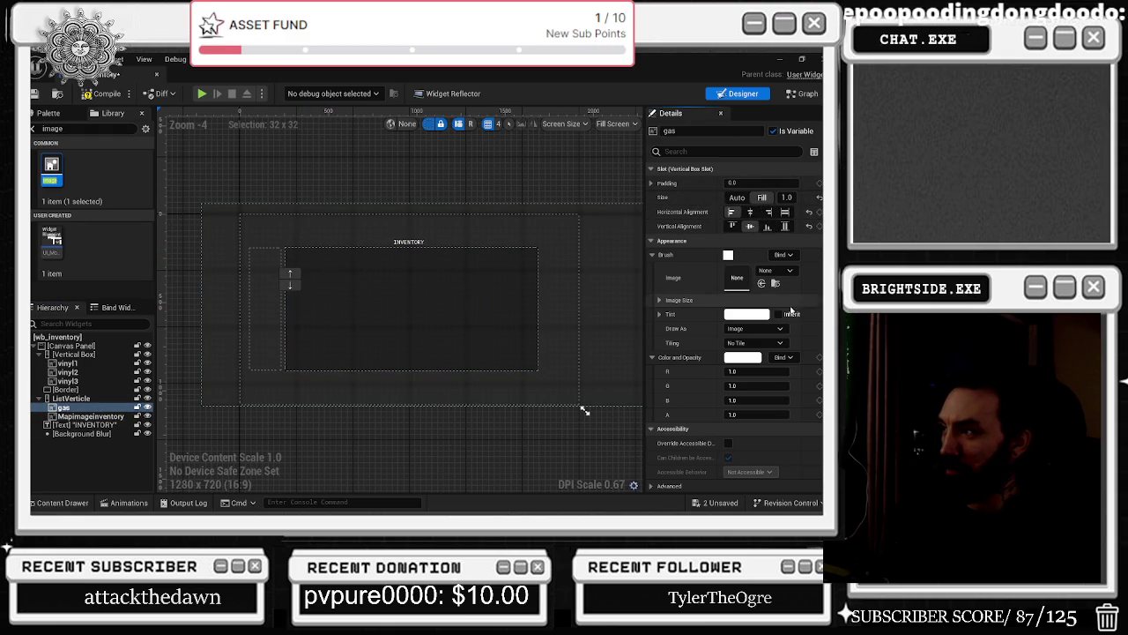
pyautogui.click(735, 227)
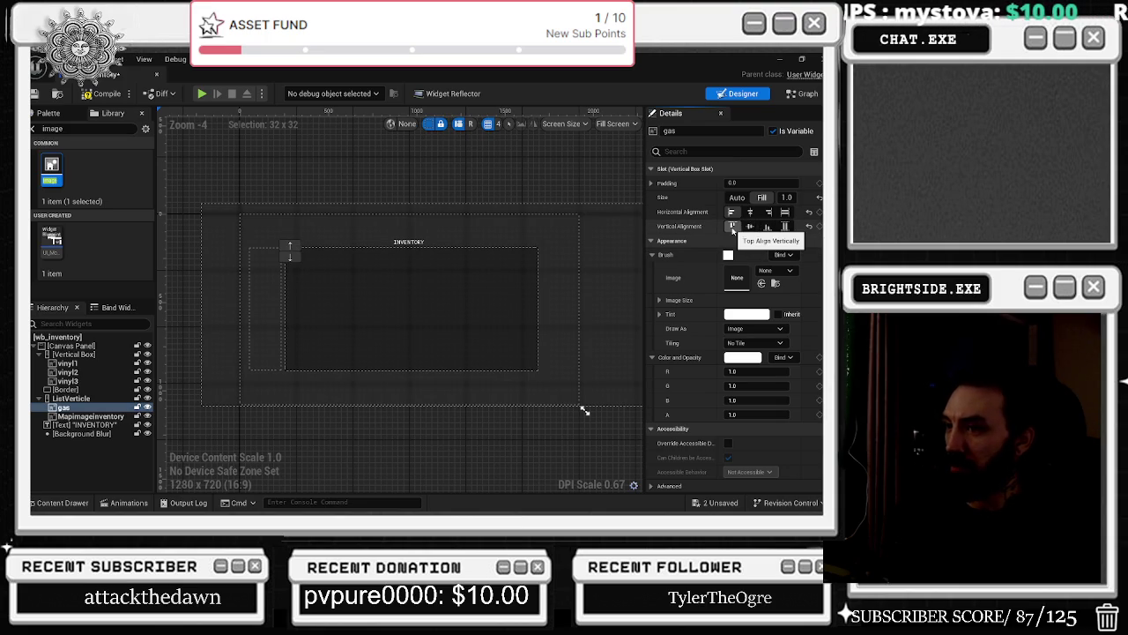
# Search the gas element's Brush Image picker for 'gas' textures.
pyautogui.click(776, 271)
pyautogui.write('gas')
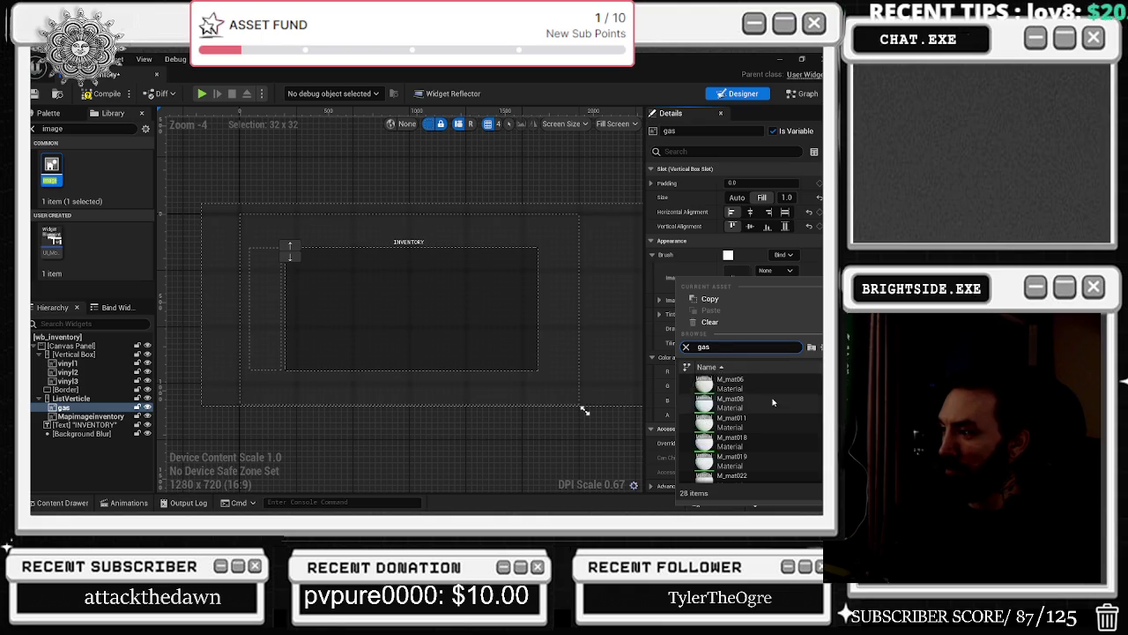
pyautogui.scroll(-5, 775, 404)
pyautogui.scroll(-5, 776, 405)
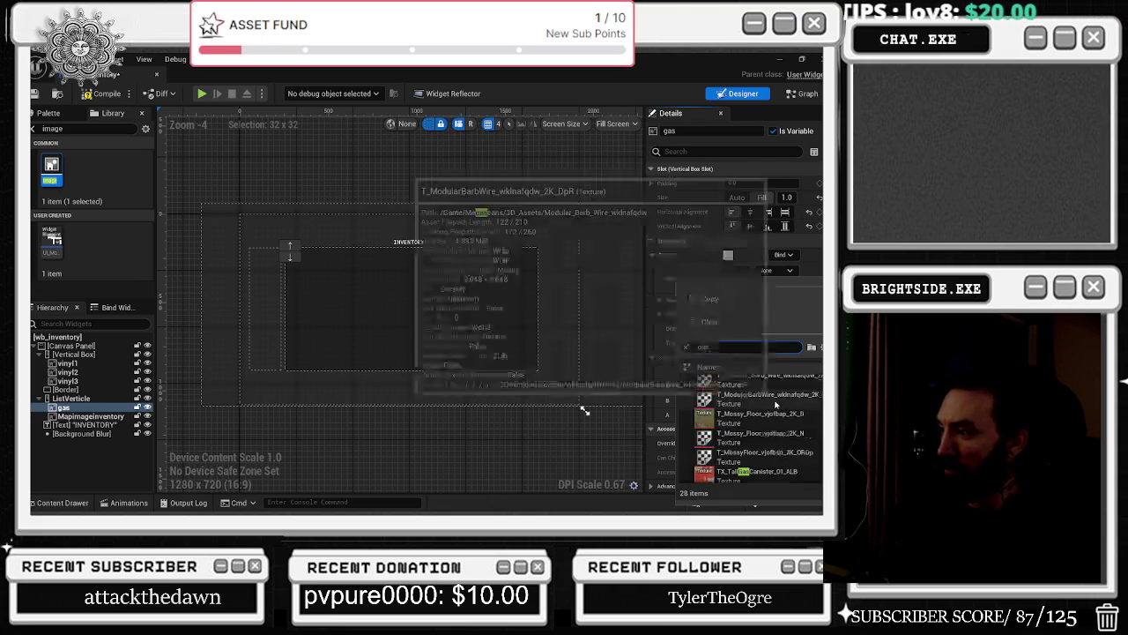
# Search all project content in the Content Drawer for 'gas' assets and inspect the results.
pyautogui.click(58, 502)
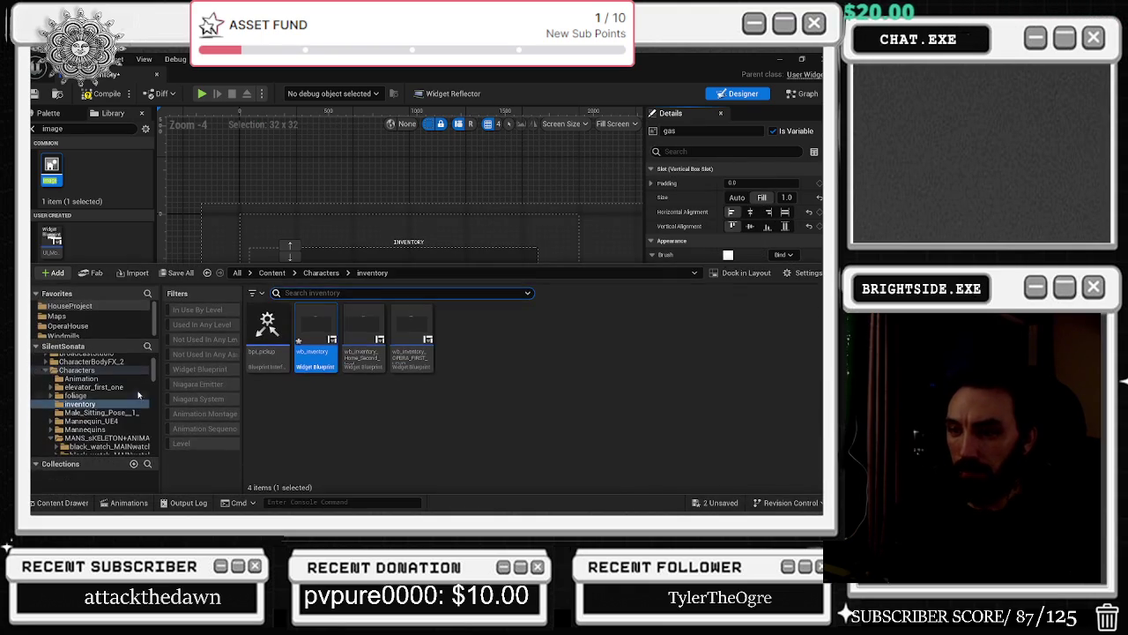
pyautogui.click(291, 293)
pyautogui.write('gas')
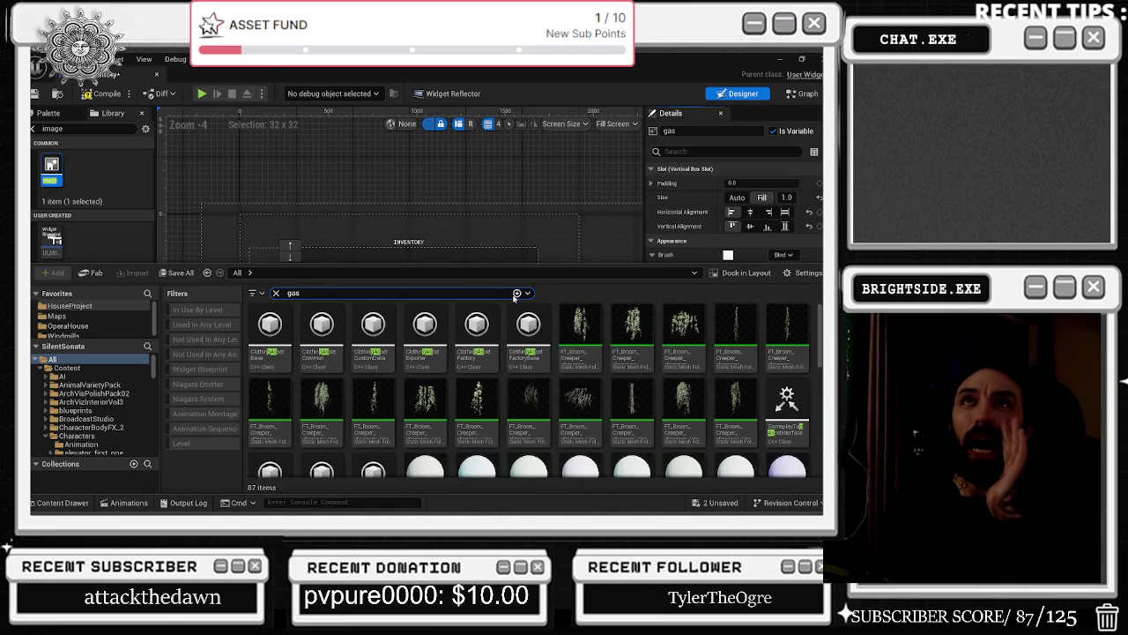
pyautogui.scroll(-3, 586, 427)
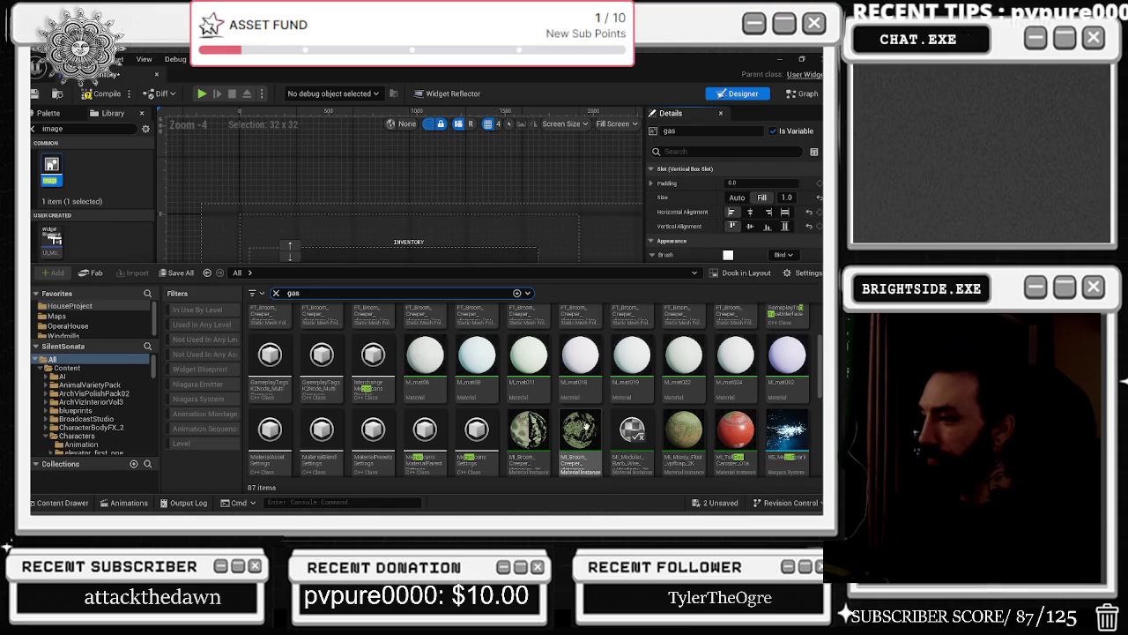
pyautogui.click(581, 430)
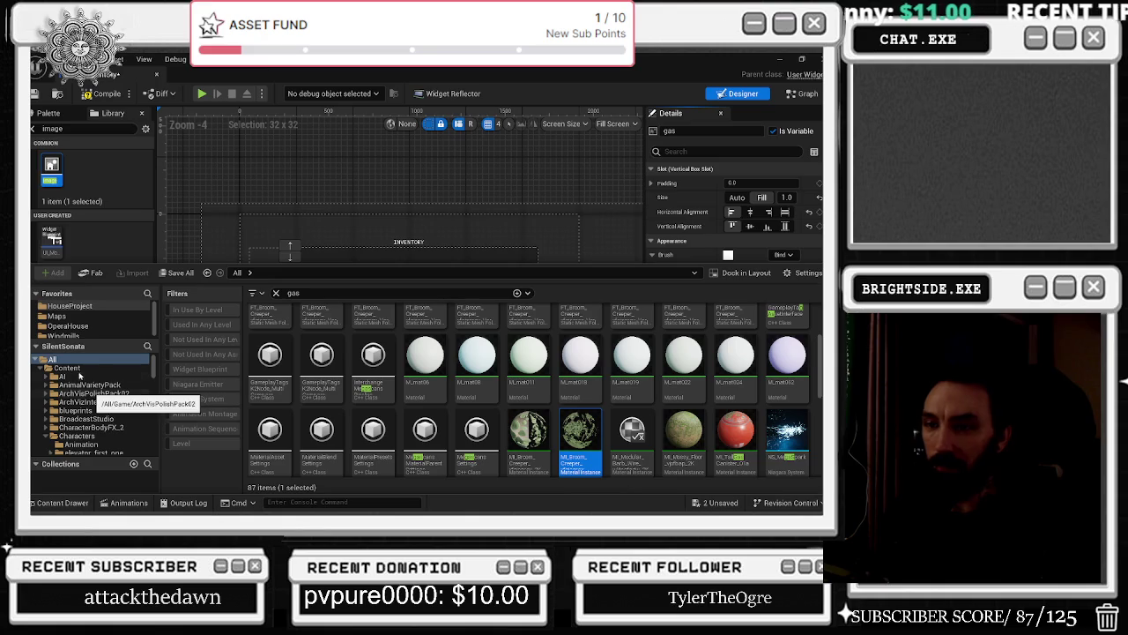
pyautogui.scroll(1, 608, 388)
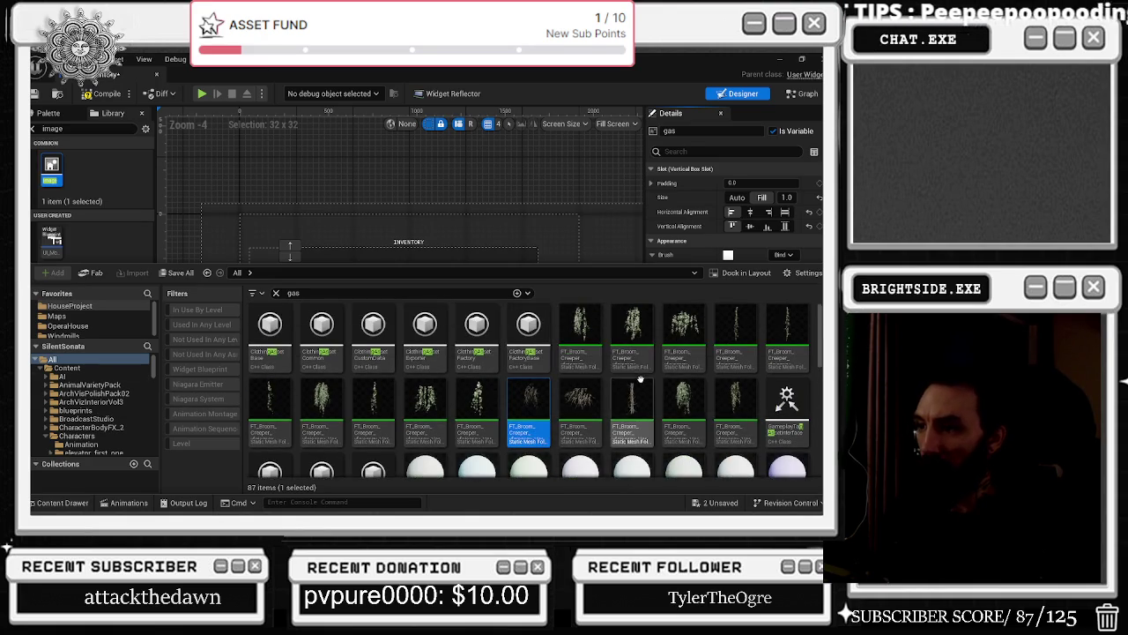
pyautogui.scroll(-2, 533, 357)
pyautogui.scroll(-5, 710, 362)
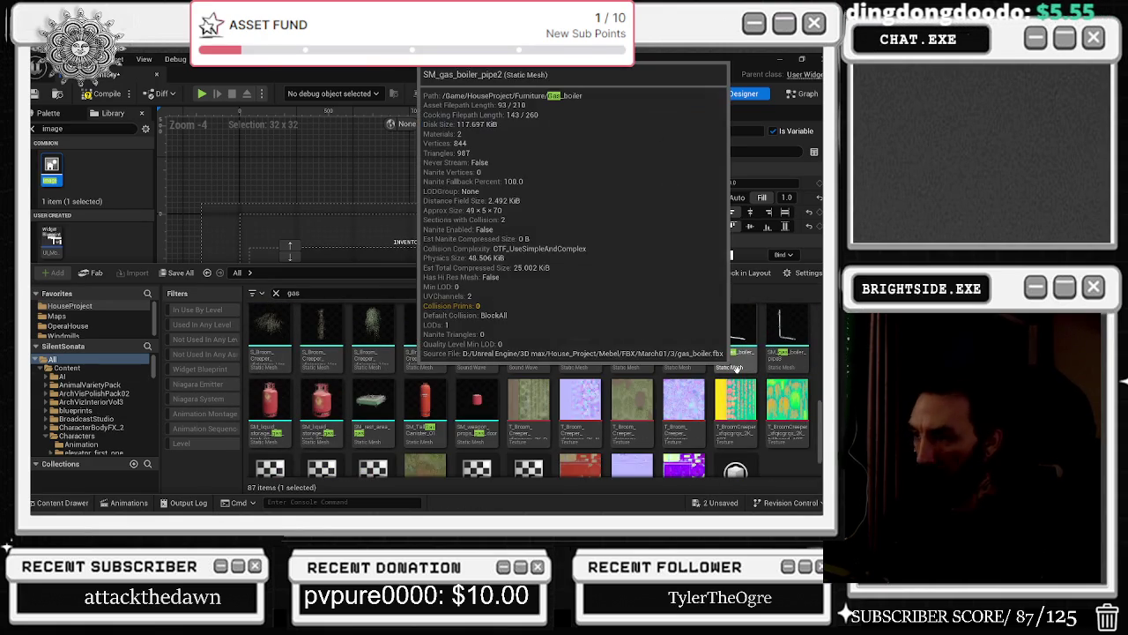
pyautogui.scroll(-1, 728, 363)
pyautogui.scroll(3, 728, 363)
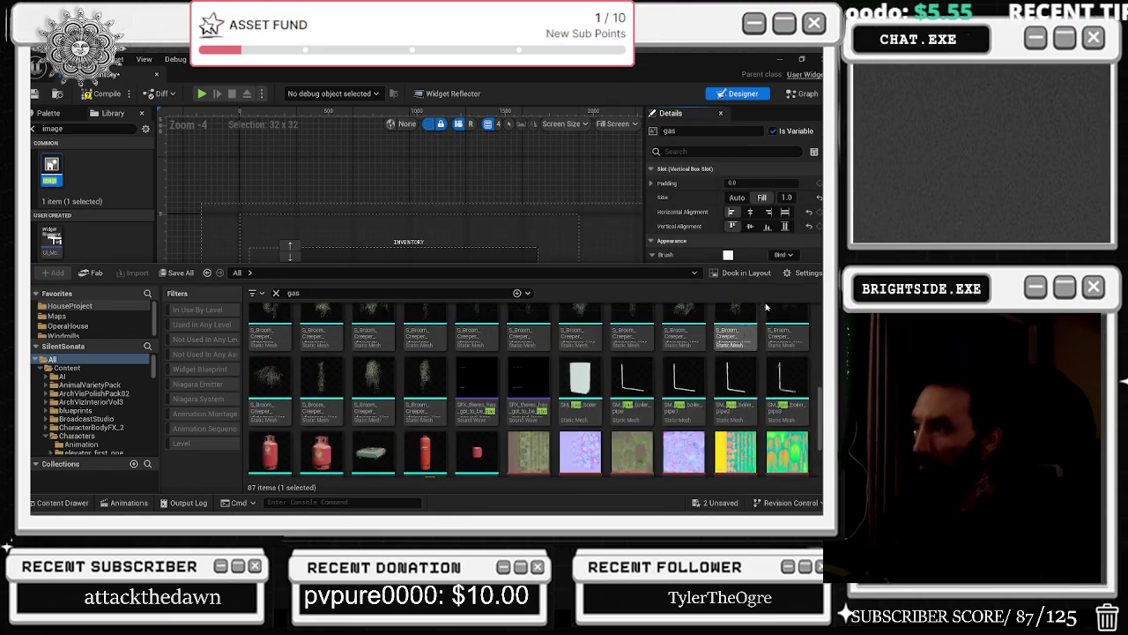
pyautogui.click(352, 240)
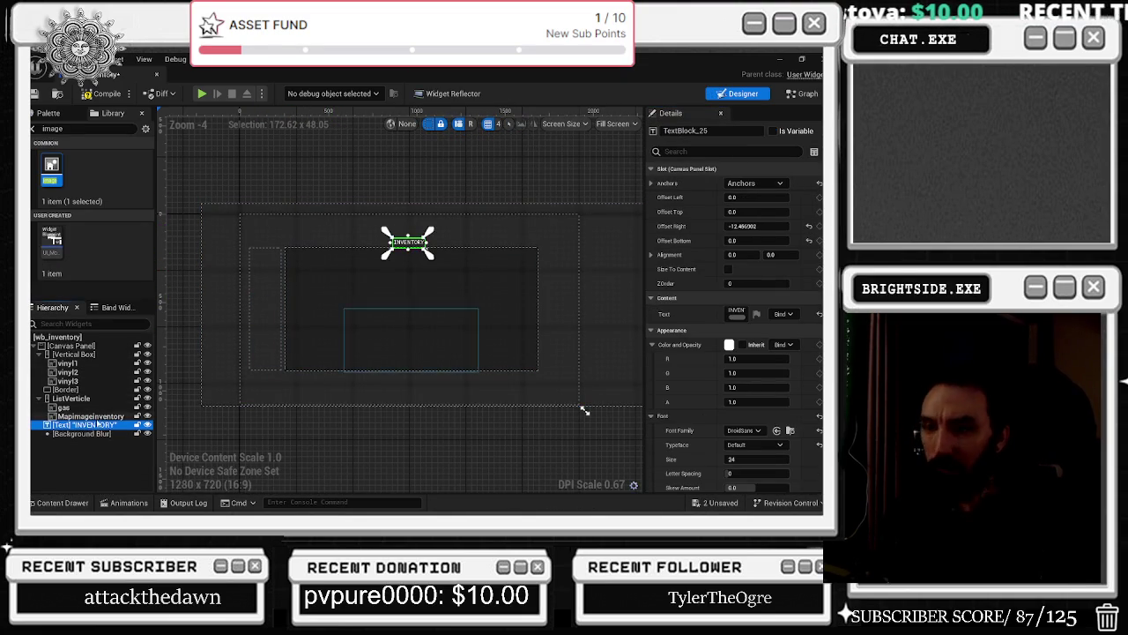
# Select Mapimageinventory, then gas, and minimize the wb_inventory editor.
pyautogui.click(88, 415)
pyautogui.click(63, 408)
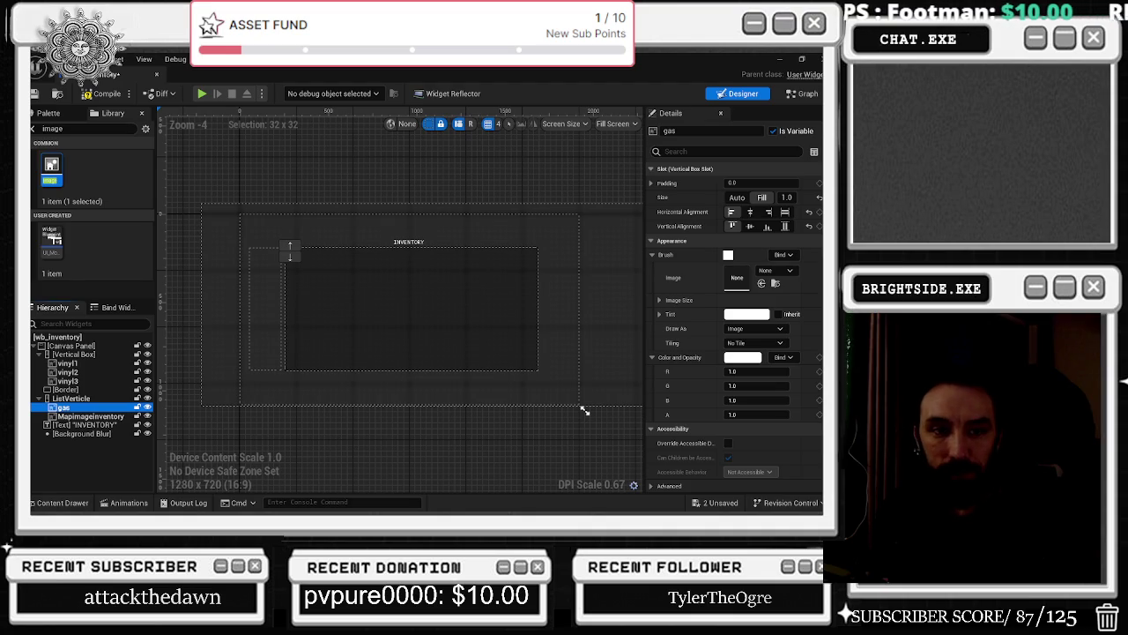
pyautogui.moveTo(755, 504)
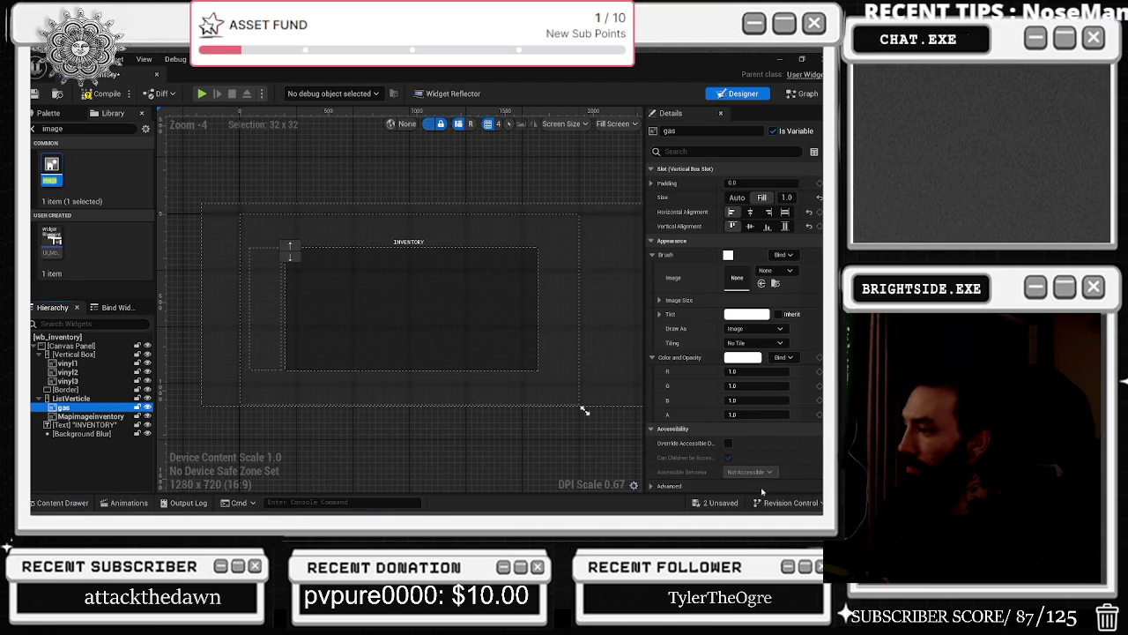
pyautogui.click(780, 59)
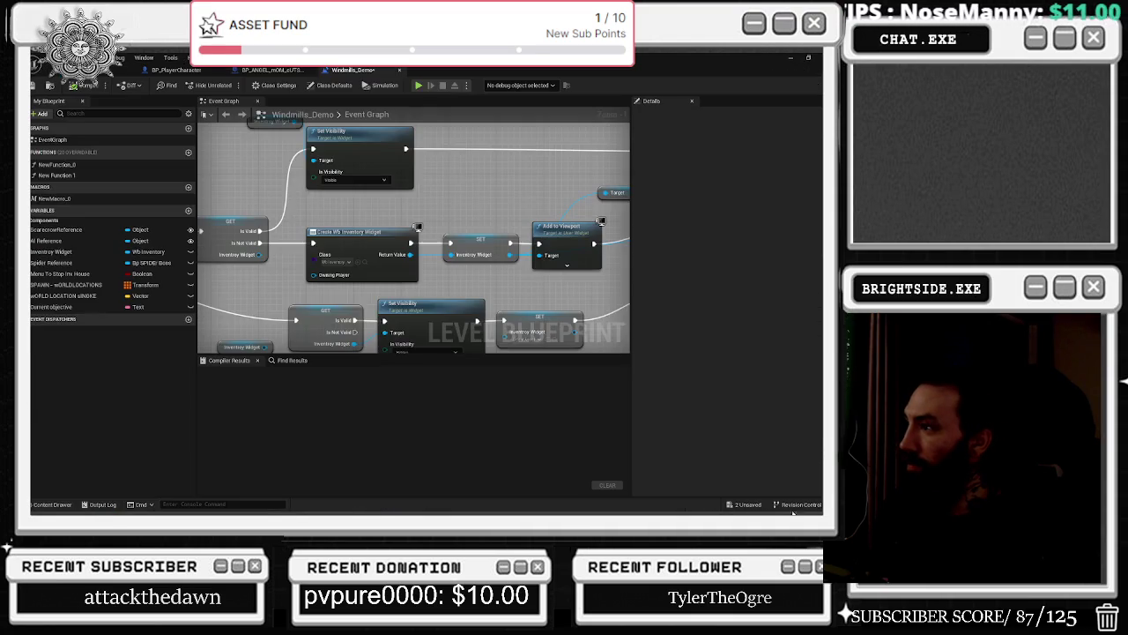
# Close the Streamlabs Stream Labels and LAST_IMPORT_SOUND windows from the Alt+Tab window list.
pyautogui.hotkey('alt', 'Tab')
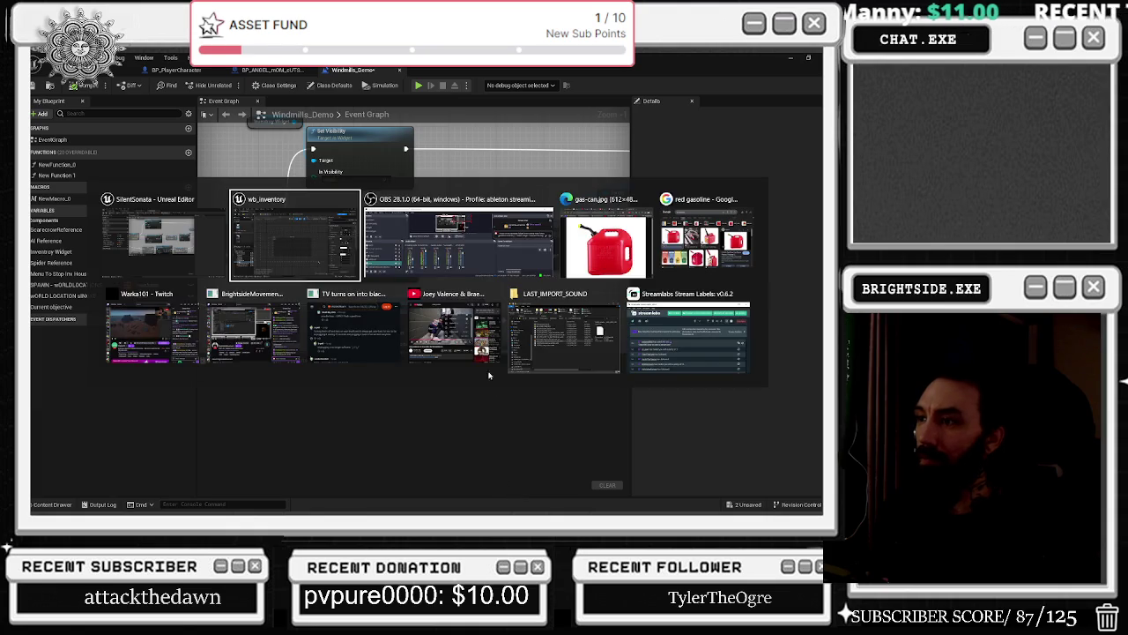
pyautogui.click(744, 293)
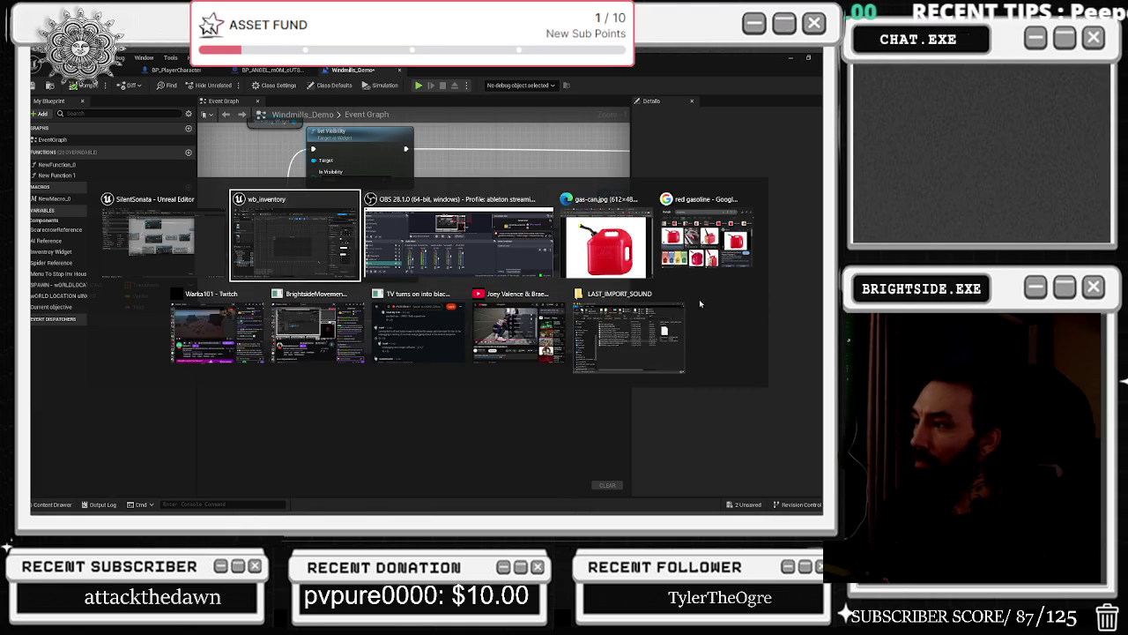
pyautogui.click(679, 295)
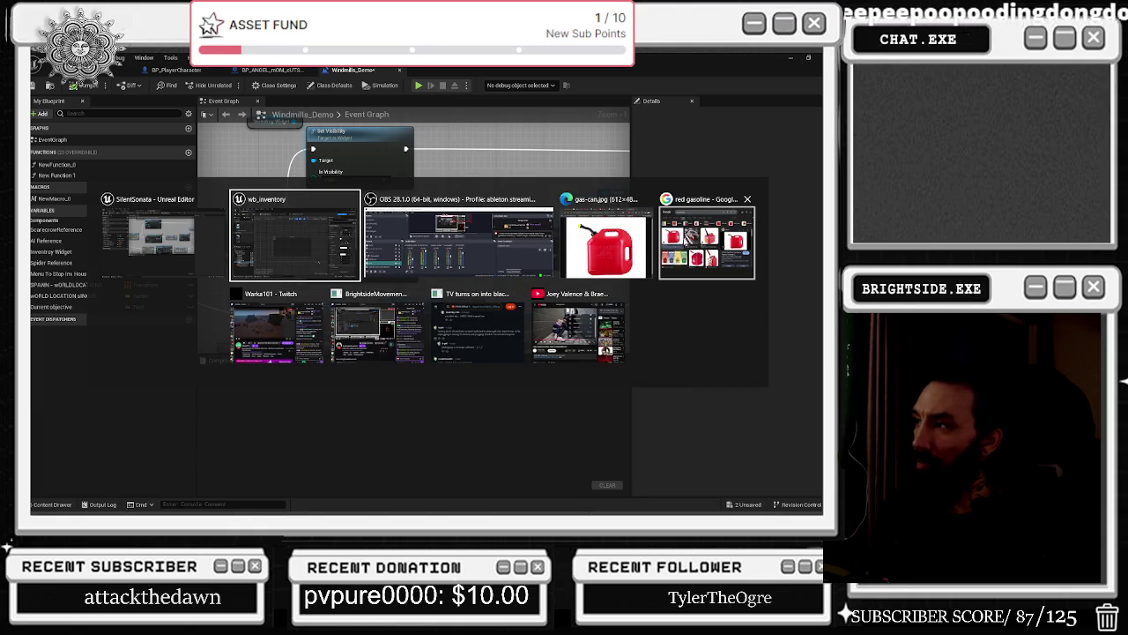
pyautogui.press('Escape')
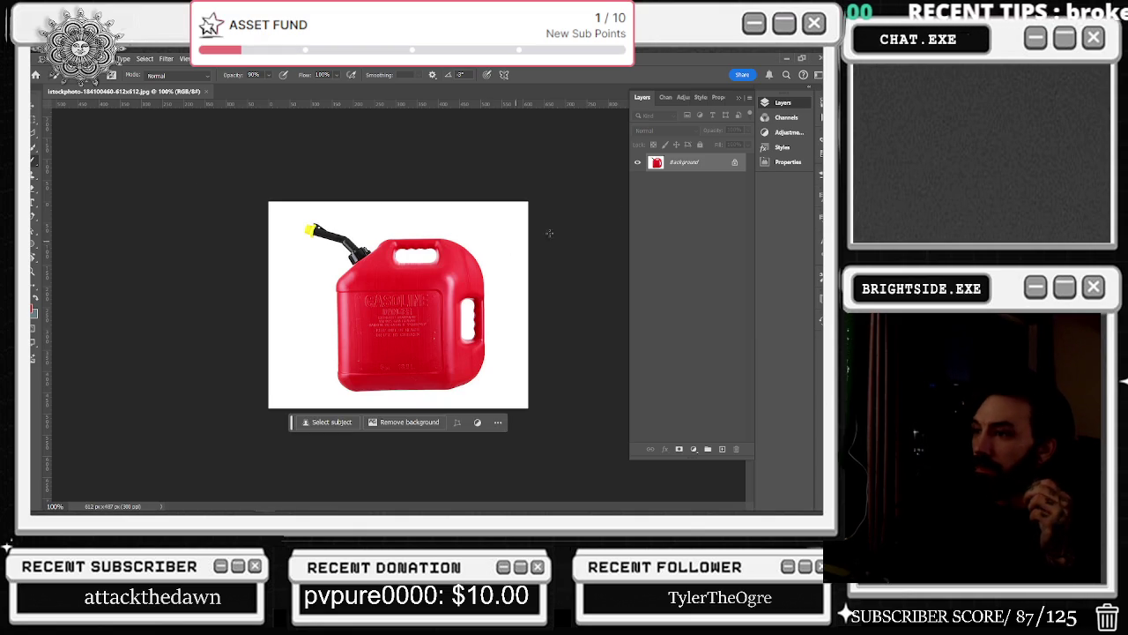
# Unlock the Background as Layer 0 and remove the white background around the gas can.
pyautogui.doubleClick(697, 162)
pyautogui.click(424, 150)
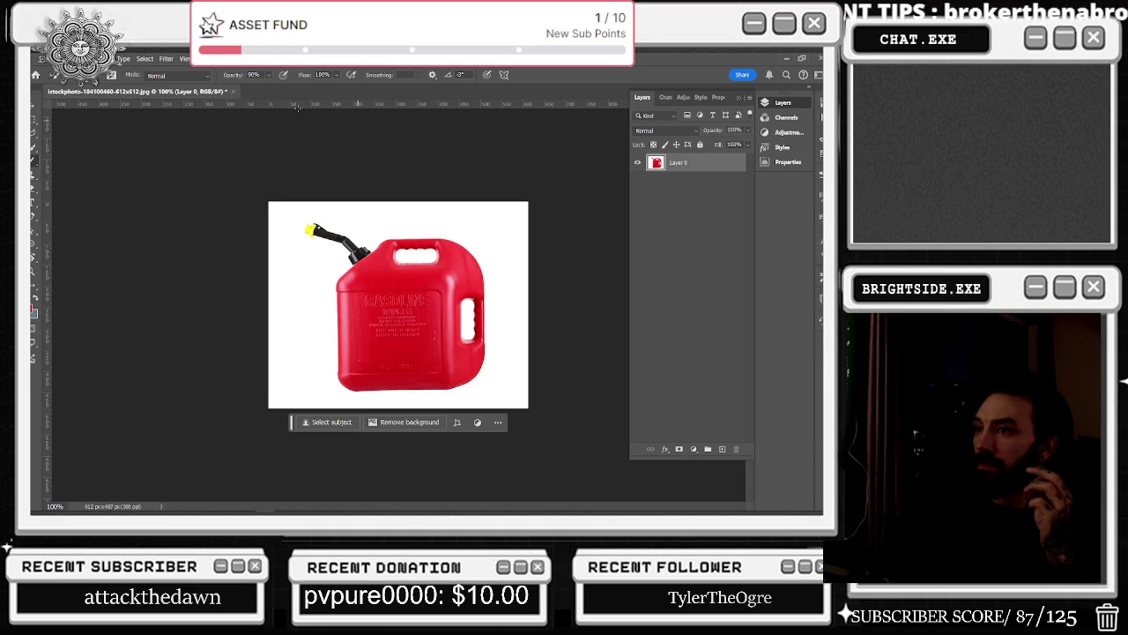
pyautogui.click(404, 421)
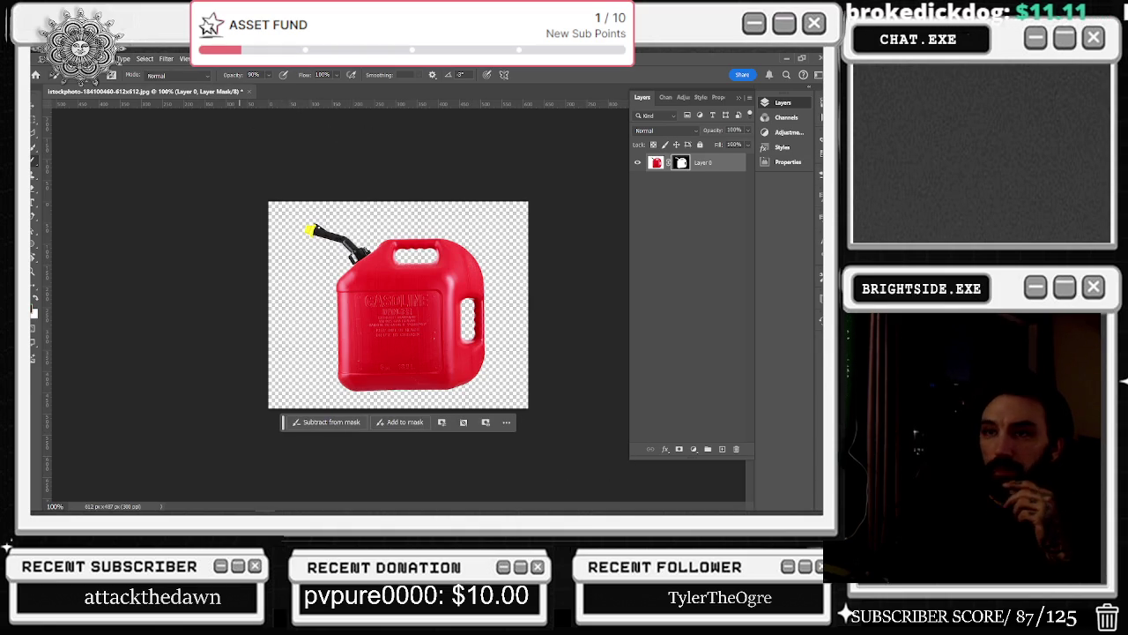
# Export the gas can image as gascan.png via Save for Web (Legacy).
pyautogui.click(62, 58)
pyautogui.press('Left')
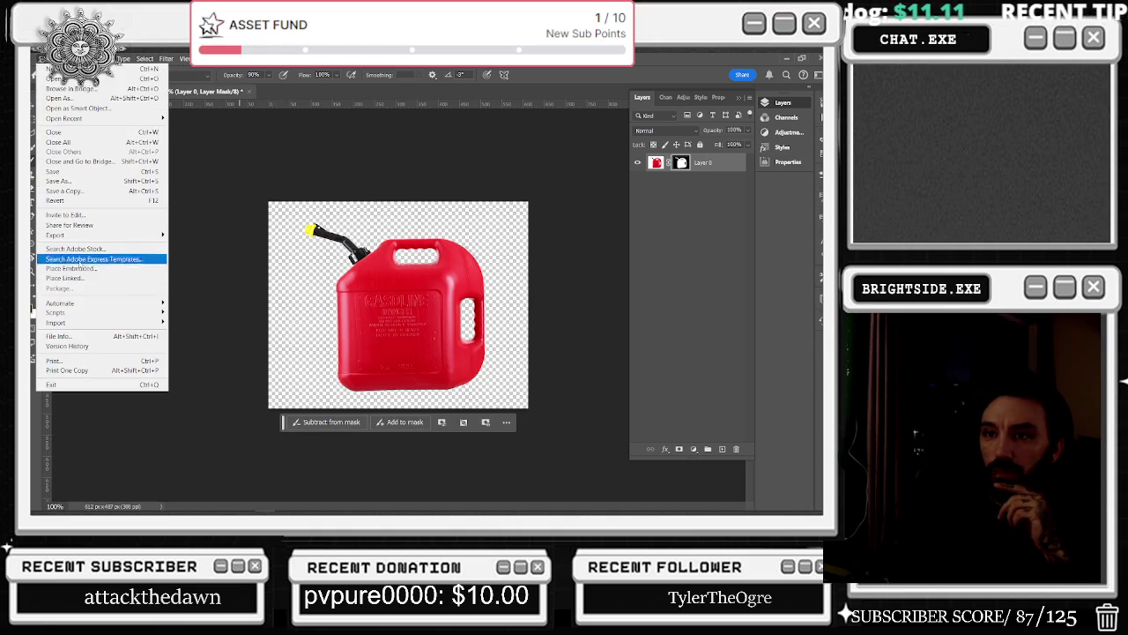
pyautogui.moveTo(71, 235)
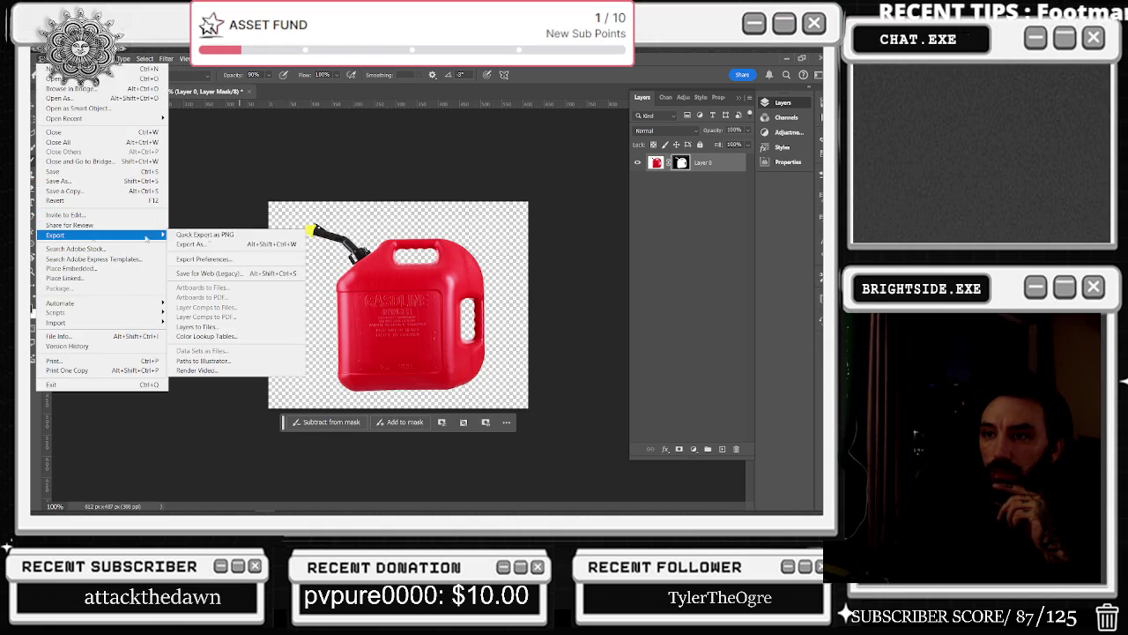
pyautogui.click(207, 273)
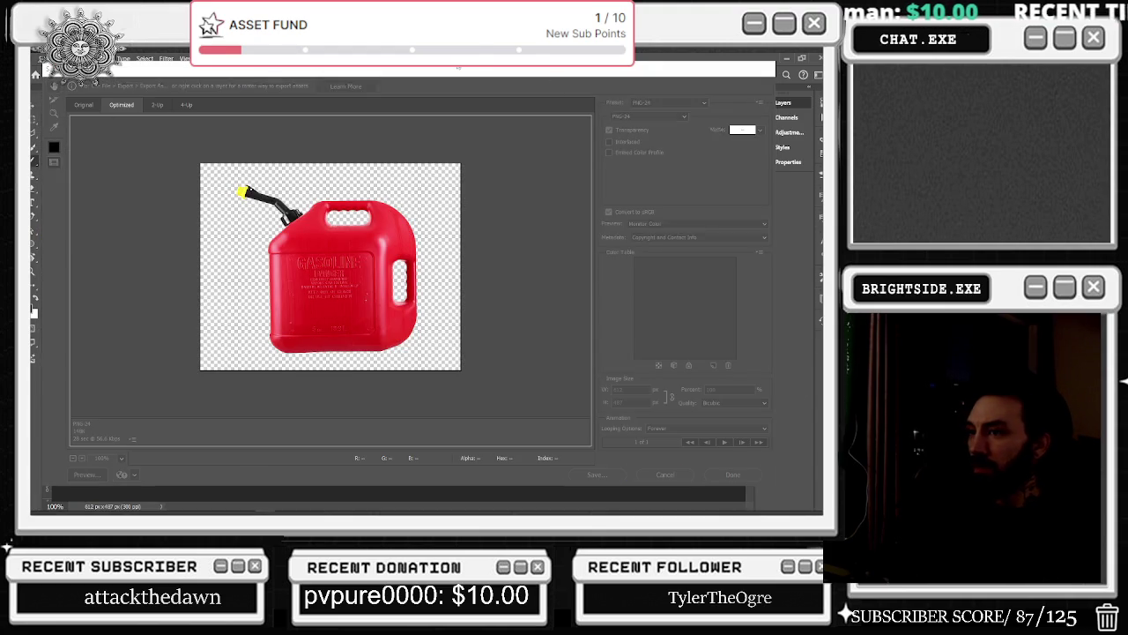
pyautogui.click(597, 474)
pyautogui.click(241, 270)
pyautogui.doubleClick(242, 270)
pyautogui.write('gascan.png')
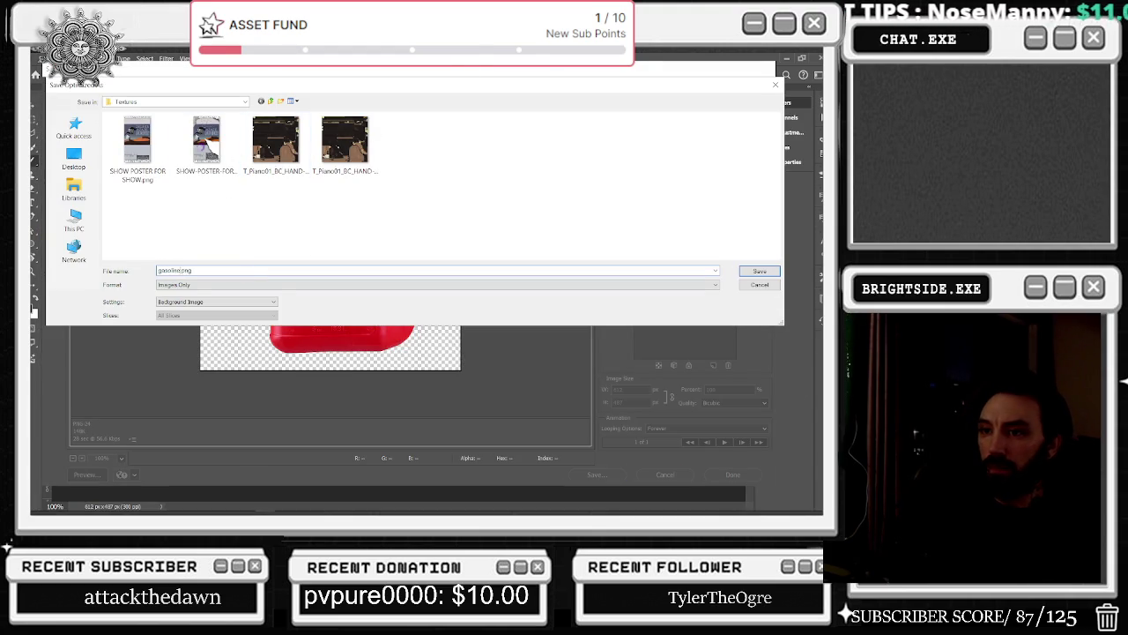
pyautogui.press('Return')
# Close the gas can document, answering the save-changes prompt, and return to Unreal.
pyautogui.hotkey('ctrl', 'w')
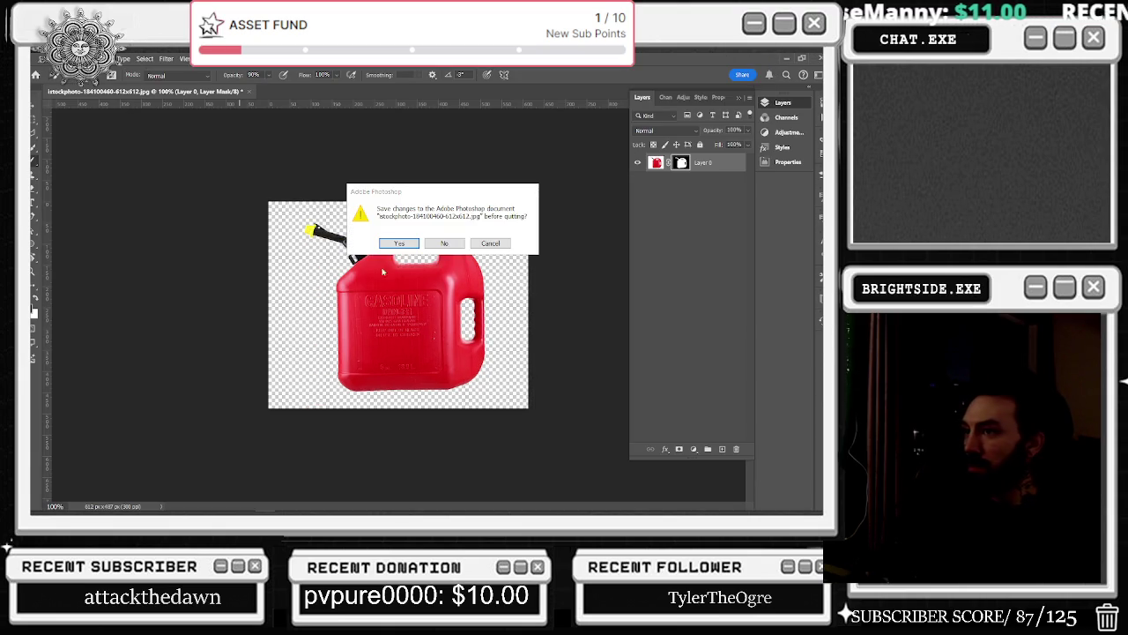
pyautogui.click(445, 246)
pyautogui.hotkey('alt', 'Tab')
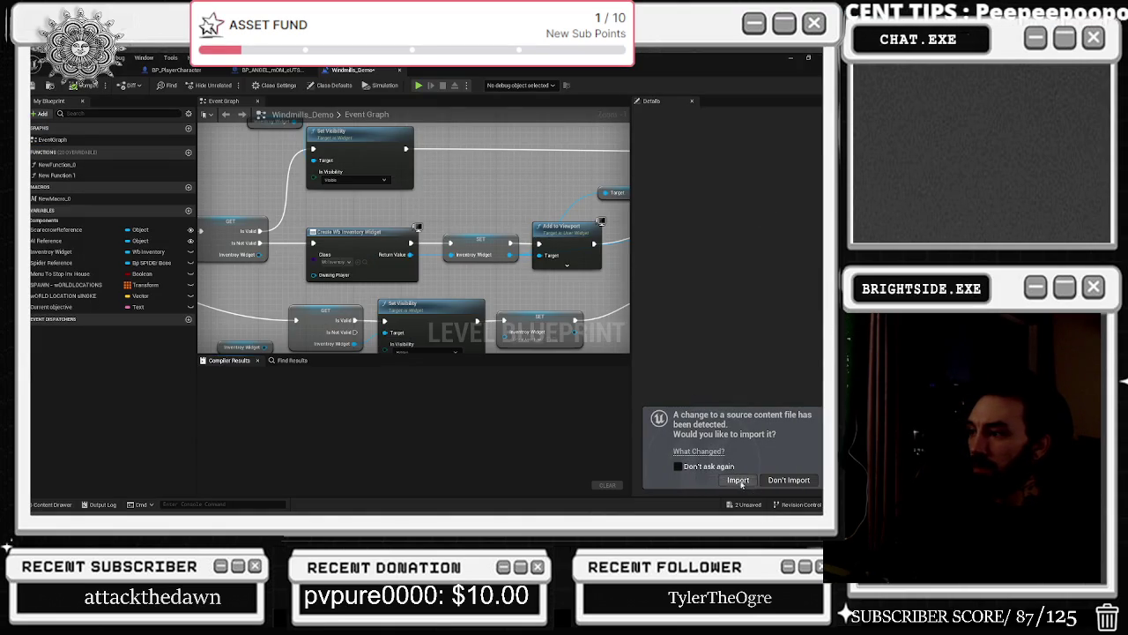
# Import the updated gas can image and bring up the project's content assets.
pyautogui.click(737, 480)
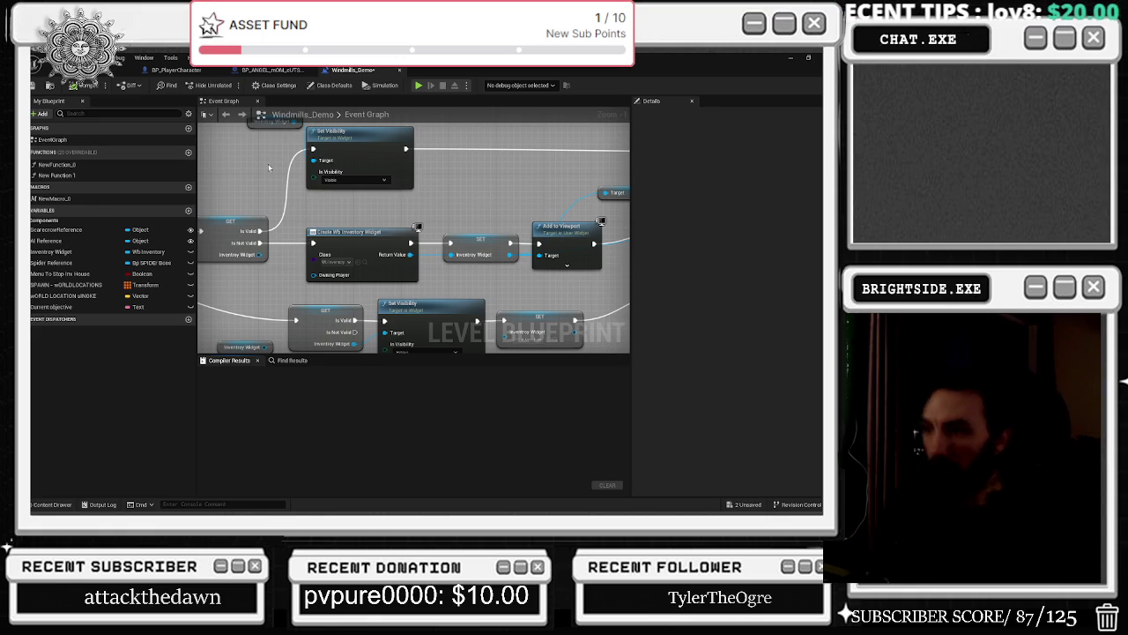
pyautogui.moveTo(352, 250)
pyautogui.mouseDown()
pyautogui.moveTo(451, 297)
pyautogui.moveTo(393, 285)
pyautogui.mouseUp()
pyautogui.click(411, 280)
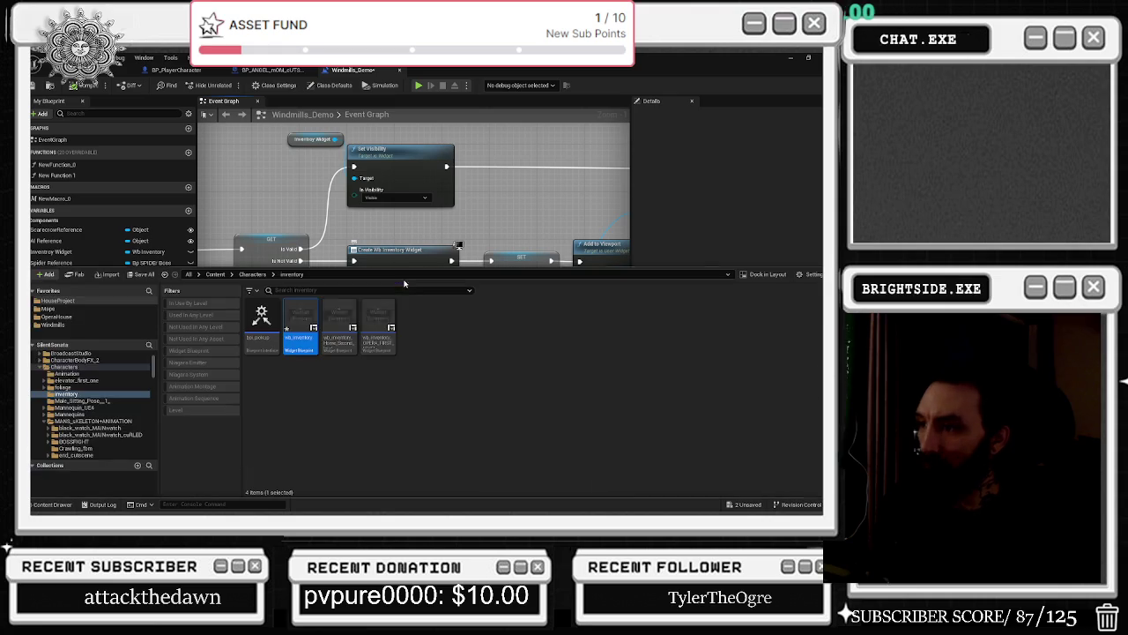
# Open wb_inventory and set the gas image's Brush Image to the gasoline texture.
pyautogui.doubleClick(302, 448)
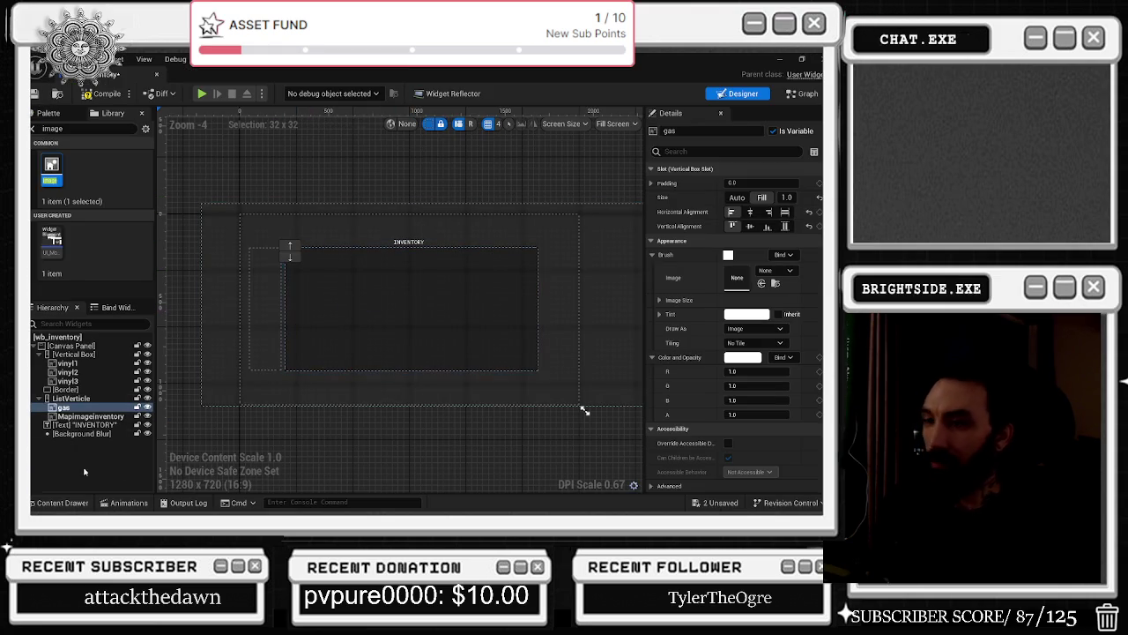
pyautogui.click(62, 503)
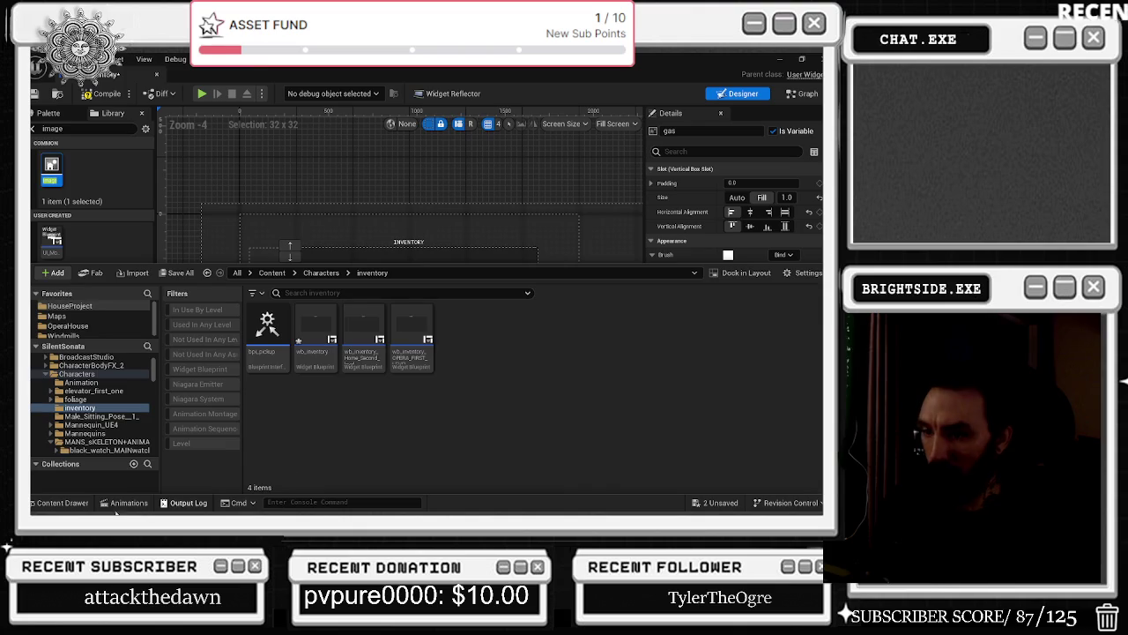
pyautogui.click(61, 503)
pyautogui.click(63, 407)
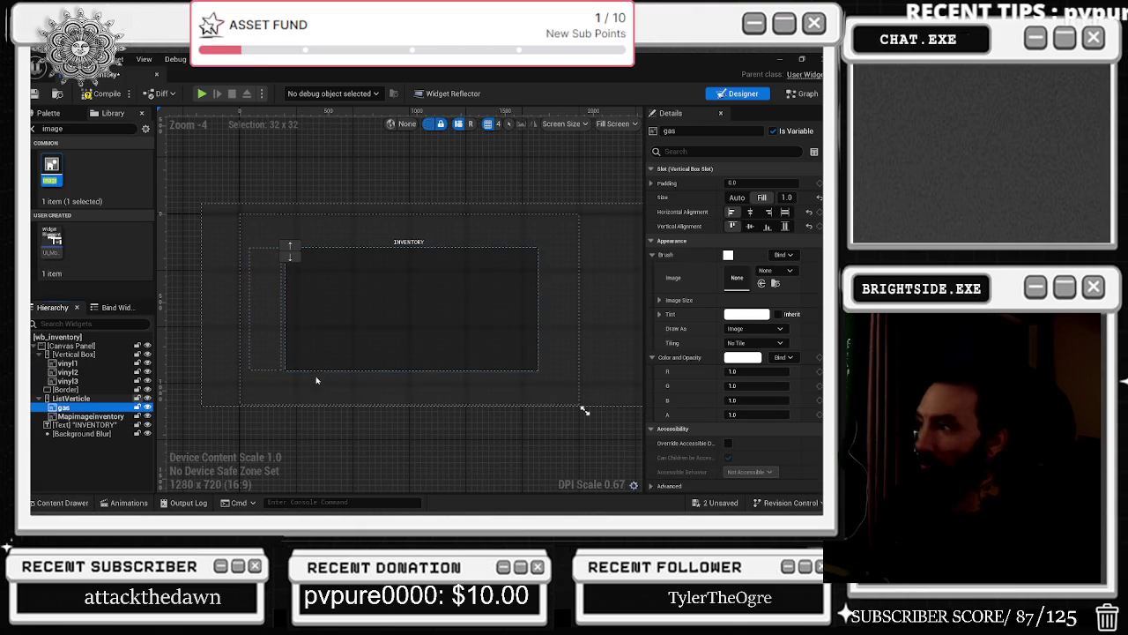
pyautogui.click(773, 275)
pyautogui.click(732, 386)
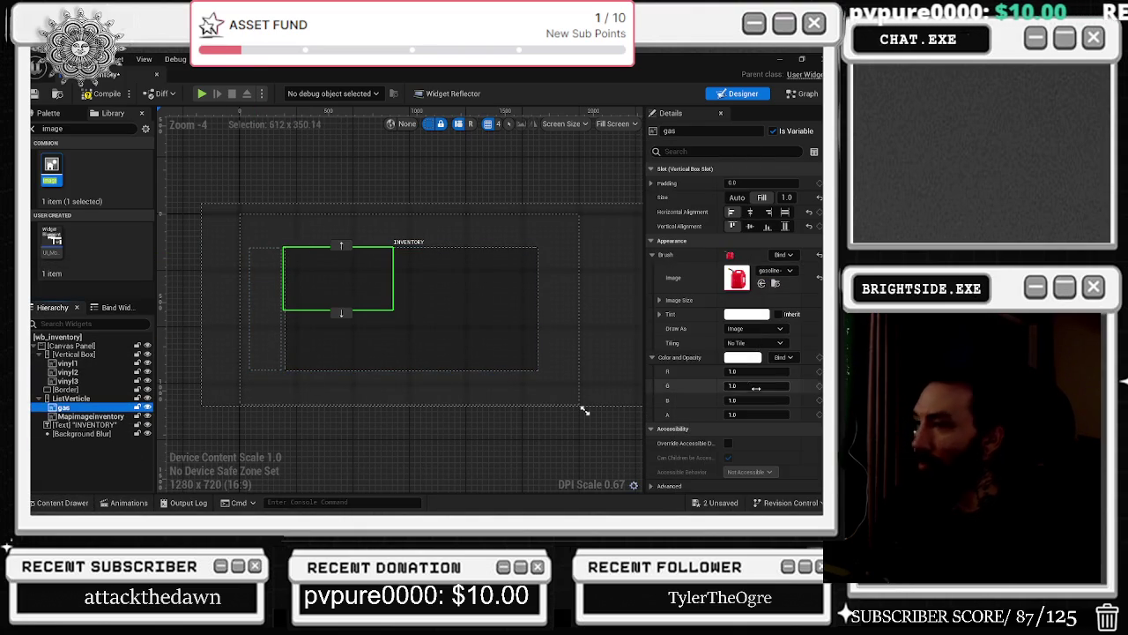
pyautogui.click(705, 151)
pyautogui.write('e')
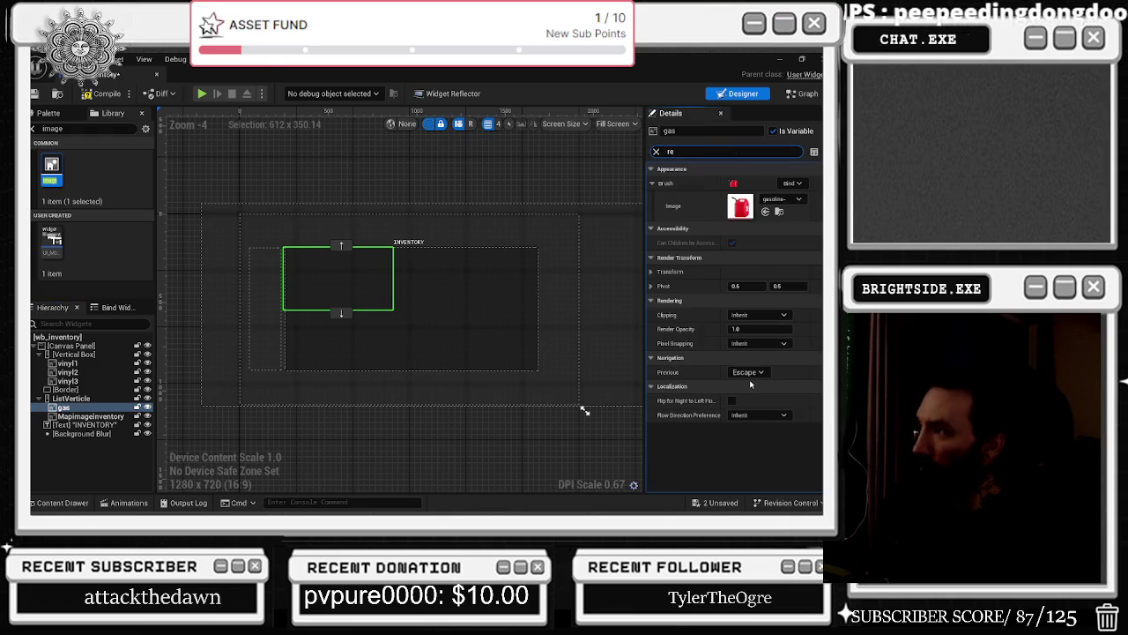
pyautogui.write('n')
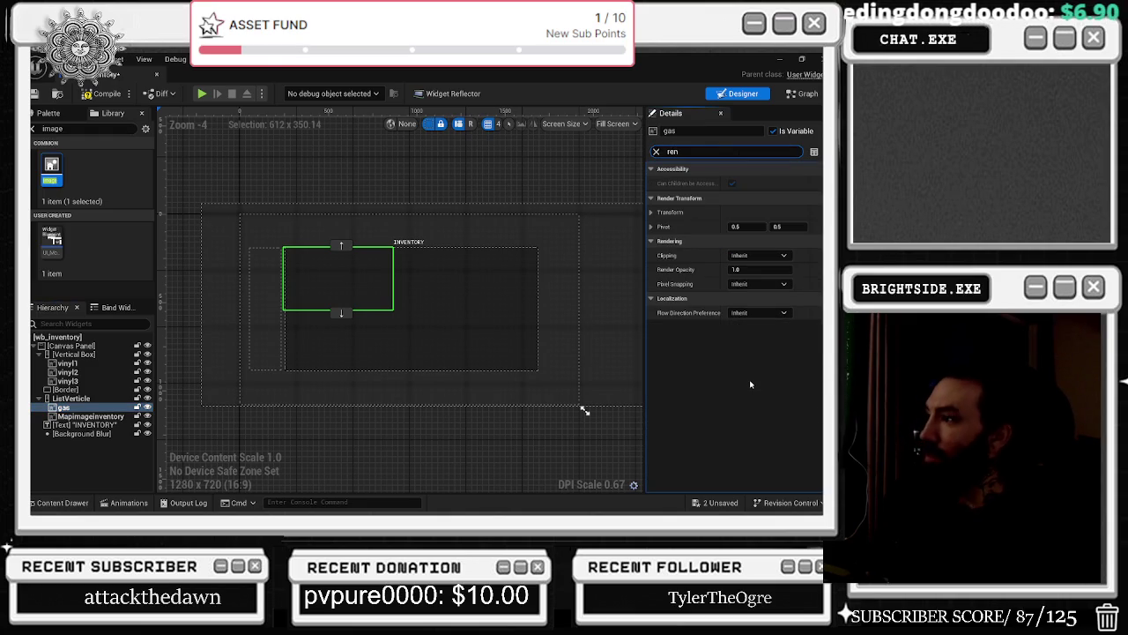
pyautogui.write('vis')
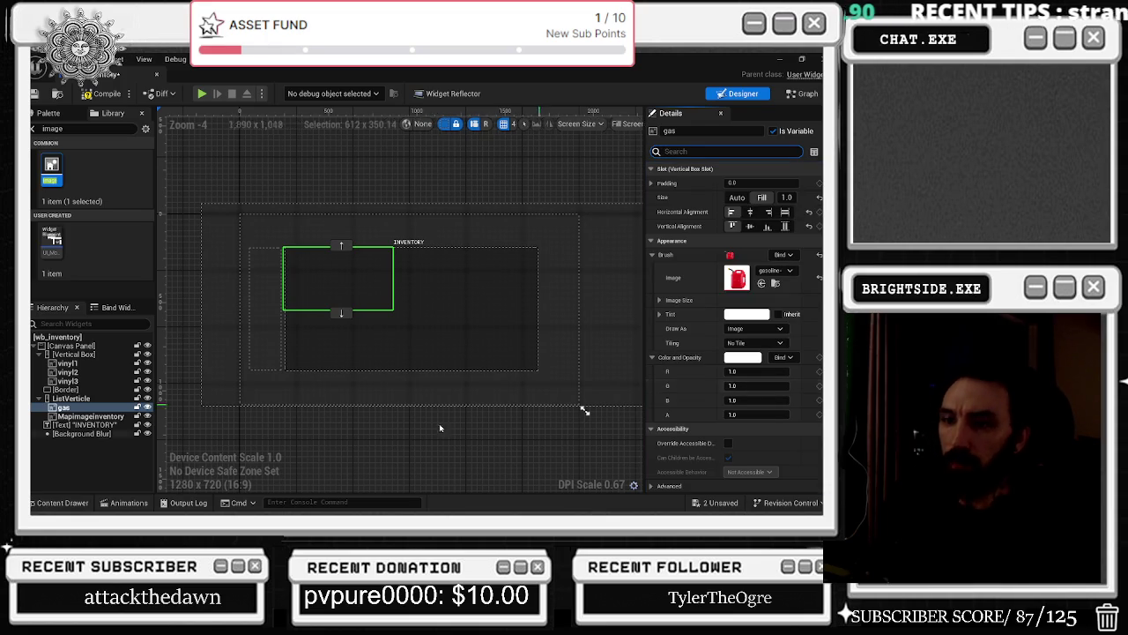
# Set ListVerticle's Visibility to Visible and its Render Opacity to 1.0.
pyautogui.click(83, 398)
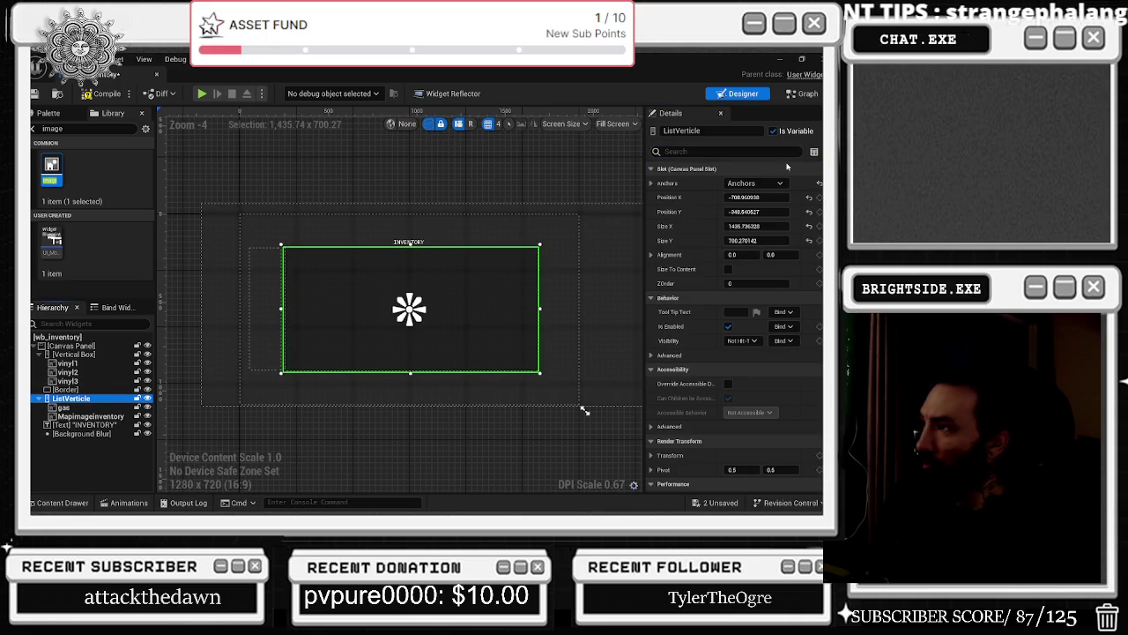
pyautogui.write('vis')
pyautogui.click(748, 182)
pyautogui.click(745, 196)
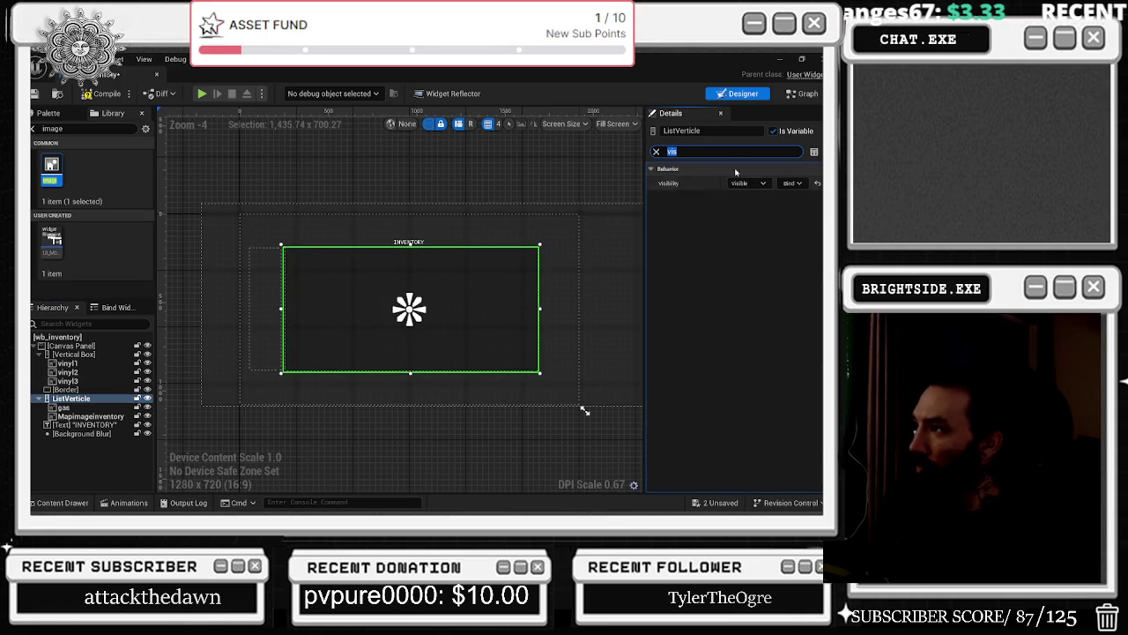
pyautogui.write('ren')
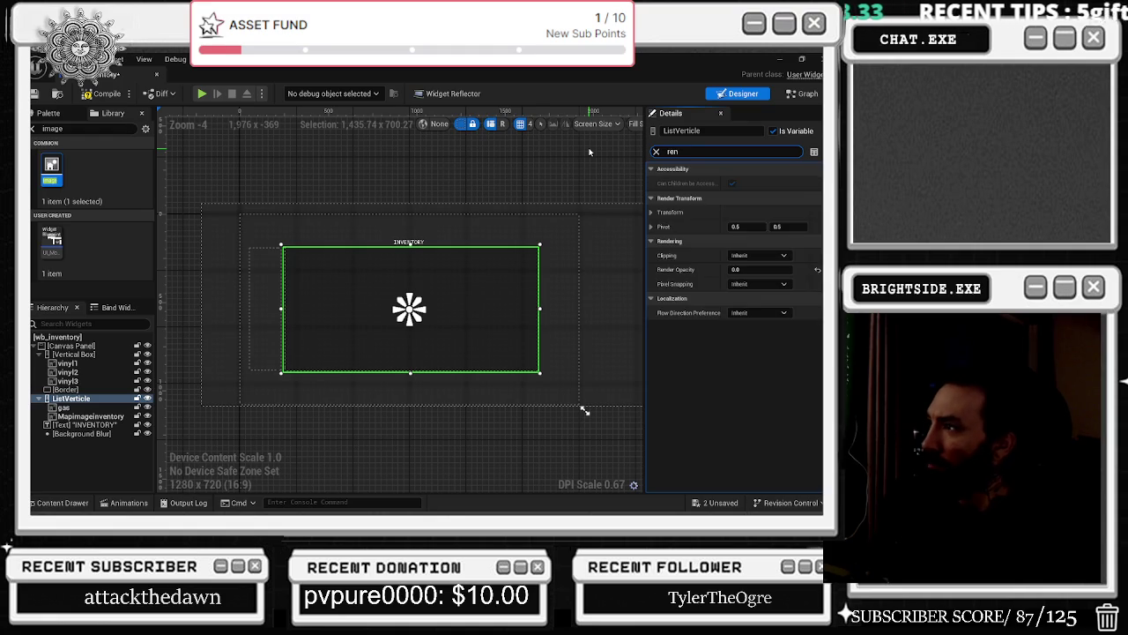
pyautogui.write('der')
pyautogui.click(758, 240)
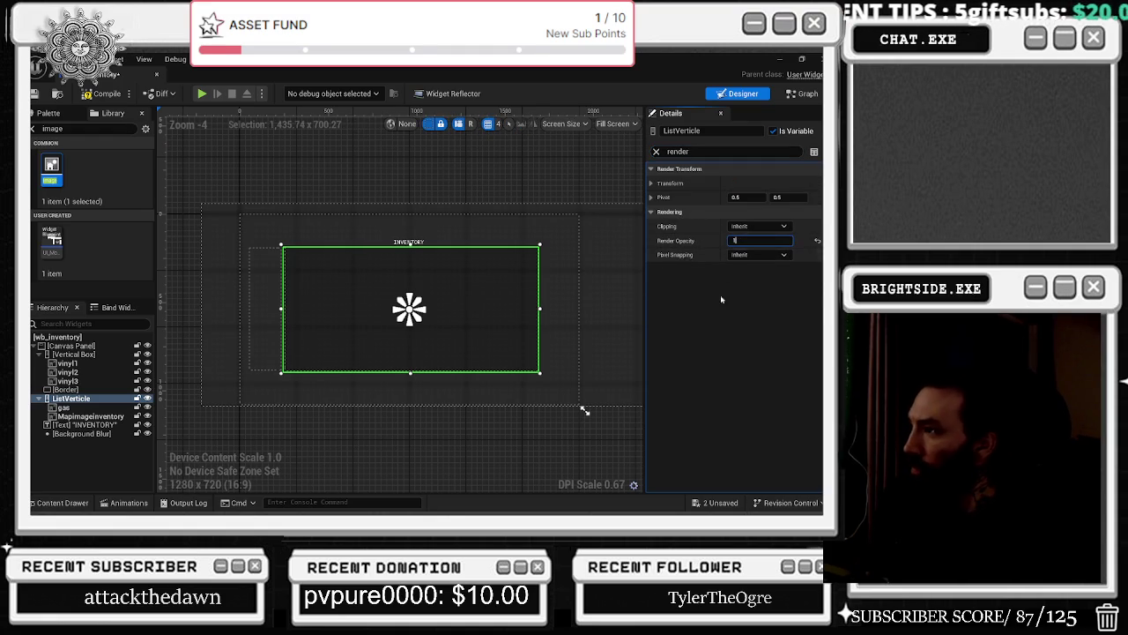
pyautogui.write('1')
pyautogui.press('Return')
pyautogui.scroll(1, 335, 287)
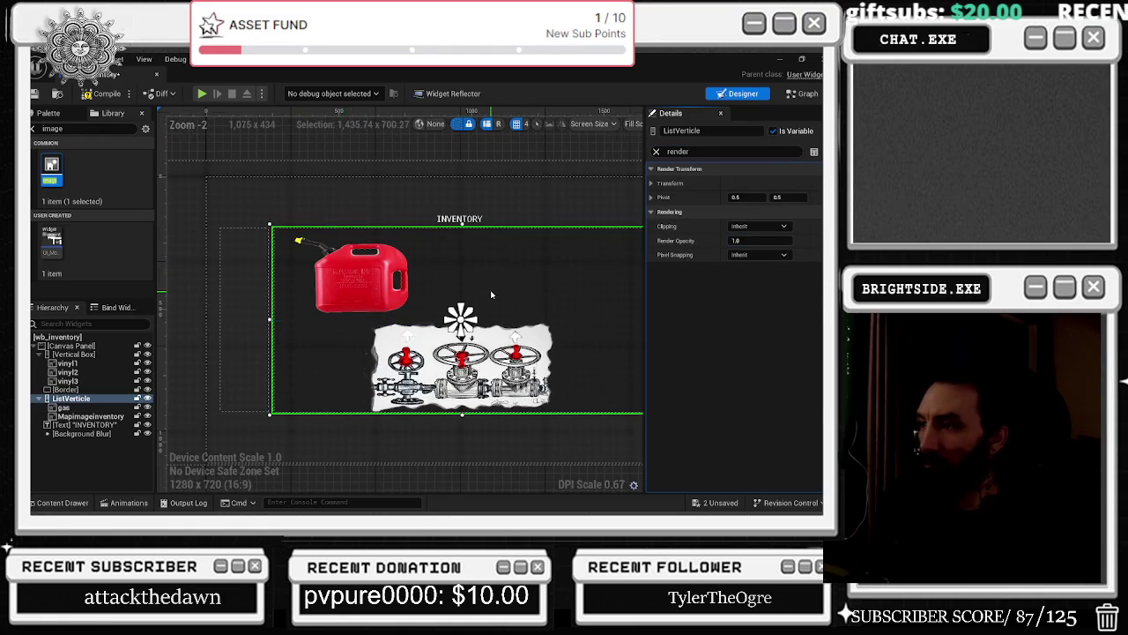
pyautogui.scroll(-1, 414, 288)
pyautogui.click(335, 284)
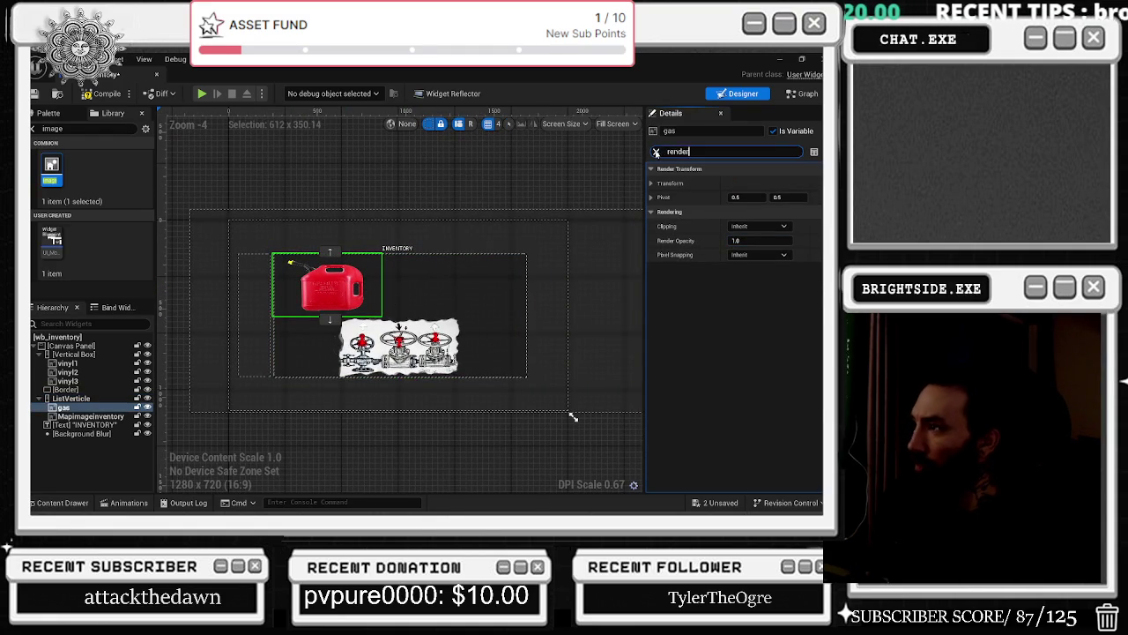
# Expand the gas image's Render Transform and drag Translation X left toward -140.
pyautogui.click(656, 152)
pyautogui.click(654, 212)
pyautogui.click(654, 212)
pyautogui.click(654, 225)
pyautogui.click(671, 241)
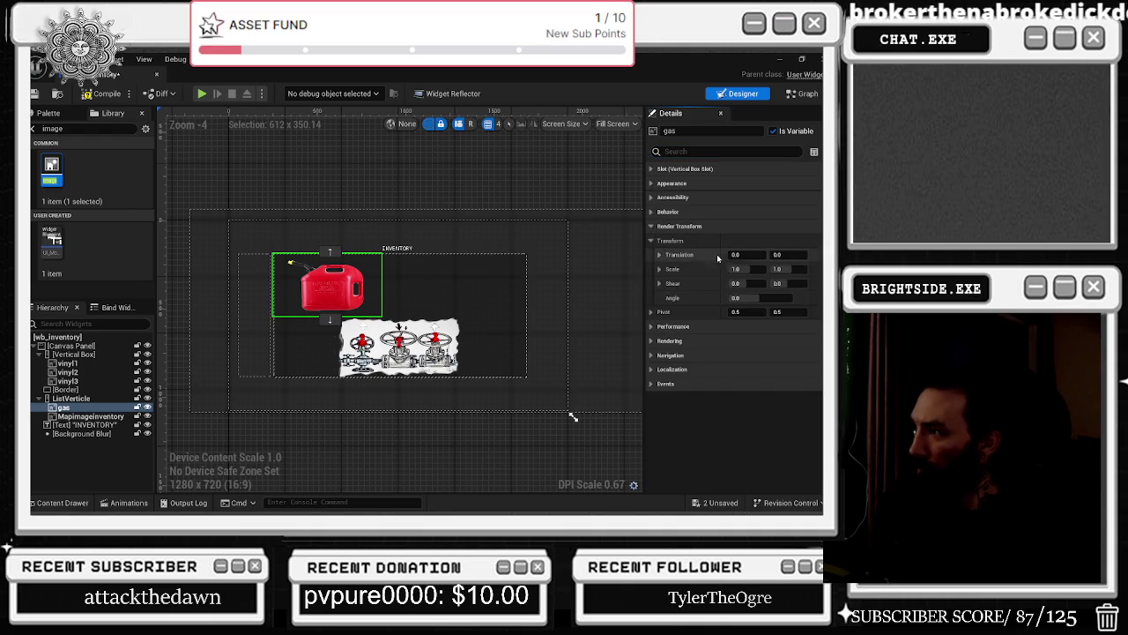
pyautogui.moveTo(737, 255)
pyautogui.mouseDown()
pyautogui.moveTo(703, 255)
pyautogui.moveTo(780, 268)
pyautogui.mouseUp()
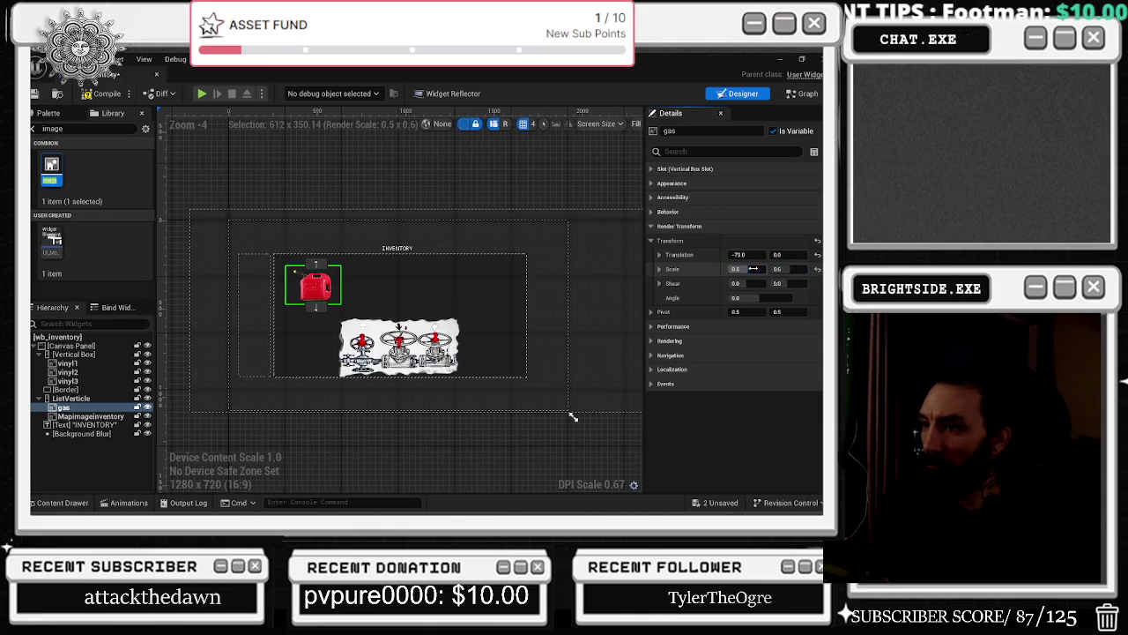
pyautogui.scroll(1, 313, 295)
pyautogui.moveTo(748, 255)
pyautogui.mouseDown()
pyautogui.moveTo(714, 255)
pyautogui.moveTo(819, 255)
pyautogui.moveTo(791, 254)
pyautogui.mouseUp()
pyautogui.click(777, 255)
pyautogui.click(430, 370)
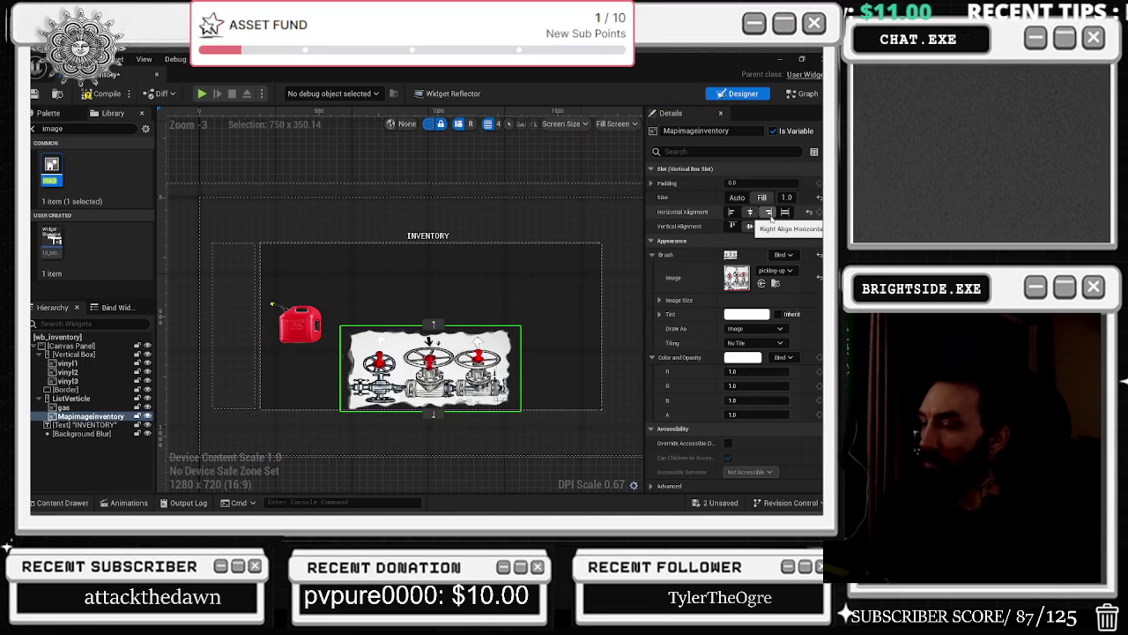
# Reselect Mapimageinventory and set its horizontal alignment to centre.
pyautogui.click(63, 407)
pyautogui.click(90, 416)
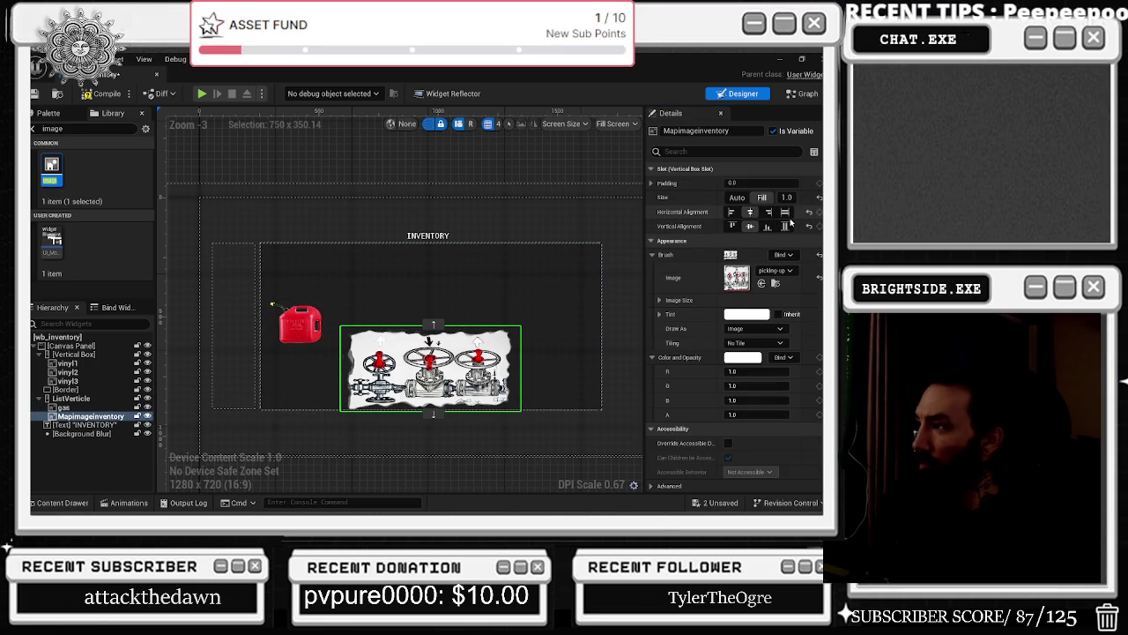
pyautogui.scroll(-5, 799, 250)
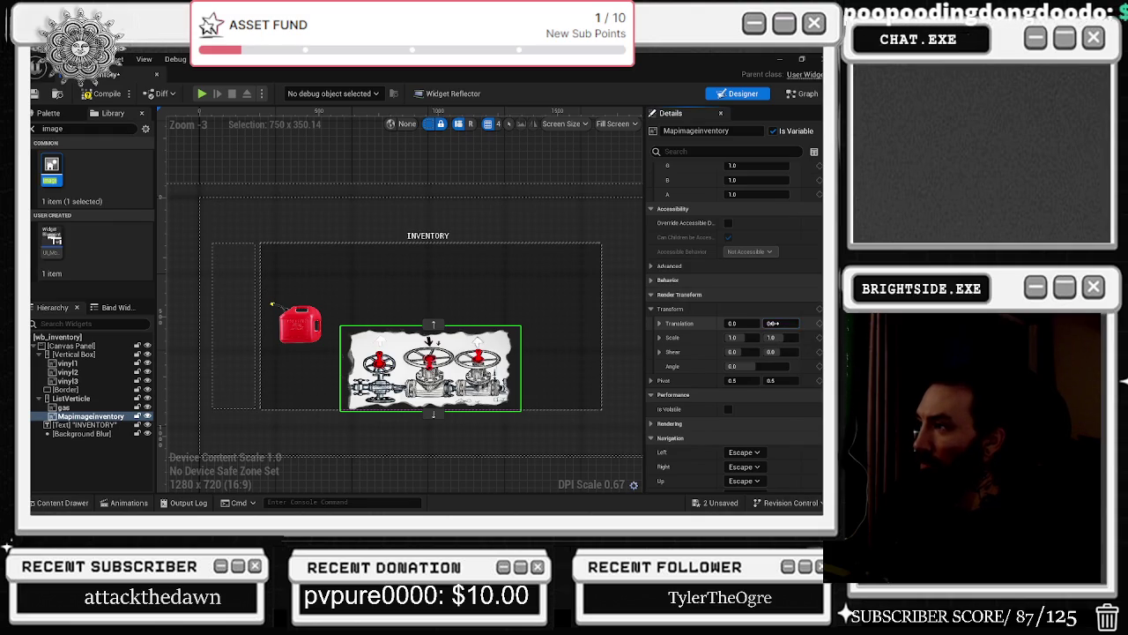
pyautogui.scroll(5, 772, 322)
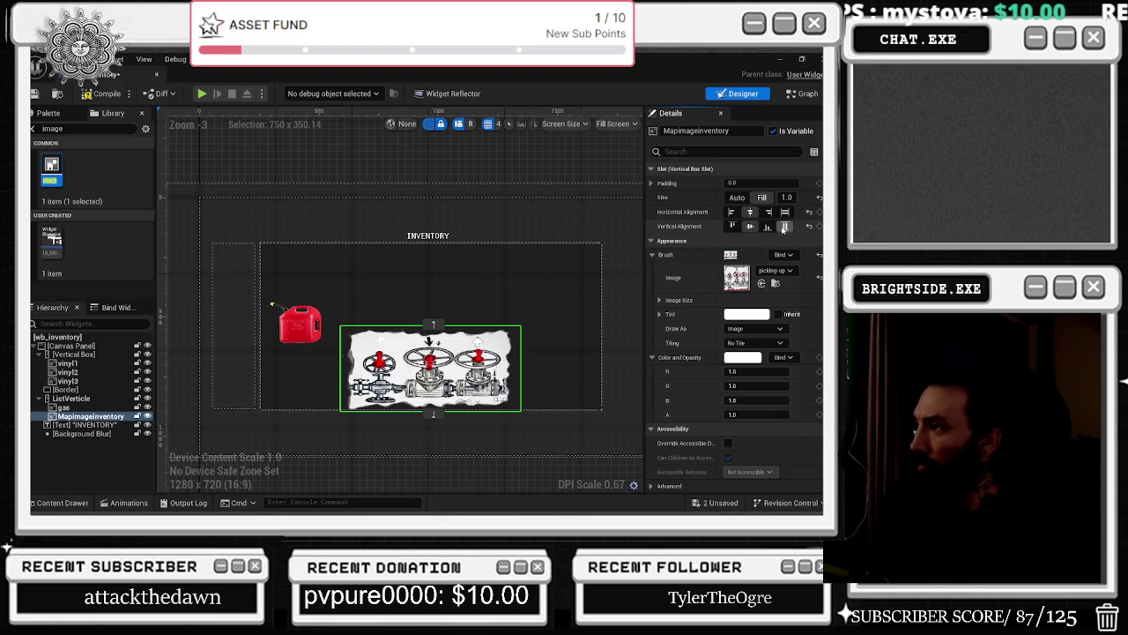
pyautogui.click(784, 212)
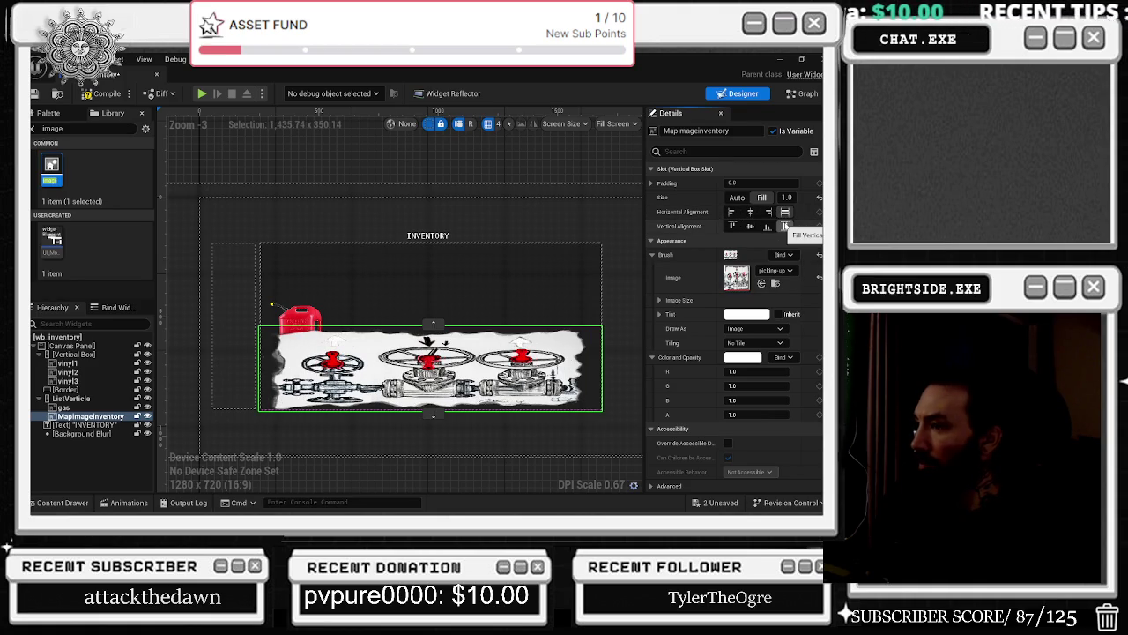
pyautogui.click(750, 213)
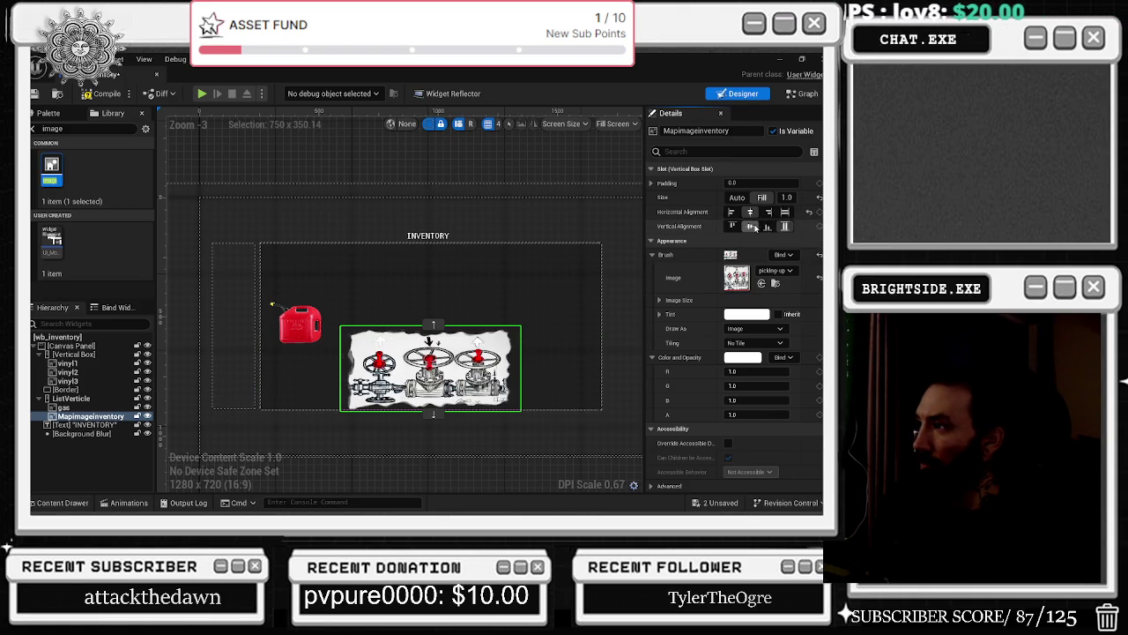
# Set the map image's Render Transform translation, nudging it toward 90, -107.
pyautogui.scroll(-5, 731, 335)
pyautogui.click(743, 283)
pyautogui.write('2')
pyautogui.press('Return')
pyautogui.moveTo(743, 283)
pyautogui.mouseDown()
pyautogui.moveTo(776, 285)
pyautogui.moveTo(705, 286)
pyautogui.moveTo(767, 283)
pyautogui.moveTo(749, 299)
pyautogui.moveTo(789, 298)
pyautogui.mouseUp()
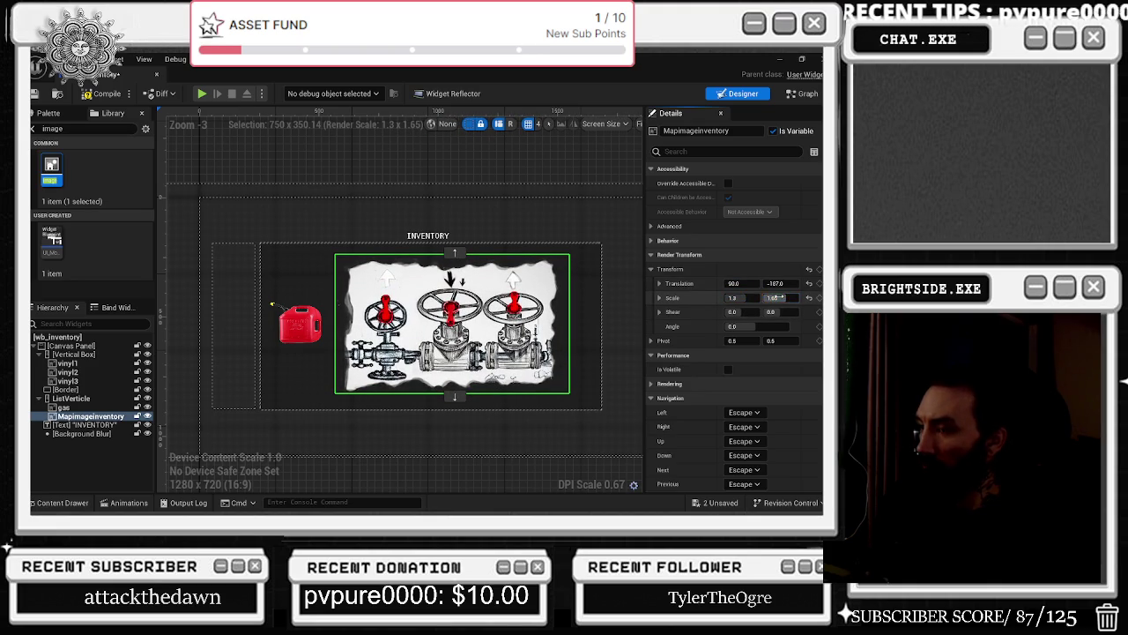
pyautogui.click(63, 407)
pyautogui.click(81, 433)
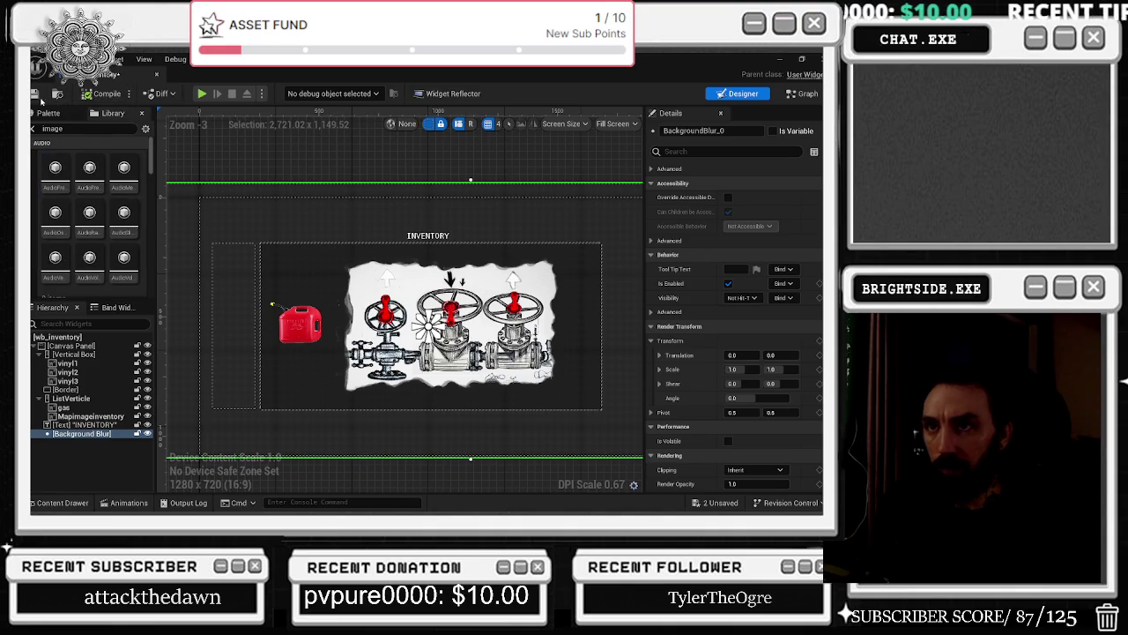
# Set ListVerticle's Visibility to Not Hit-Testable, clear the search, and switch to Graph view.
pyautogui.click(35, 93)
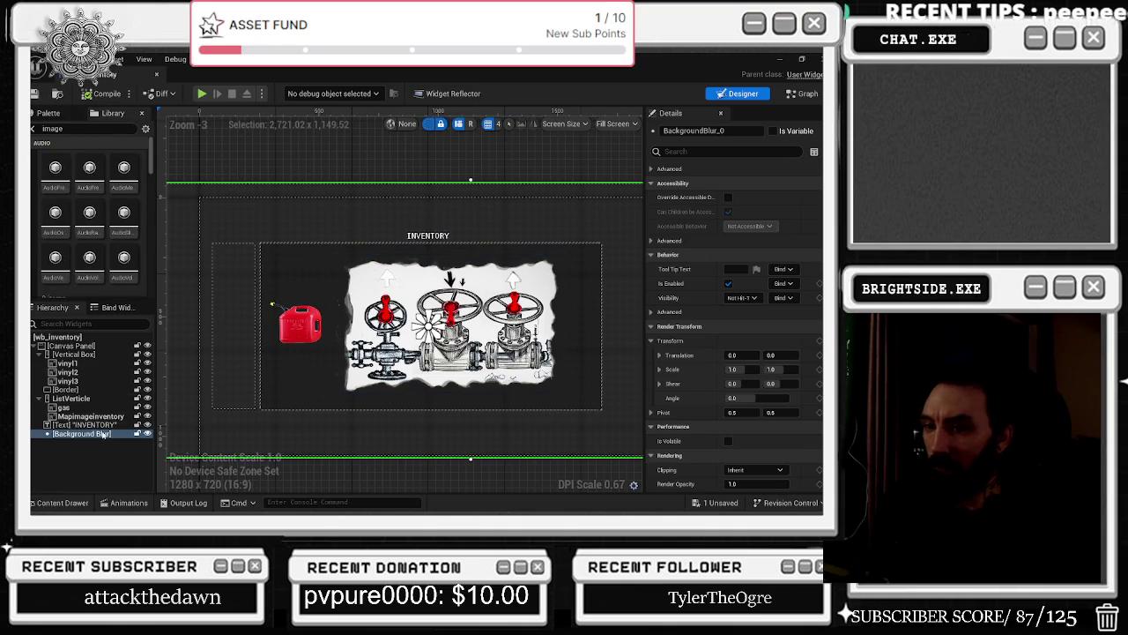
pyautogui.click(71, 398)
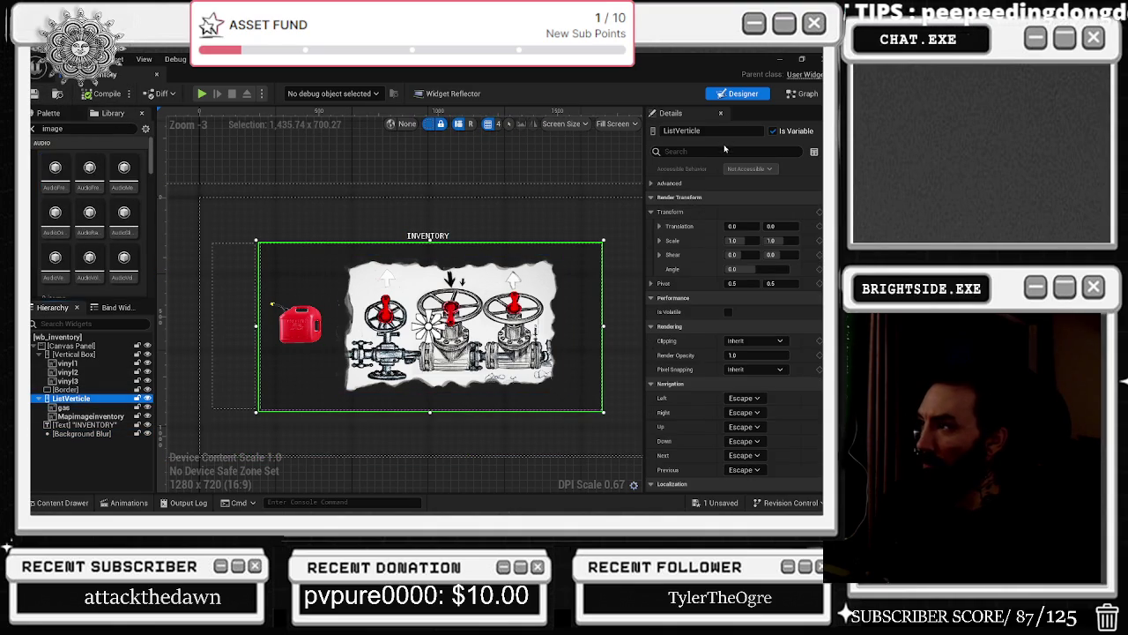
pyautogui.click(724, 149)
pyautogui.write('vis')
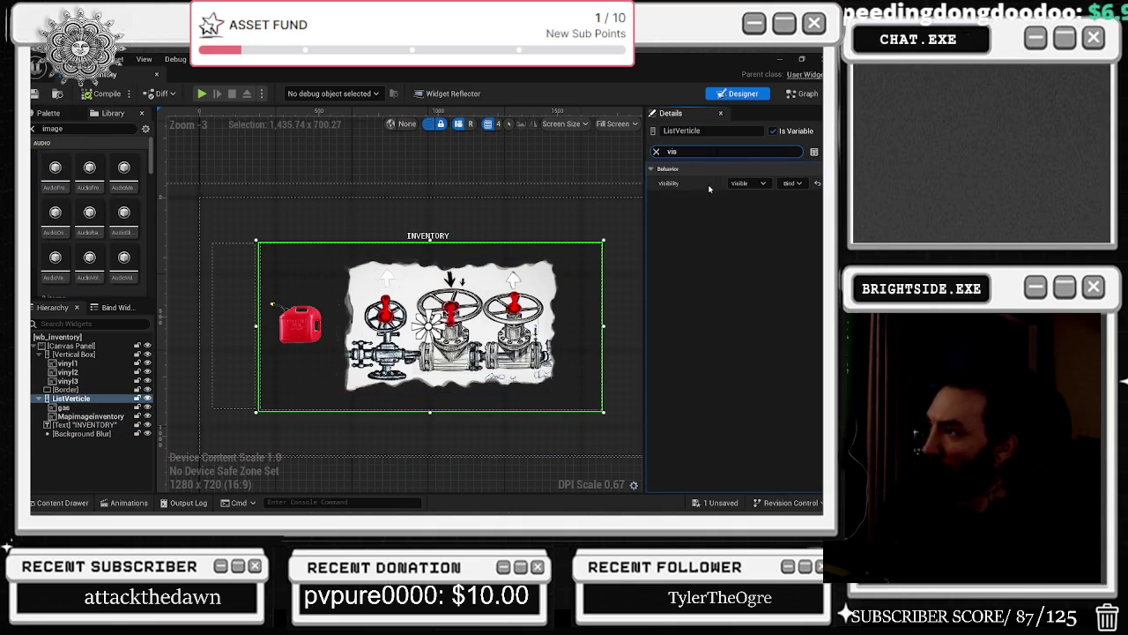
pyautogui.click(749, 182)
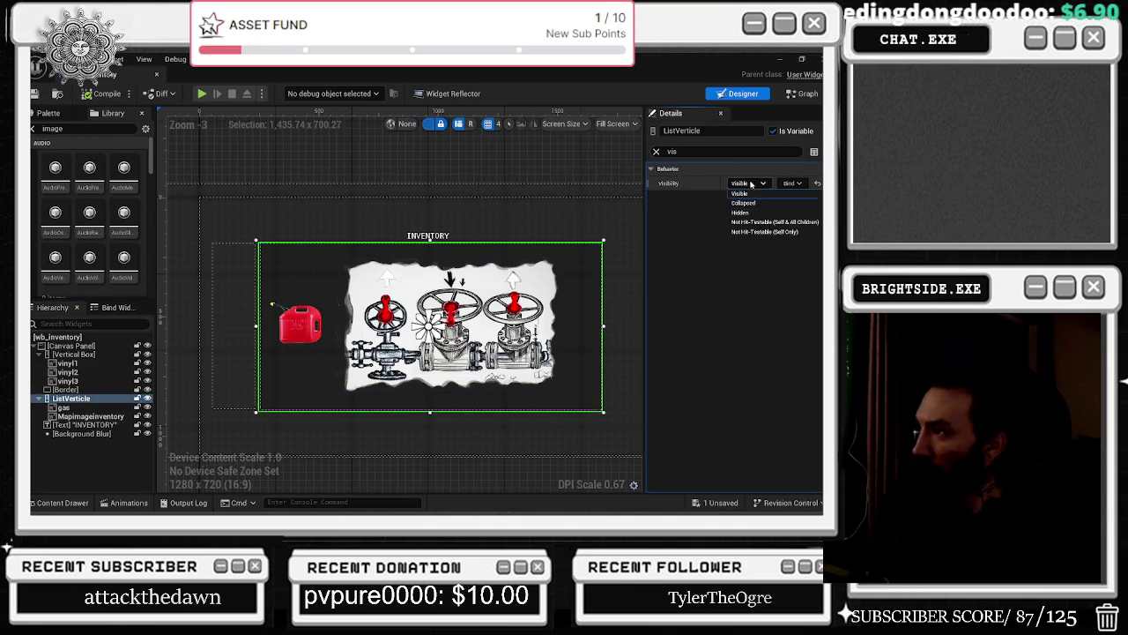
pyautogui.click(764, 228)
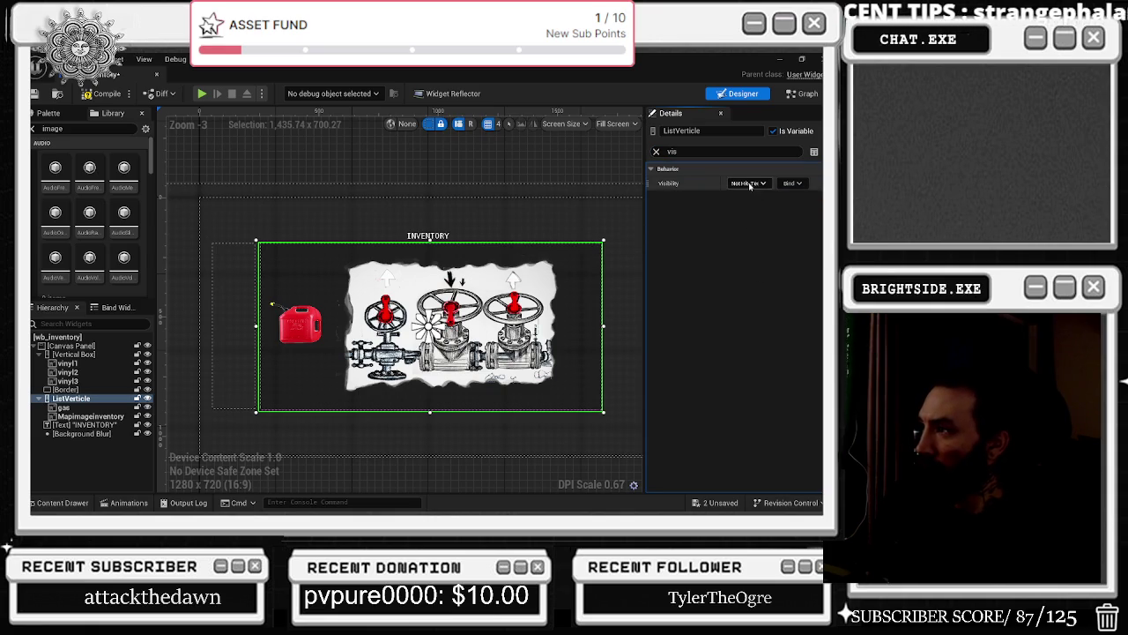
pyautogui.click(658, 152)
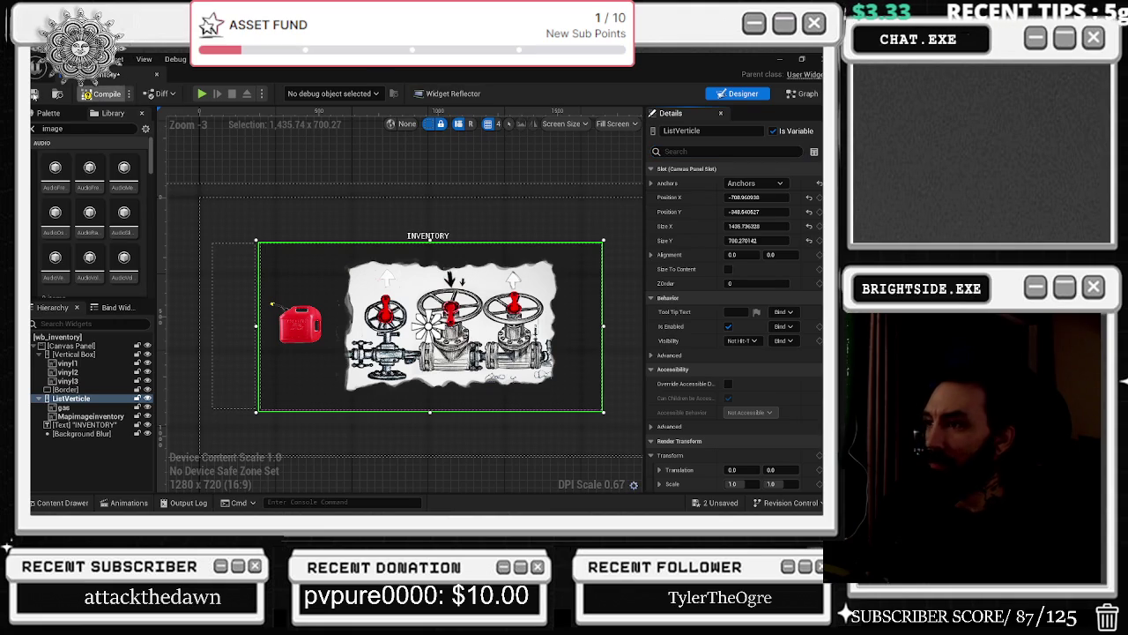
pyautogui.click(793, 94)
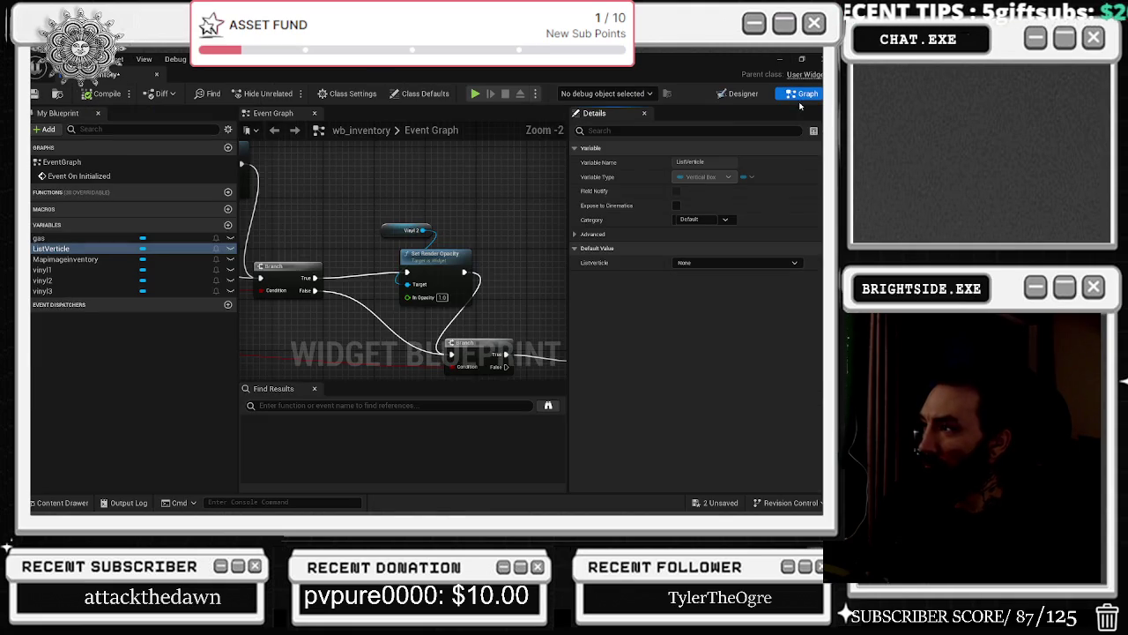
# Rearrange the Vinyl 1 and Vinyl 2 nodes, their Set Render Opacity nodes and the second Branch.
pyautogui.scroll(5, 395, 219)
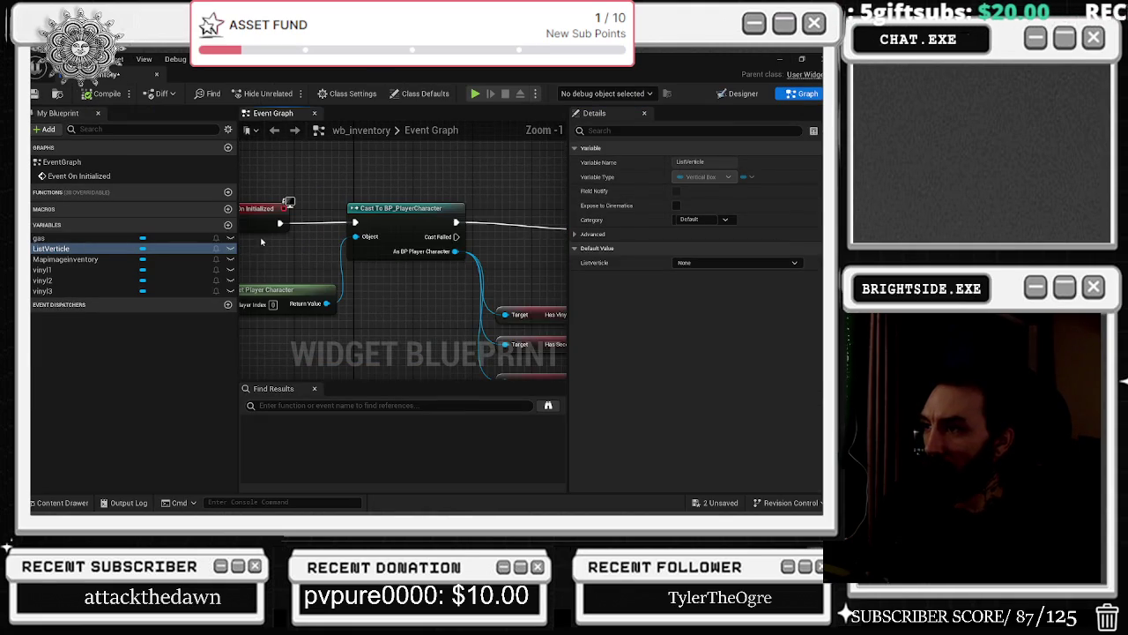
pyautogui.click(345, 291)
pyautogui.scroll(-3, 390, 291)
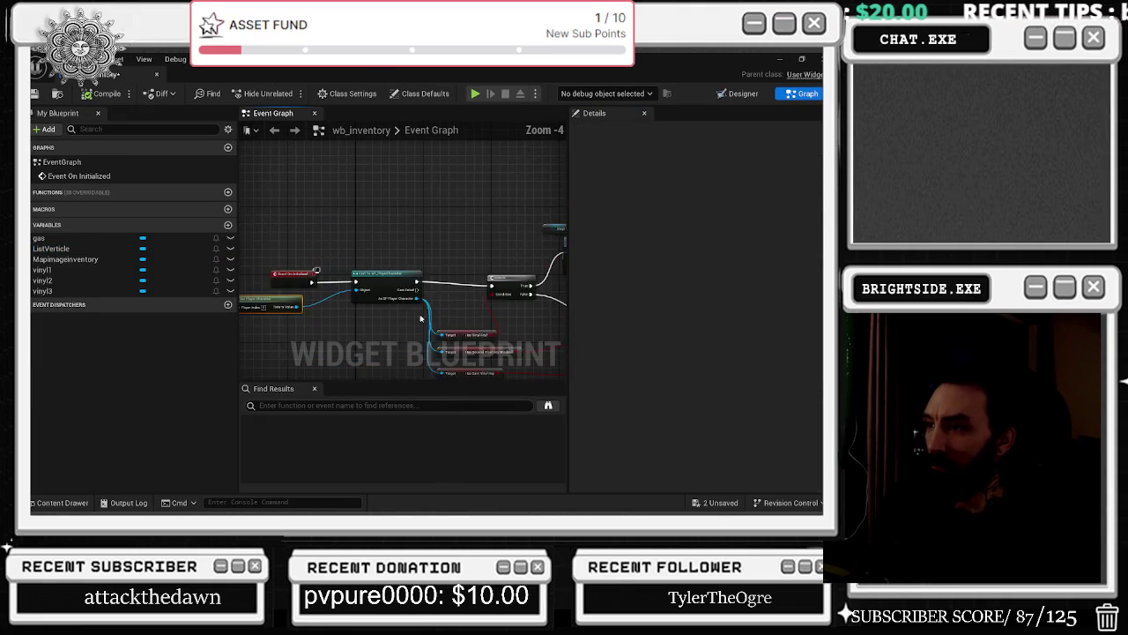
pyautogui.scroll(3, 406, 290)
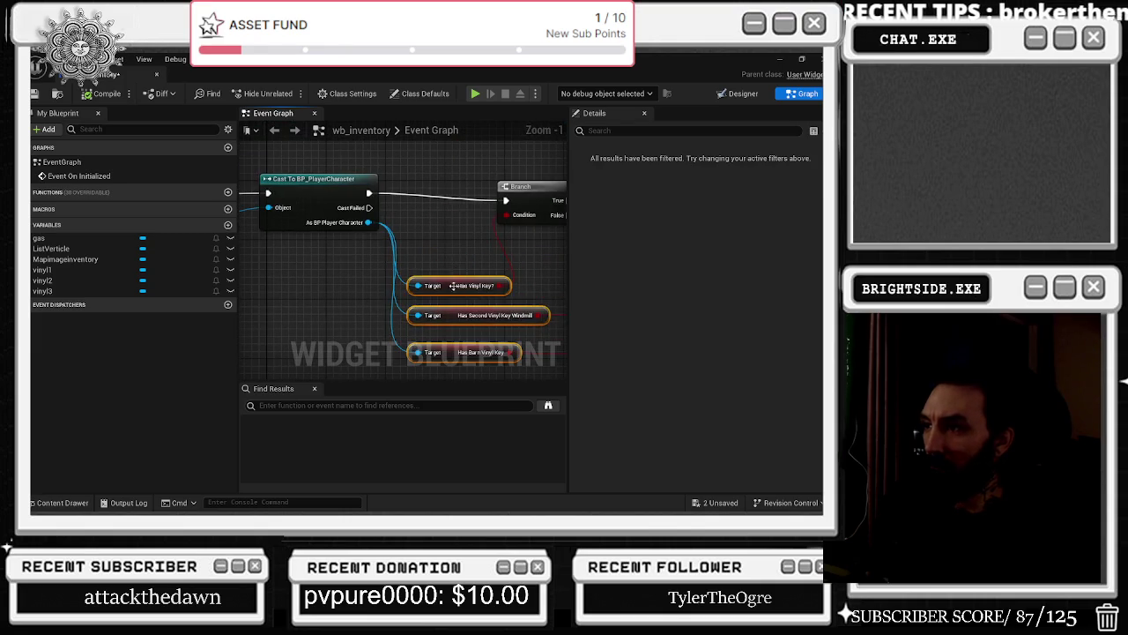
pyautogui.scroll(-1, 402, 273)
pyautogui.scroll(1, 322, 294)
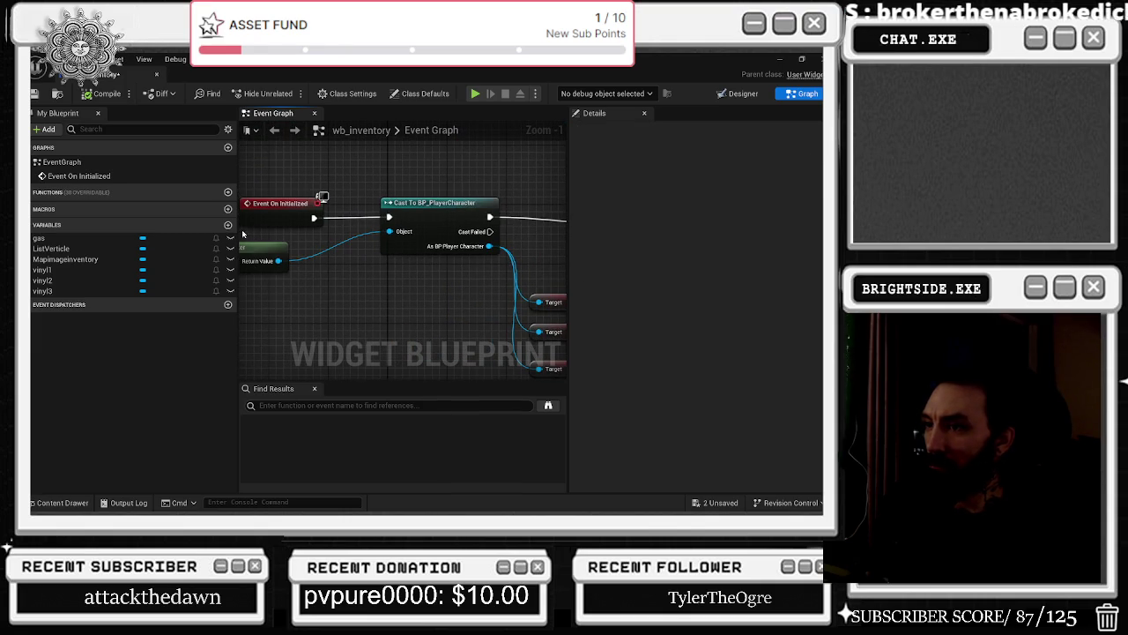
pyautogui.hscroll(5, 381, 286)
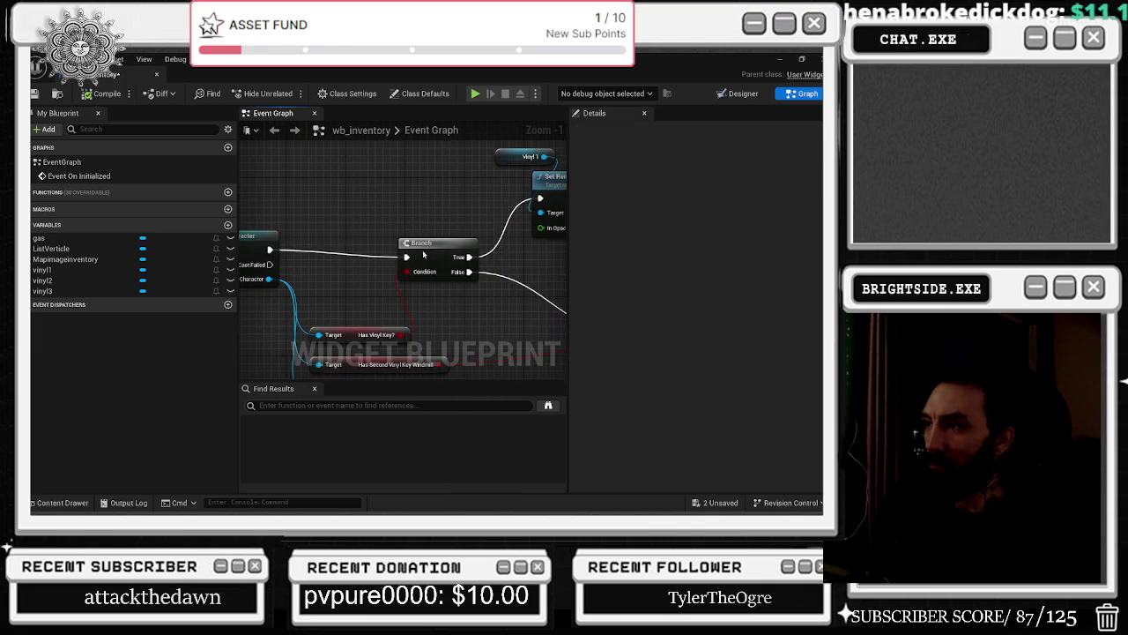
pyautogui.click(432, 251)
pyautogui.hscroll(5, 432, 251)
pyautogui.moveTo(310, 191); pyautogui.dragTo(393, 242)
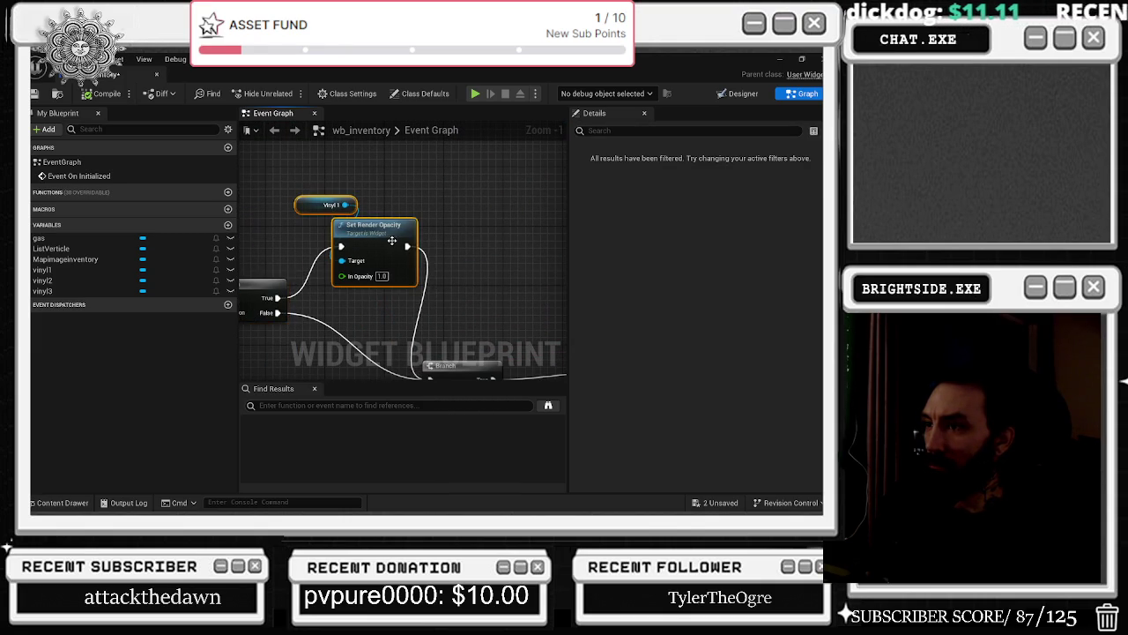
pyautogui.scroll(-5, 394, 242)
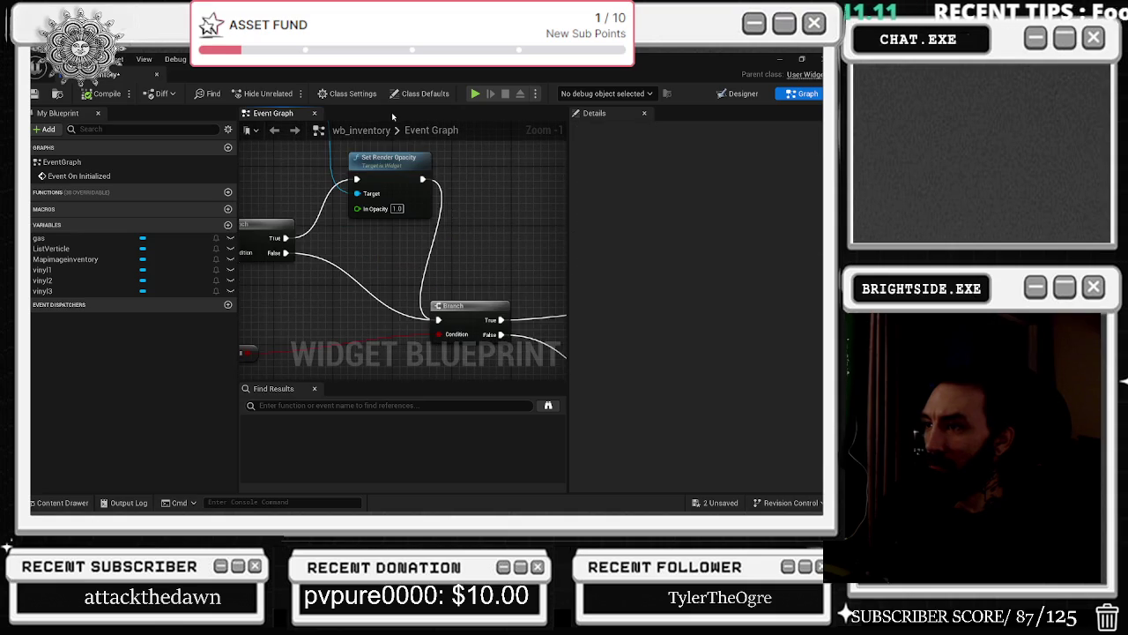
pyautogui.moveTo(466, 309)
pyautogui.mouseDown()
pyautogui.moveTo(512, 317)
pyautogui.moveTo(530, 216)
pyautogui.mouseUp()
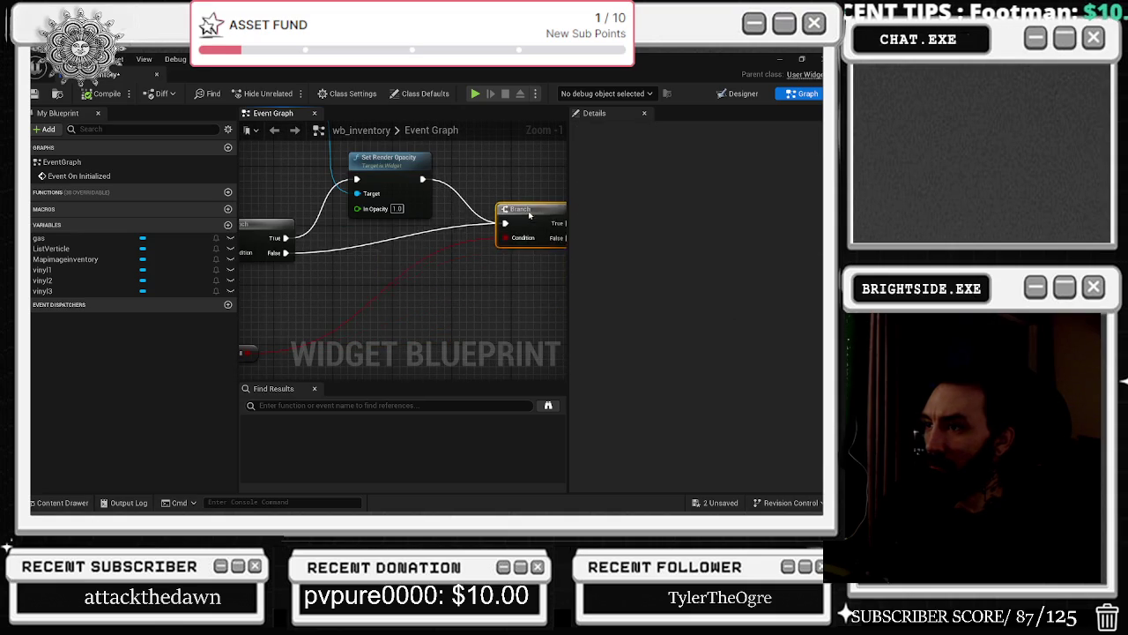
pyautogui.hscroll(5, 529, 215)
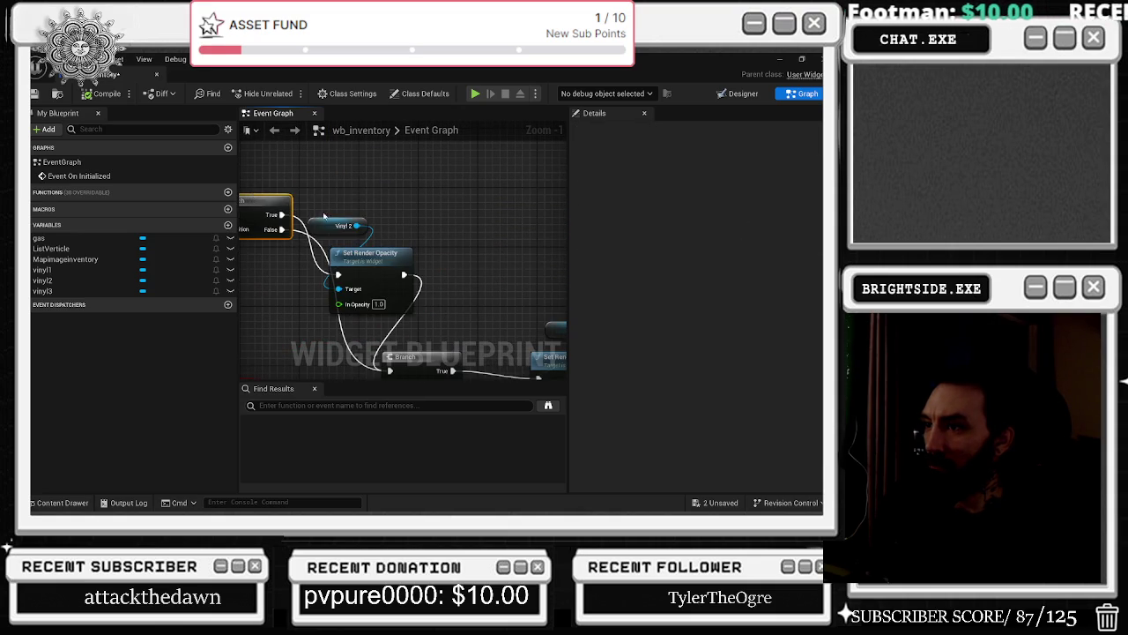
pyautogui.moveTo(324, 220); pyautogui.dragTo(240, 154)
pyautogui.moveTo(419, 253); pyautogui.dragTo(419, 193)
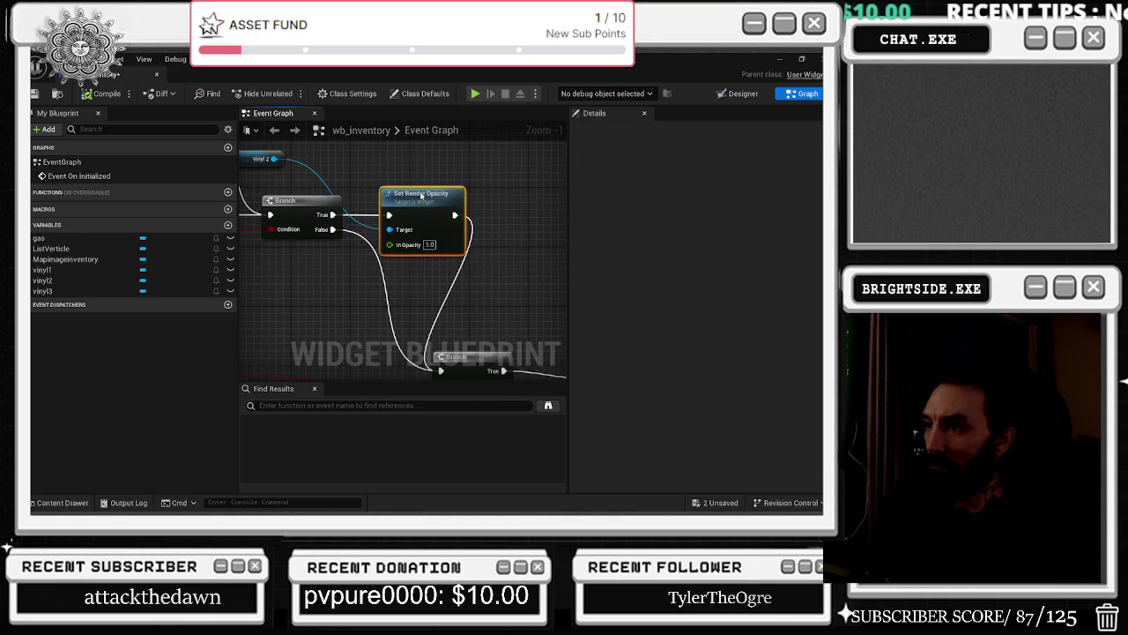
# Line up the Vinyl 3 node and its Set Render Opacity node with the second Branch.
pyautogui.hscroll(-3, 480, 212)
pyautogui.scroll(2, 480, 212)
pyautogui.click(374, 239)
pyautogui.scroll(-3, 374, 238)
pyautogui.hscroll(-2, 403, 252)
pyautogui.scroll(1, 403, 252)
pyautogui.moveTo(551, 205)
pyautogui.mouseDown()
pyautogui.moveTo(463, 234)
pyautogui.moveTo(484, 244)
pyautogui.mouseUp()
pyautogui.scroll(-5, 403, 252)
pyautogui.hscroll(10, 403, 251)
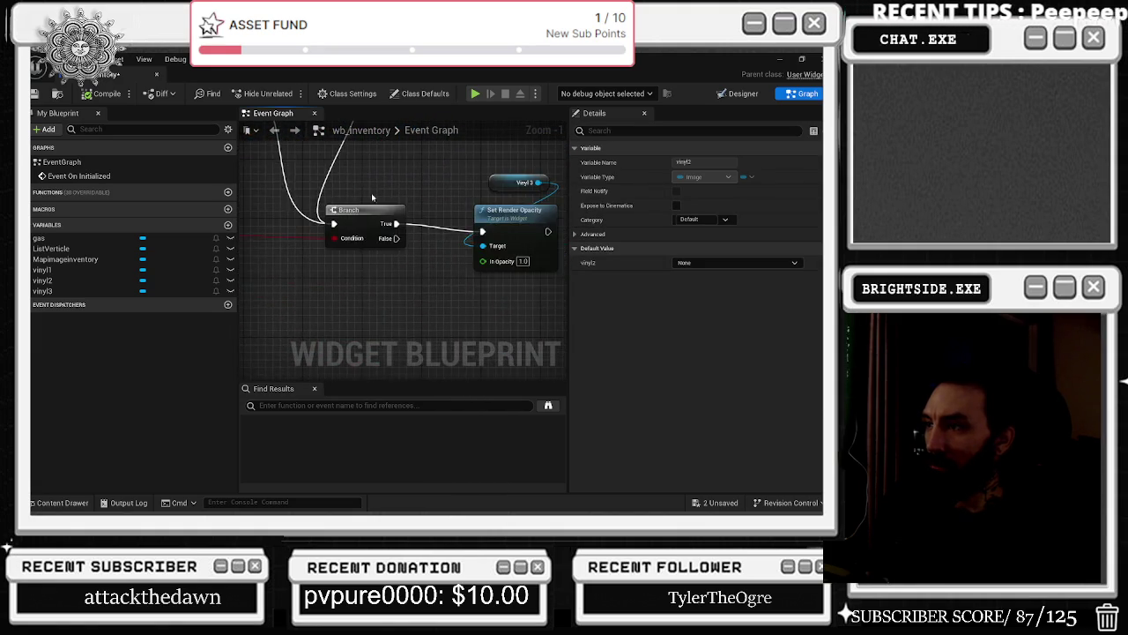
pyautogui.click(357, 265)
pyautogui.moveTo(443, 290); pyautogui.dragTo(472, 282)
pyautogui.moveTo(304, 300); pyautogui.dragTo(333, 300)
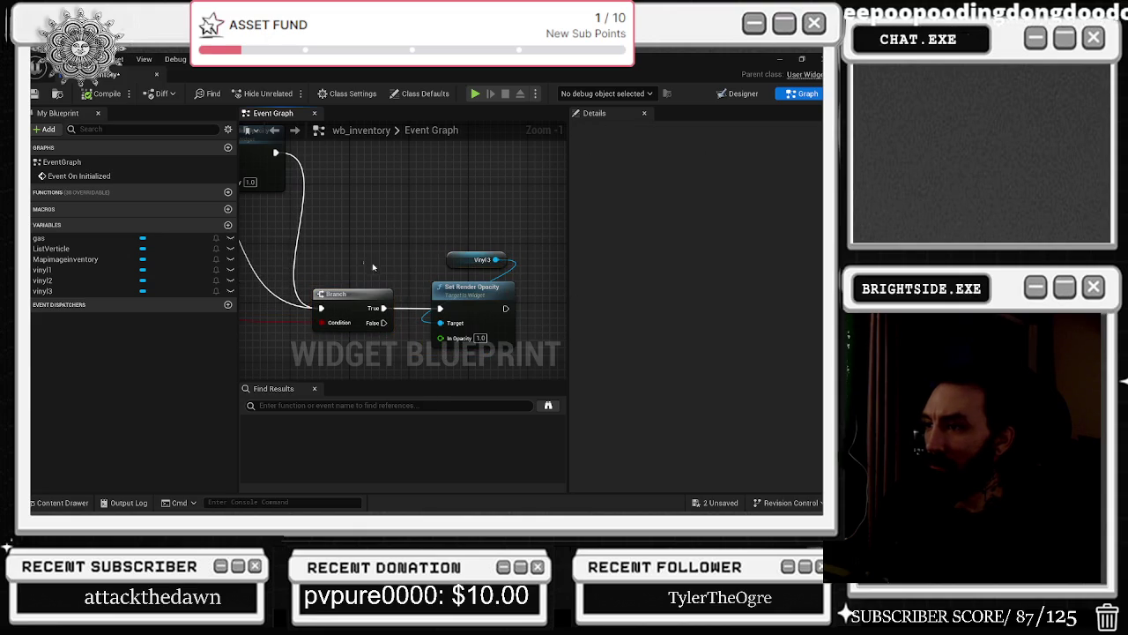
pyautogui.moveTo(462, 259); pyautogui.dragTo(360, 252)
pyautogui.click(396, 226)
pyautogui.scroll(-2, 395, 226)
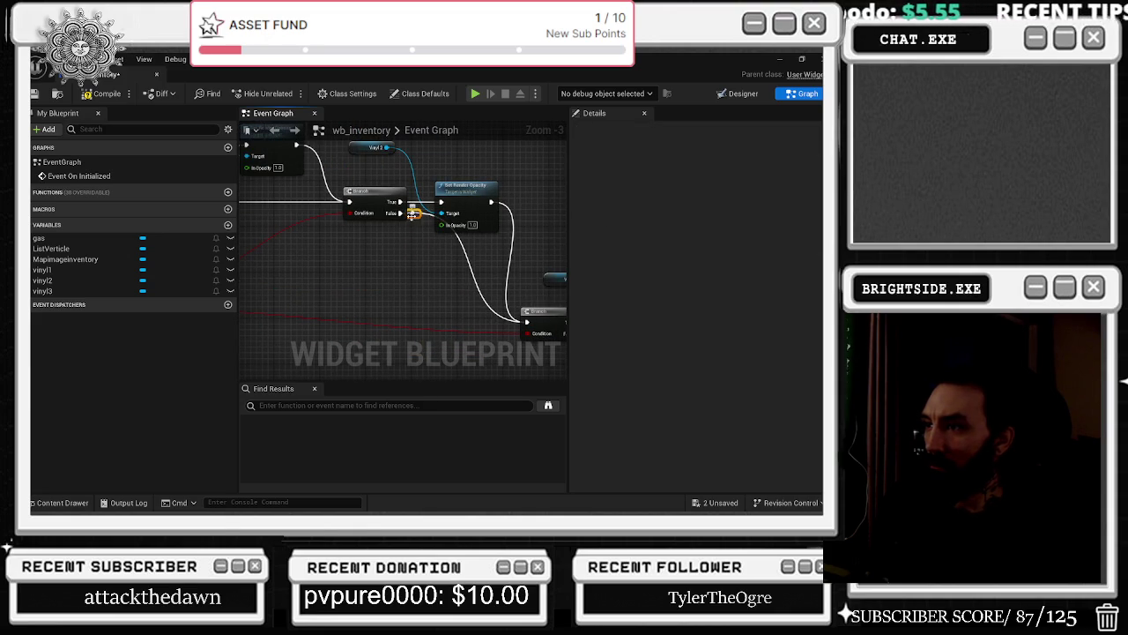
pyautogui.moveTo(420, 327); pyautogui.dragTo(355, 305)
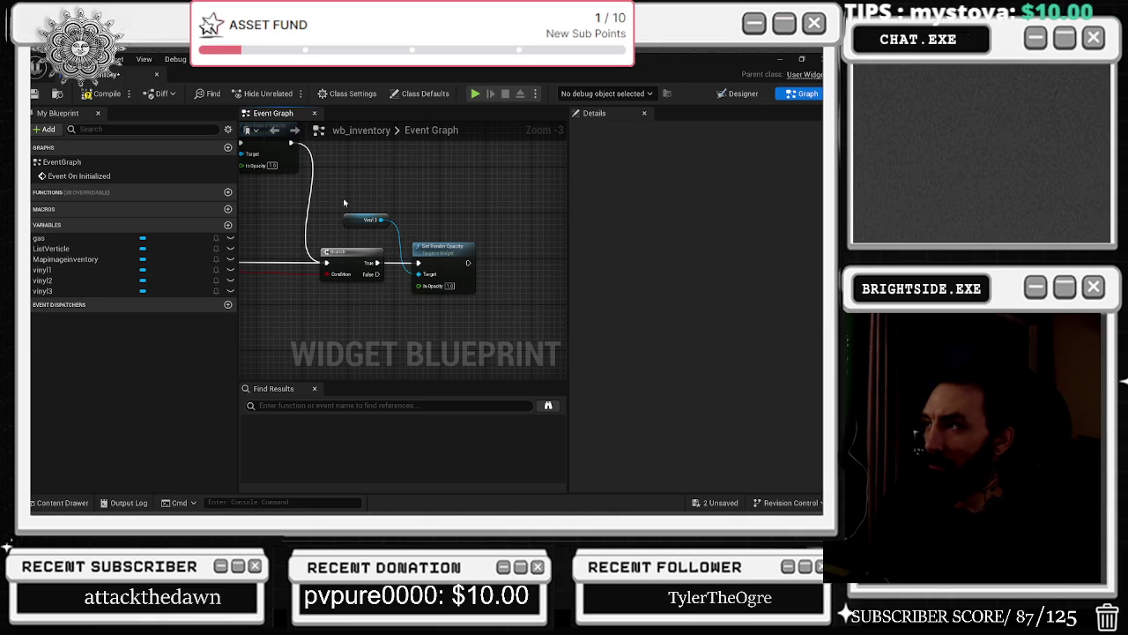
# Add a Set Render Opacity node for the gas image and wire the Branch's False output into it.
pyautogui.moveTo(39, 238)
pyautogui.mouseDown()
pyautogui.moveTo(481, 218)
pyautogui.moveTo(439, 245)
pyautogui.moveTo(444, 286)
pyautogui.mouseUp()
pyautogui.write('t render opacity')
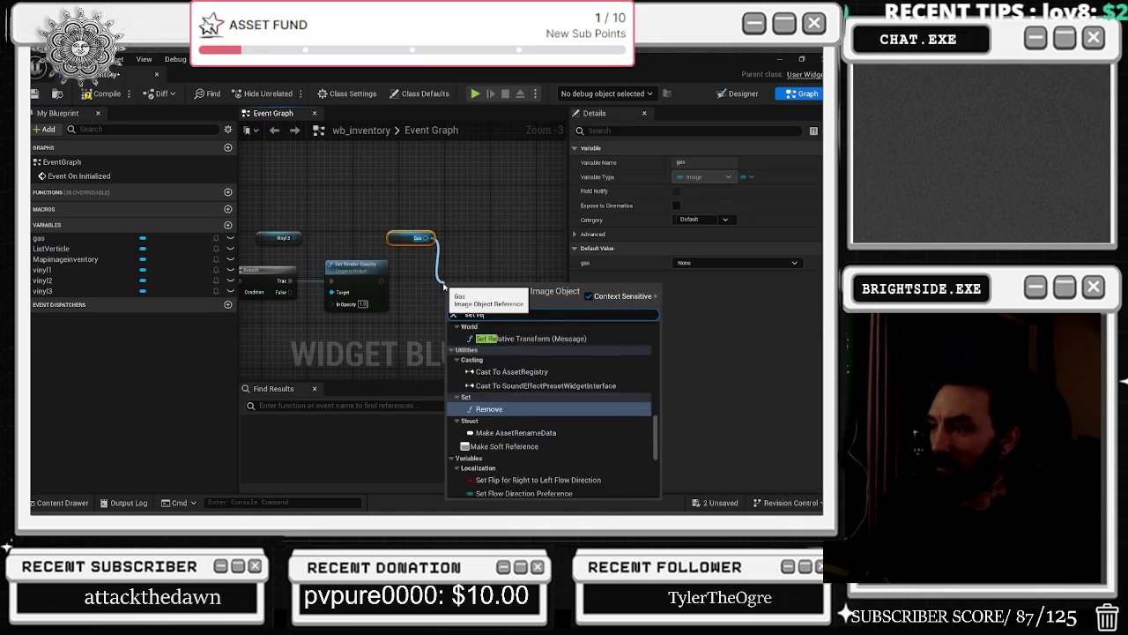
pyautogui.press('Return')
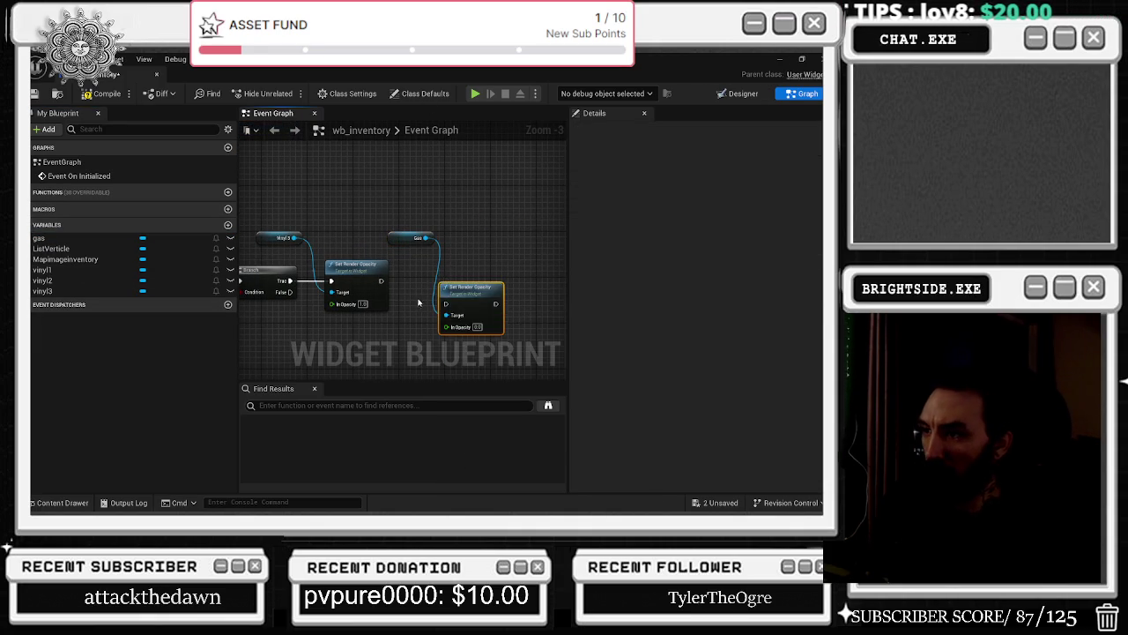
pyautogui.scroll(2, 443, 285)
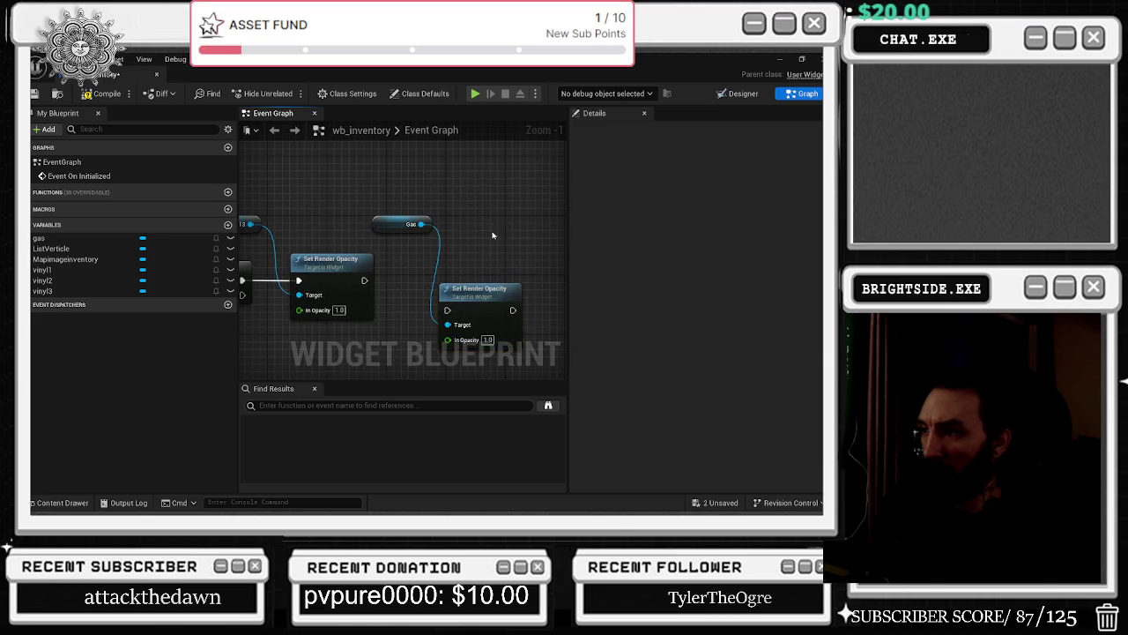
pyautogui.moveTo(496, 229); pyautogui.dragTo(557, 217)
pyautogui.moveTo(508, 299); pyautogui.dragTo(304, 283)
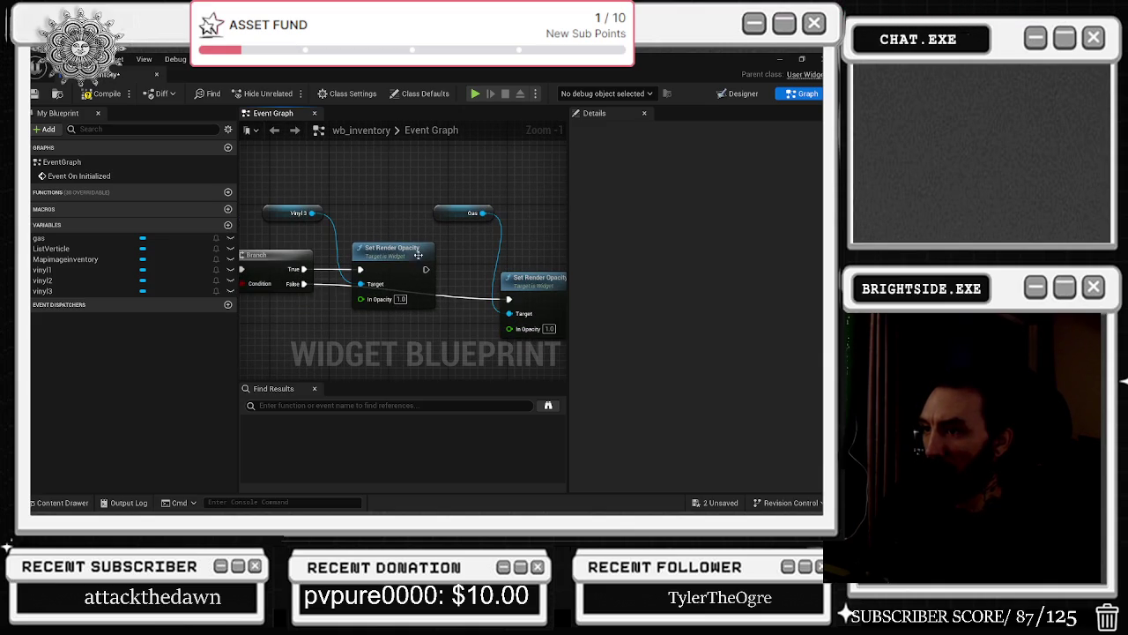
pyautogui.scroll(1, 464, 304)
pyautogui.scroll(-2, 430, 320)
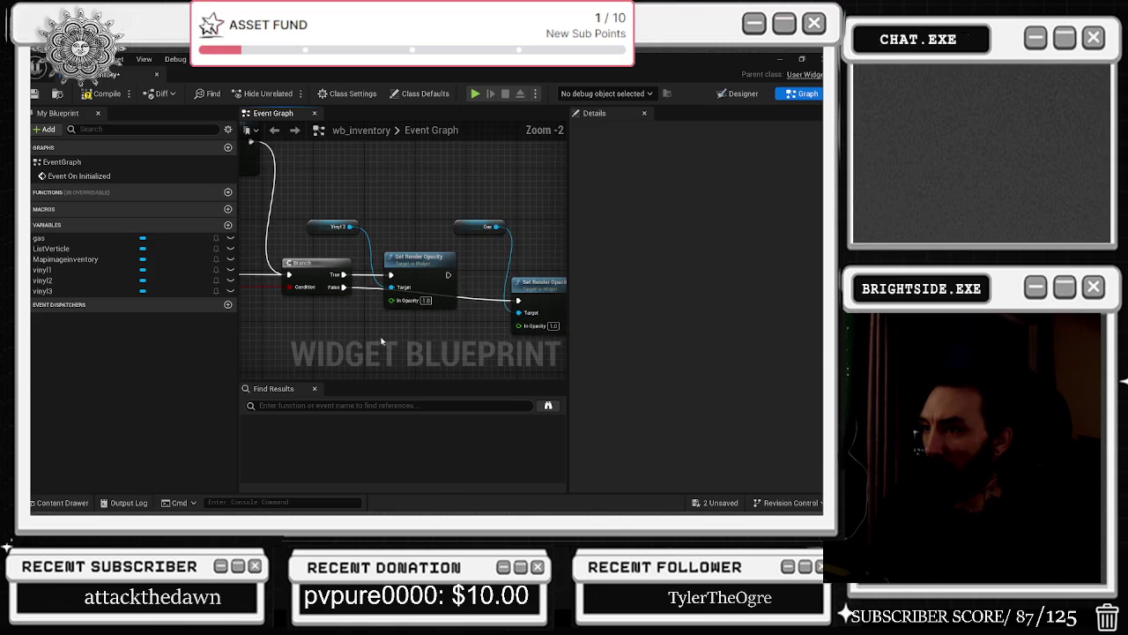
# Insert a Sequence node after the cast and connect its Then 0 to the first Branch.
pyautogui.moveTo(355, 329)
pyautogui.mouseDown()
pyautogui.moveTo(498, 265)
pyautogui.moveTo(558, 374)
pyautogui.mouseUp()
pyautogui.scroll(-1, 385, 279)
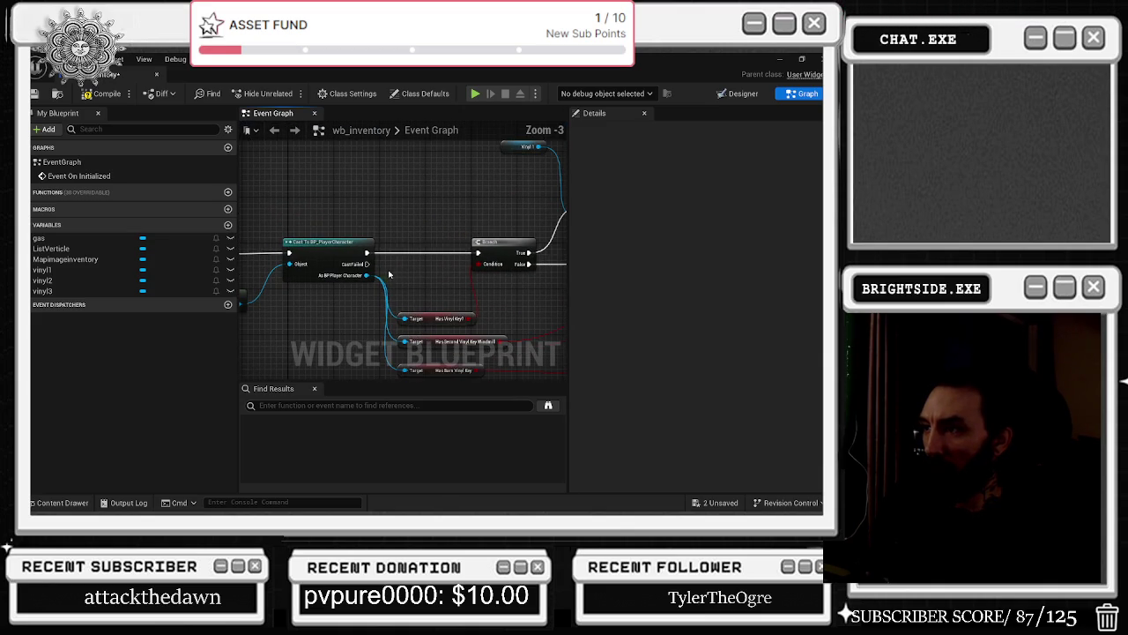
pyautogui.click(392, 247)
pyautogui.moveTo(476, 253); pyautogui.dragTo(424, 253)
pyautogui.click(422, 218)
# Move the gas Set Render Opacity node down near its Branch and select the Gas and Branch nodes.
pyautogui.moveTo(507, 324)
pyautogui.mouseDown()
pyautogui.moveTo(443, 301)
pyautogui.moveTo(415, 261)
pyautogui.moveTo(322, 308)
pyautogui.moveTo(468, 188)
pyautogui.moveTo(522, 337)
pyautogui.moveTo(245, 270)
pyautogui.moveTo(414, 287)
pyautogui.moveTo(295, 234)
pyautogui.mouseUp()
pyautogui.click(497, 262)
pyautogui.moveTo(497, 262); pyautogui.dragTo(480, 285)
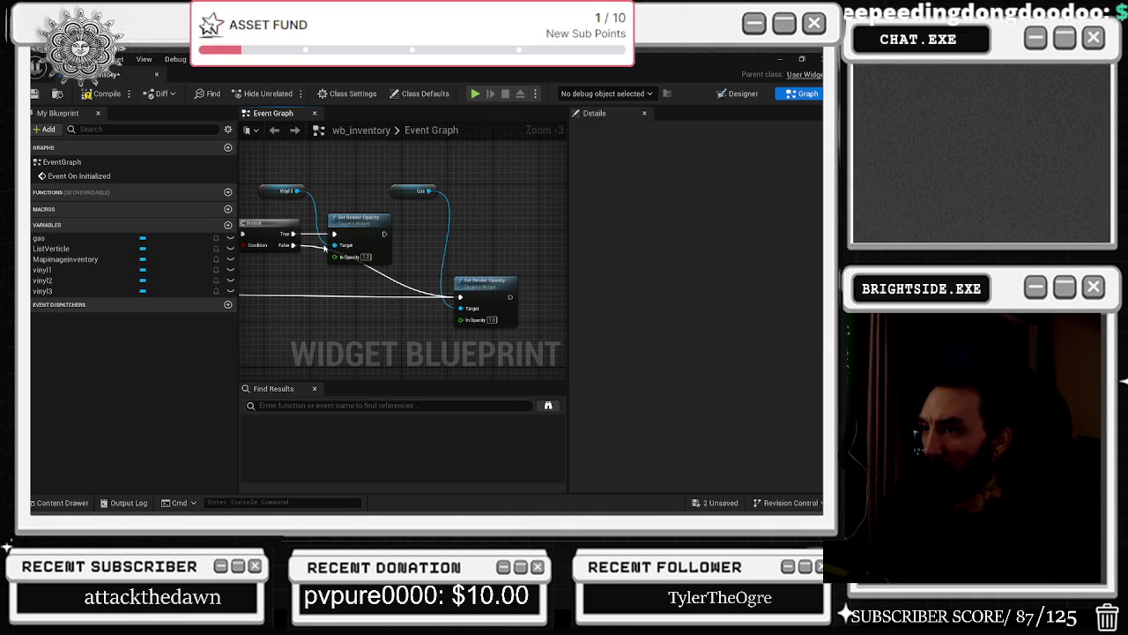
pyautogui.moveTo(295, 244); pyautogui.dragTo(352, 300)
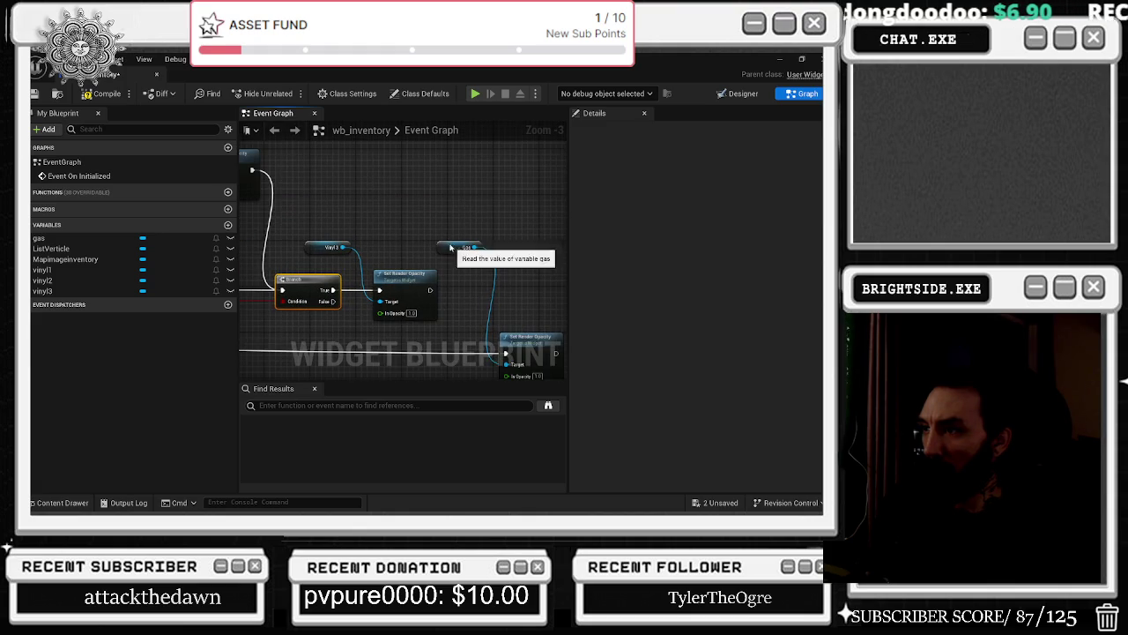
pyautogui.click(458, 215)
pyautogui.rightClick(527, 293)
pyautogui.moveTo(527, 293); pyautogui.dragTo(364, 363)
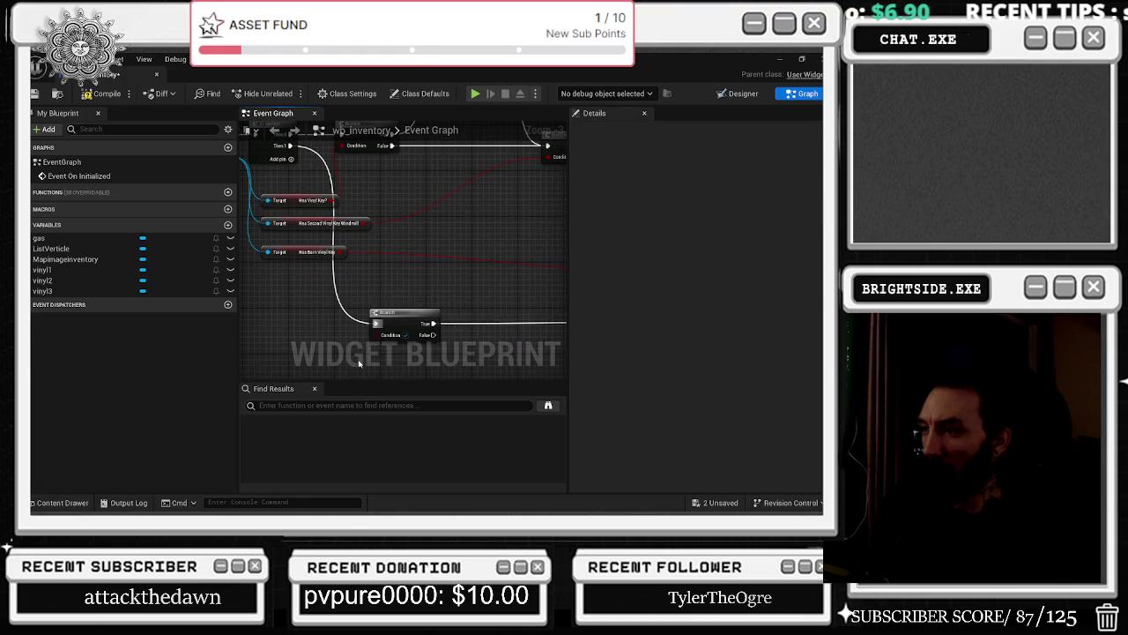
pyautogui.click(397, 319)
pyautogui.moveTo(311, 201); pyautogui.dragTo(350, 249)
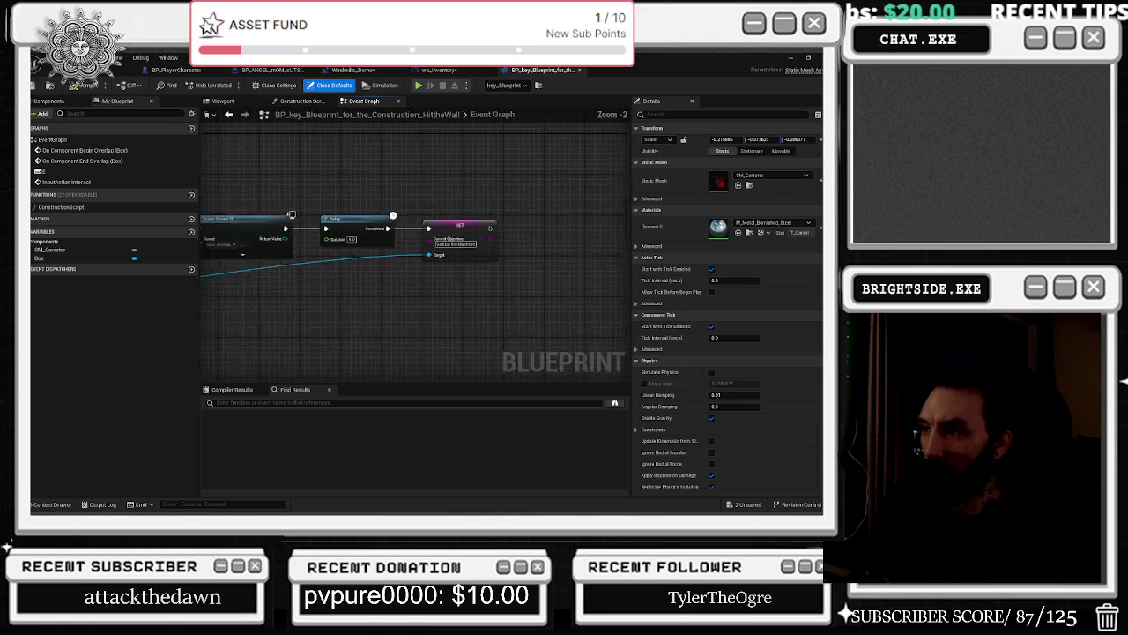
# In wb_inventory's graph, add a Lawnmower Key getter pulled from the player character cast.
pyautogui.moveTo(472, 287); pyautogui.dragTo(564, 312)
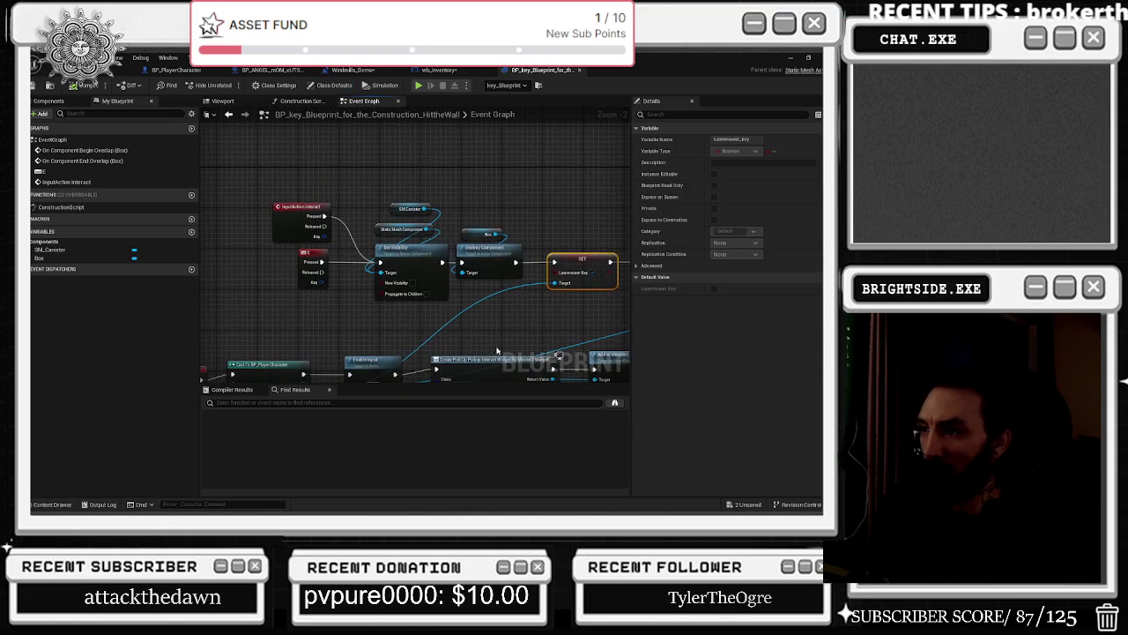
pyautogui.click(456, 74)
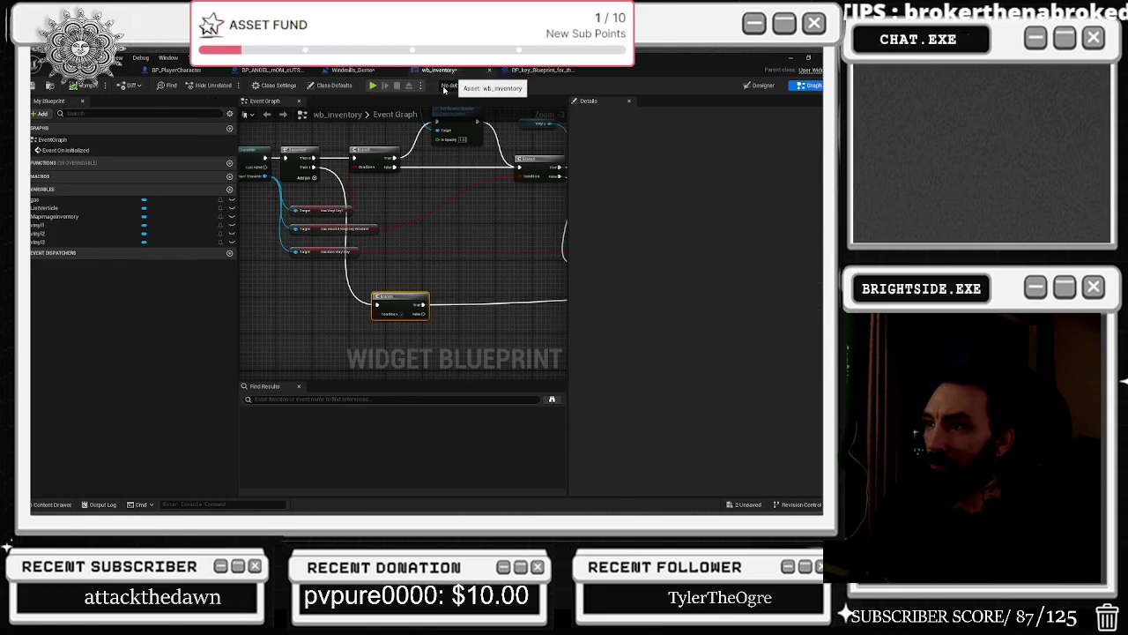
pyautogui.moveTo(302, 190)
pyautogui.mouseDown()
pyautogui.moveTo(340, 300)
pyautogui.moveTo(413, 326)
pyautogui.mouseUp()
pyautogui.write('lawnmower')
pyautogui.press('Return')
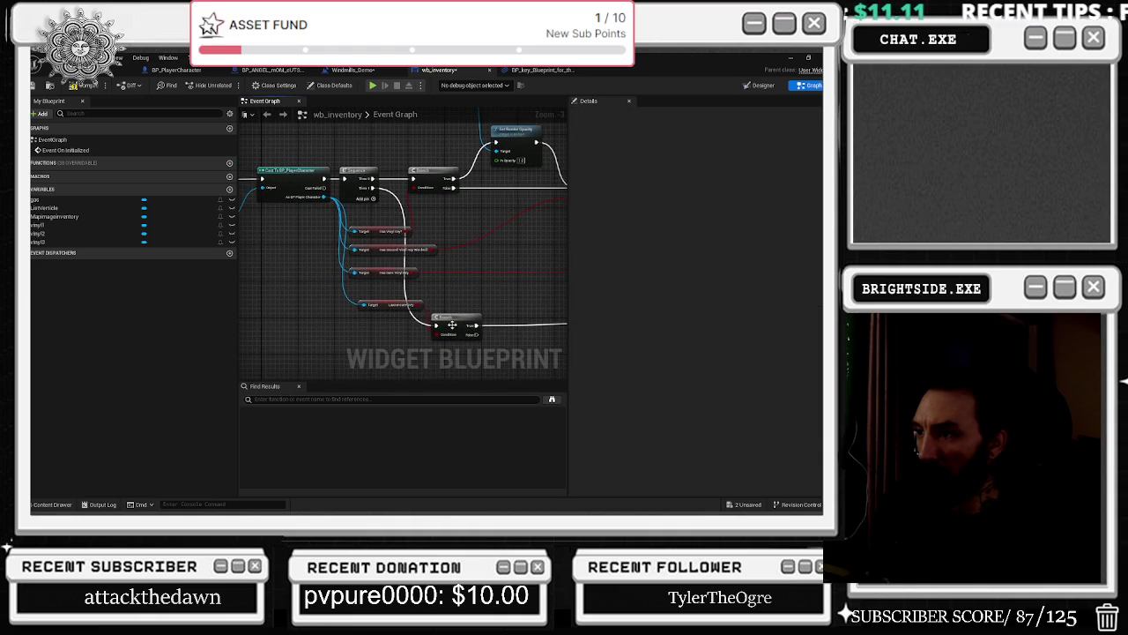
# Reposition the Lawnmower Key getter nodes lower-left and clear the selection.
pyautogui.scroll(3, 381, 307)
pyautogui.click(350, 291)
pyautogui.scroll(-1, 350, 295)
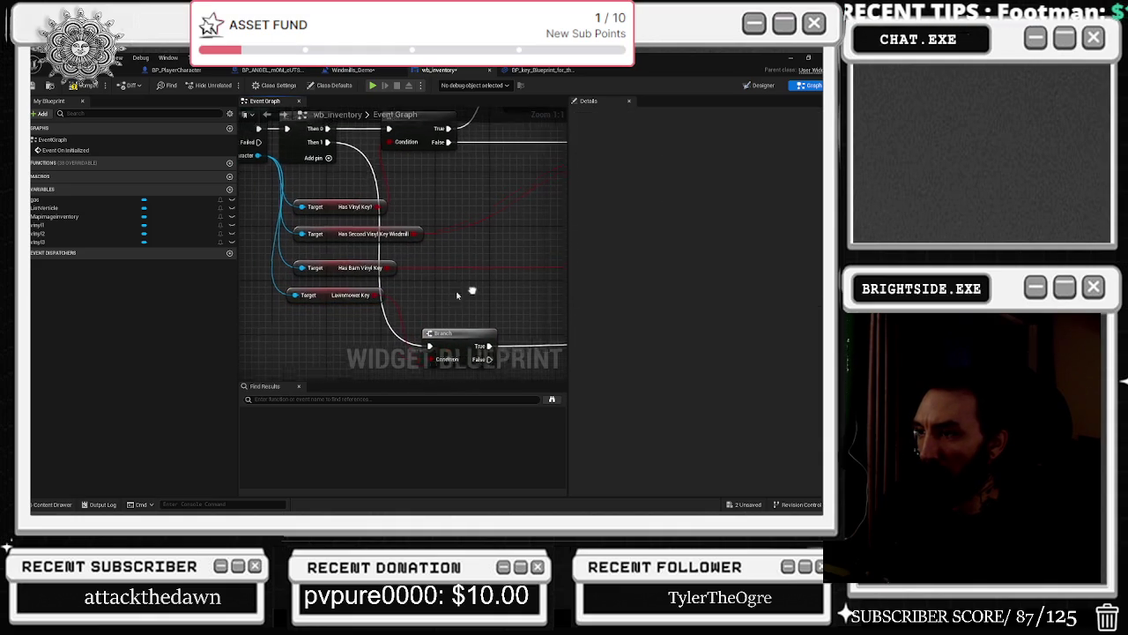
pyautogui.scroll(1, 335, 238)
pyautogui.moveTo(335, 238)
pyautogui.mouseDown()
pyautogui.moveTo(328, 245)
pyautogui.moveTo(335, 229)
pyautogui.mouseUp()
pyautogui.click(264, 211)
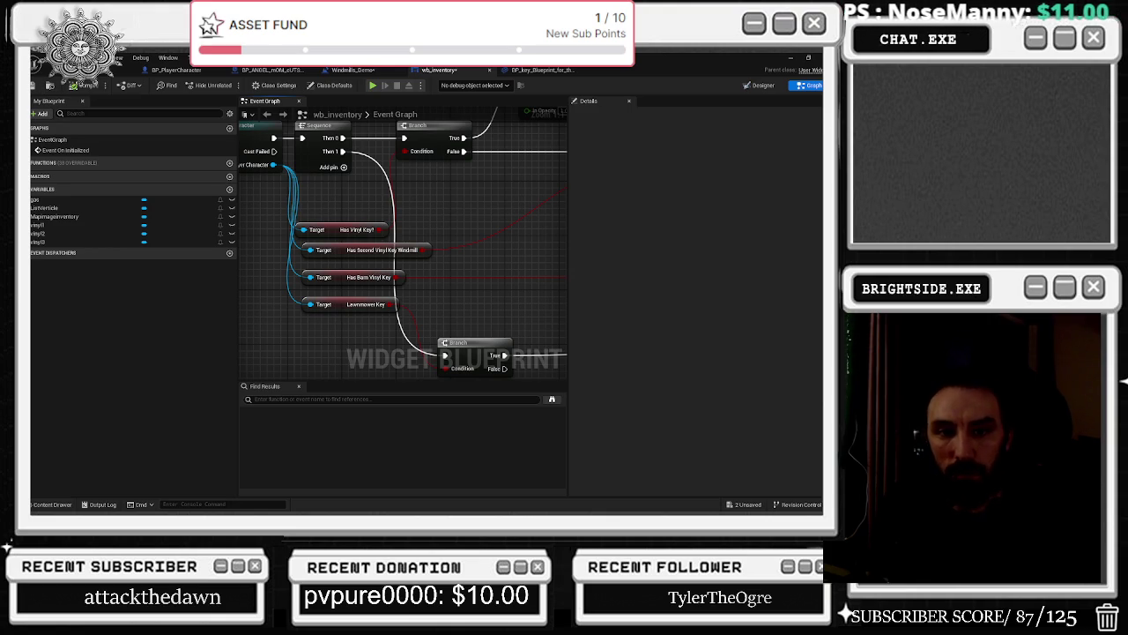
# Check the widget's Designer layout, then return to the graph around the Sequence and Branch nodes.
pyautogui.scroll(-2, 452, 291)
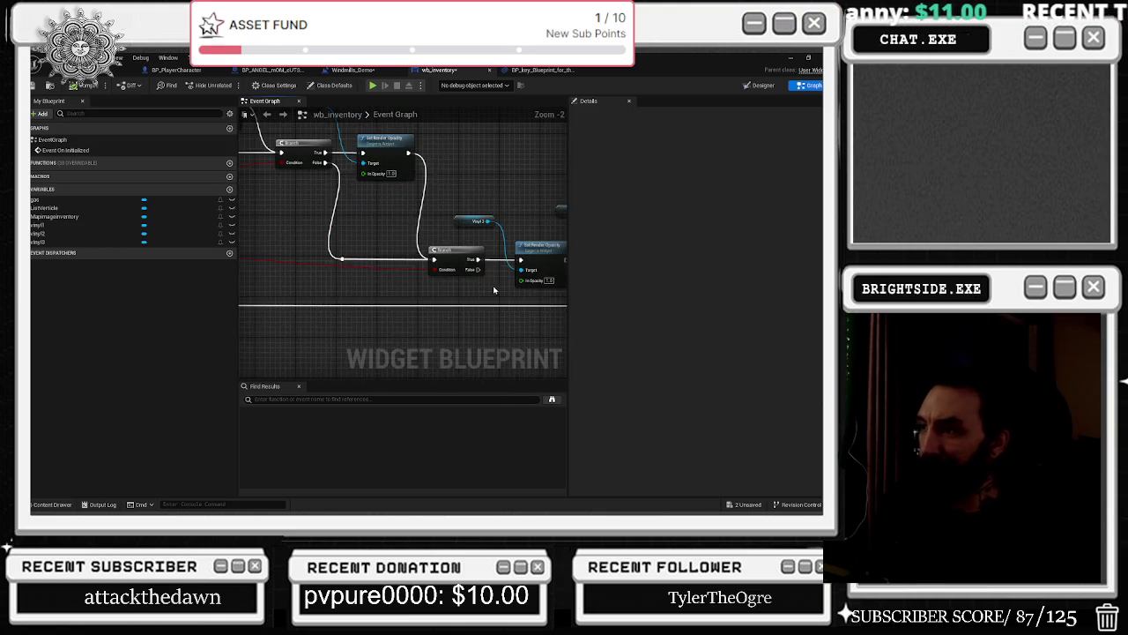
pyautogui.moveTo(518, 305); pyautogui.dragTo(457, 315)
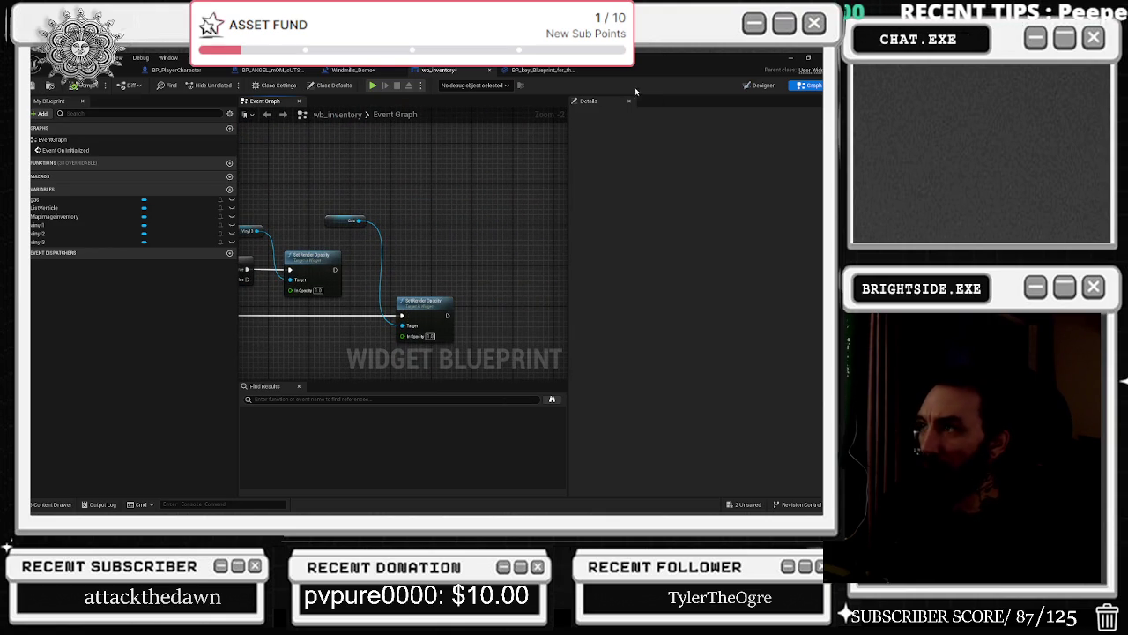
pyautogui.click(763, 85)
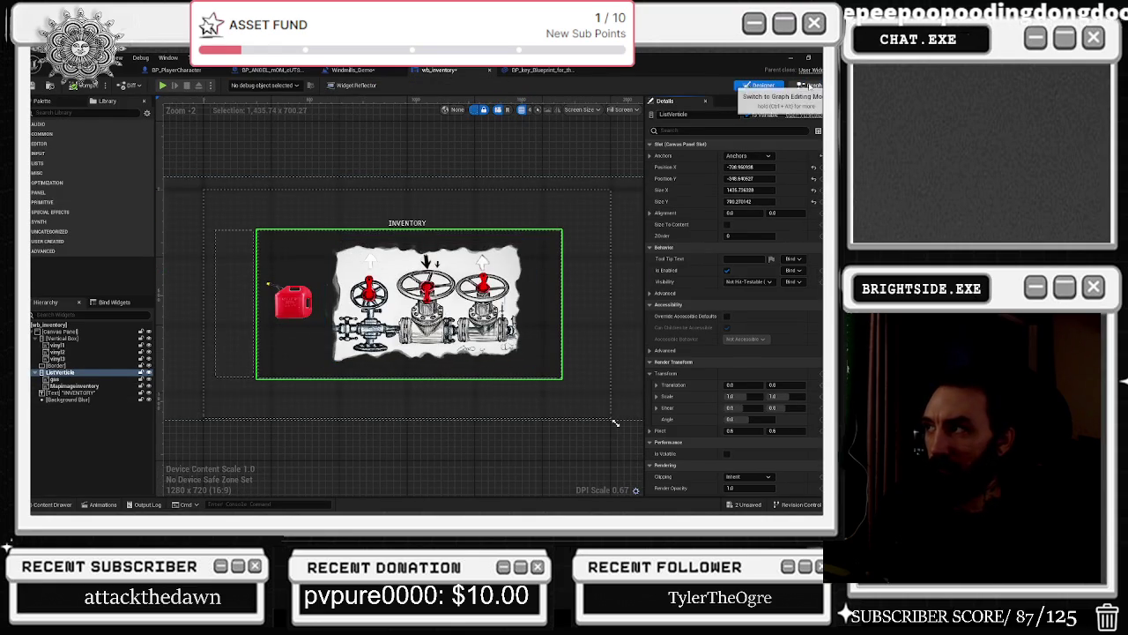
pyautogui.click(810, 86)
pyautogui.moveTo(387, 361)
pyautogui.mouseDown()
pyautogui.moveTo(554, 260)
pyautogui.moveTo(466, 297)
pyautogui.moveTo(509, 338)
pyautogui.moveTo(449, 244)
pyautogui.moveTo(317, 226)
pyautogui.moveTo(398, 240)
pyautogui.moveTo(305, 245)
pyautogui.mouseUp()
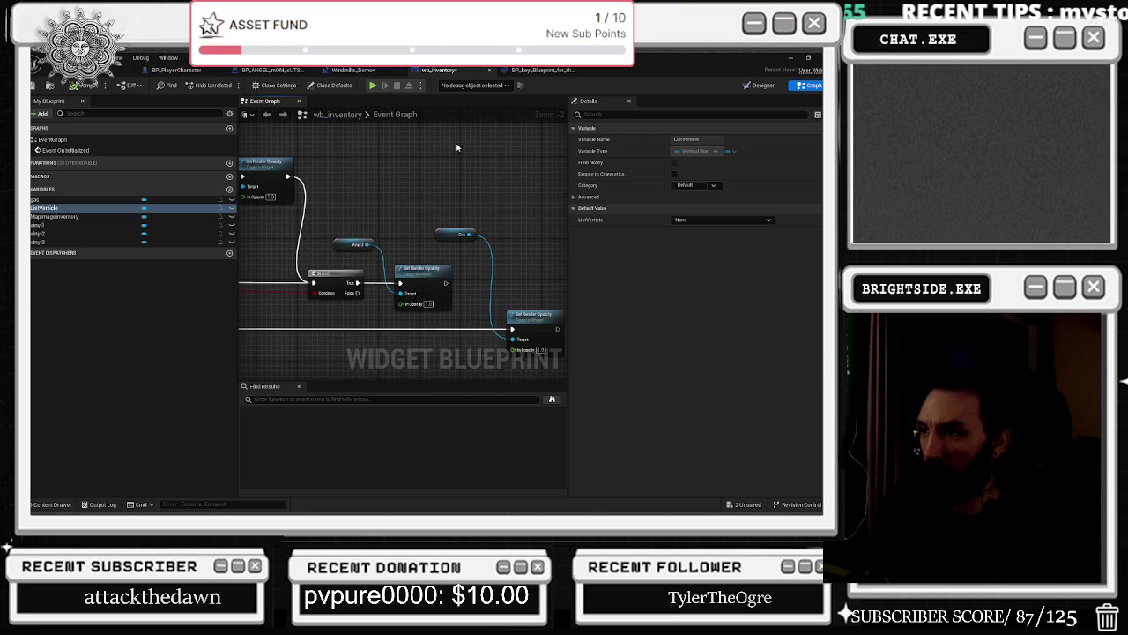
pyautogui.moveTo(462, 177); pyautogui.dragTo(358, 173)
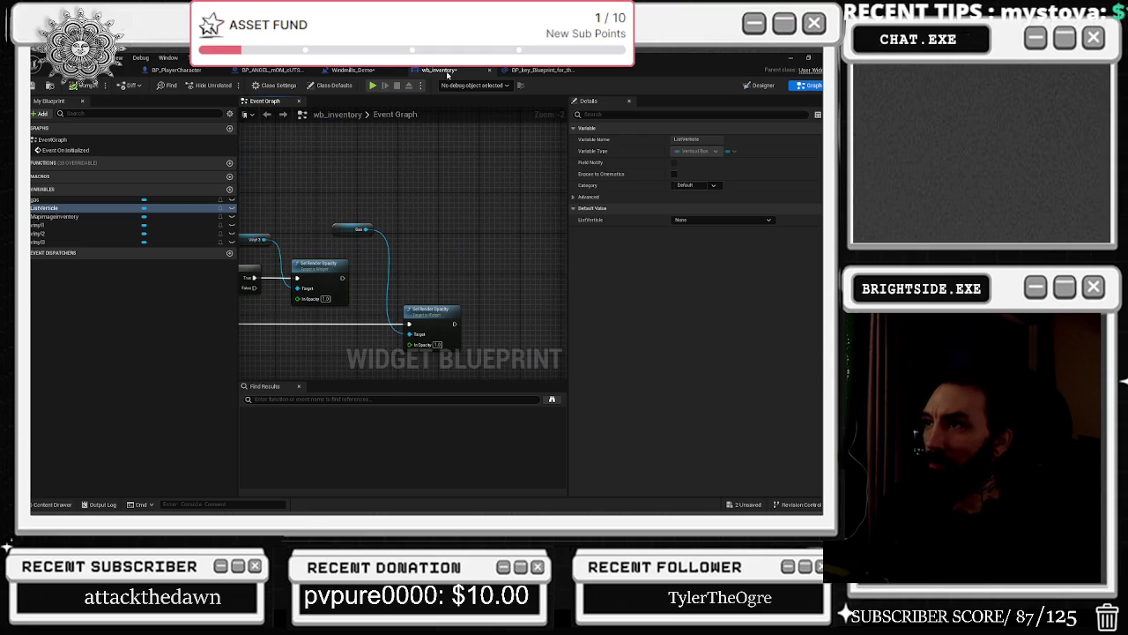
# In Windmills_Demo, spread out the Set Render Opacity, List Vertical, Add to Viewport and Get Player Controller nodes.
pyautogui.click(353, 69)
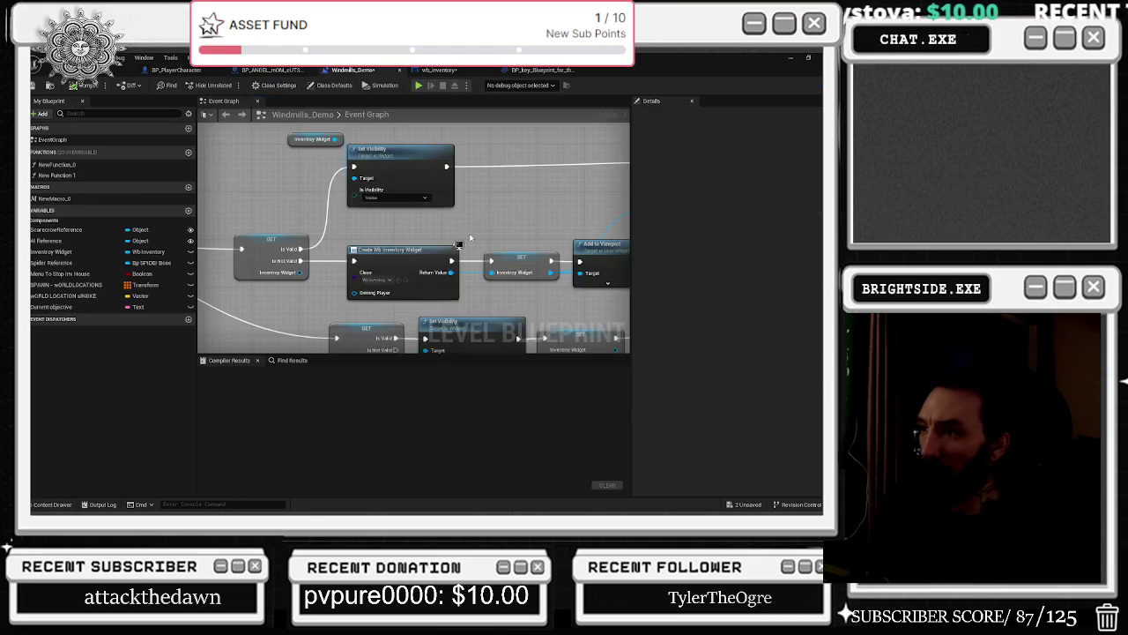
pyautogui.moveTo(516, 226)
pyautogui.mouseDown()
pyautogui.moveTo(561, 243)
pyautogui.moveTo(467, 219)
pyautogui.mouseUp()
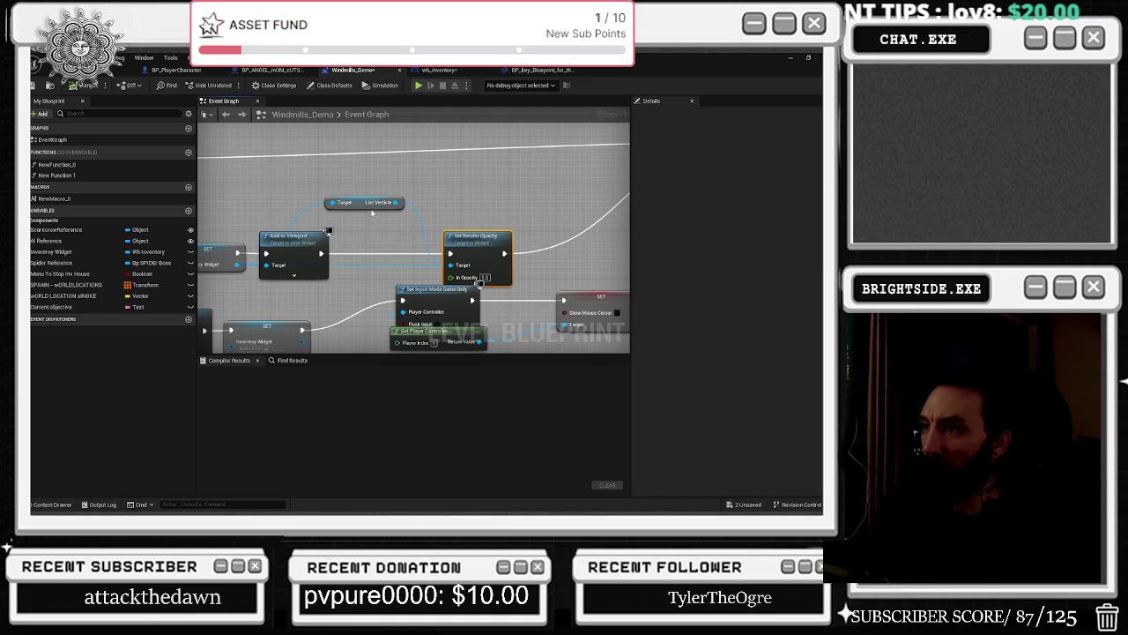
pyautogui.moveTo(363, 203); pyautogui.dragTo(332, 203)
pyautogui.moveTo(292, 236)
pyautogui.mouseDown()
pyautogui.moveTo(334, 238)
pyautogui.moveTo(505, 166)
pyautogui.moveTo(477, 192)
pyautogui.mouseUp()
pyautogui.scroll(-1, 458, 249)
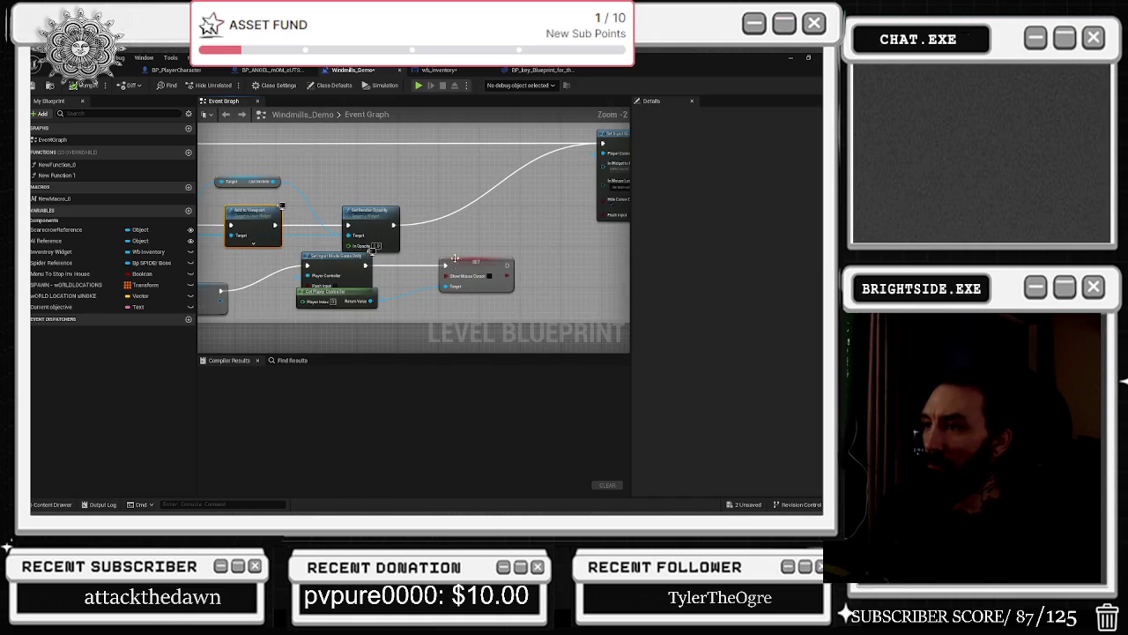
pyautogui.moveTo(364, 320); pyautogui.dragTo(439, 320)
pyautogui.moveTo(411, 280); pyautogui.dragTo(307, 317)
pyautogui.moveTo(505, 281)
pyautogui.mouseDown()
pyautogui.moveTo(479, 288)
pyautogui.moveTo(471, 331)
pyautogui.mouseUp()
# Add a reroute point on the wire and return to the wb_inventory Designer.
pyautogui.doubleClick(476, 276)
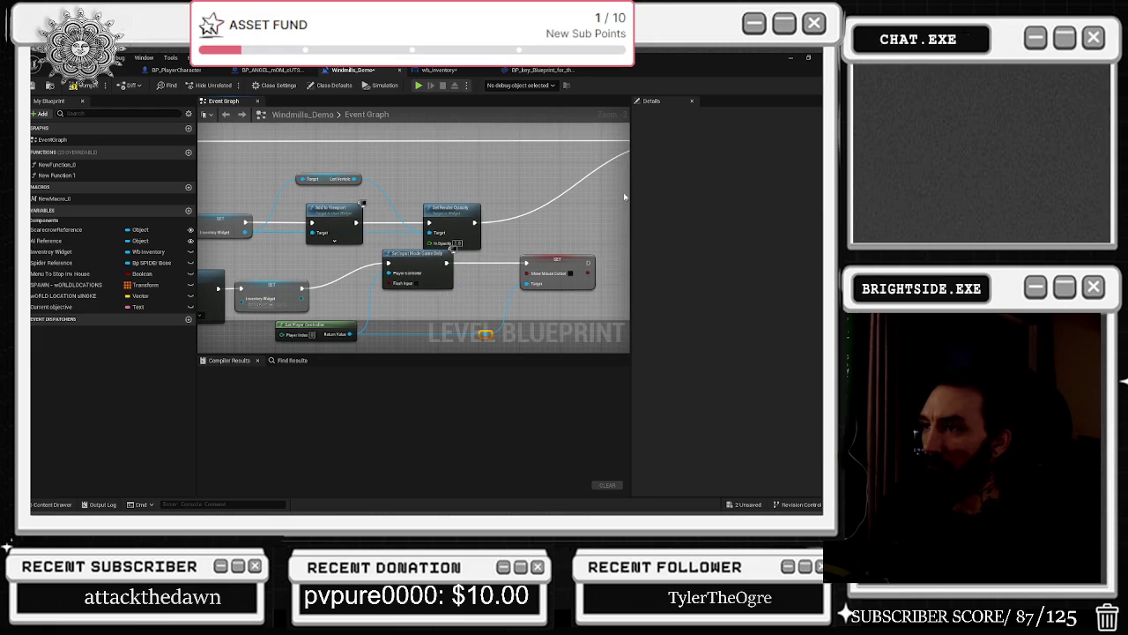
pyautogui.click(439, 70)
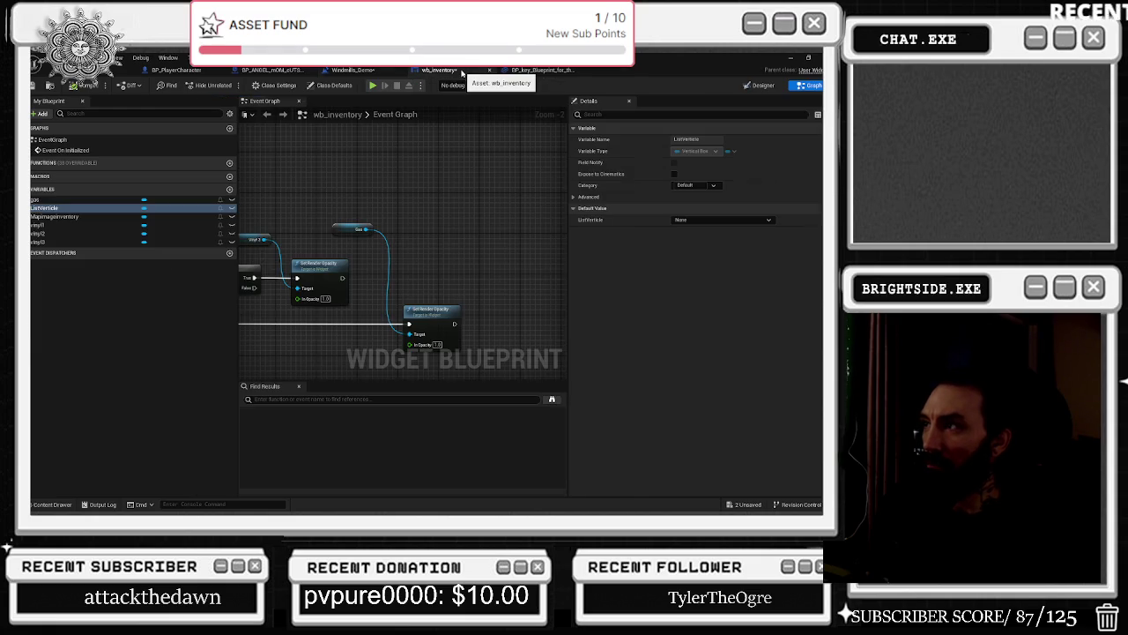
pyautogui.click(762, 86)
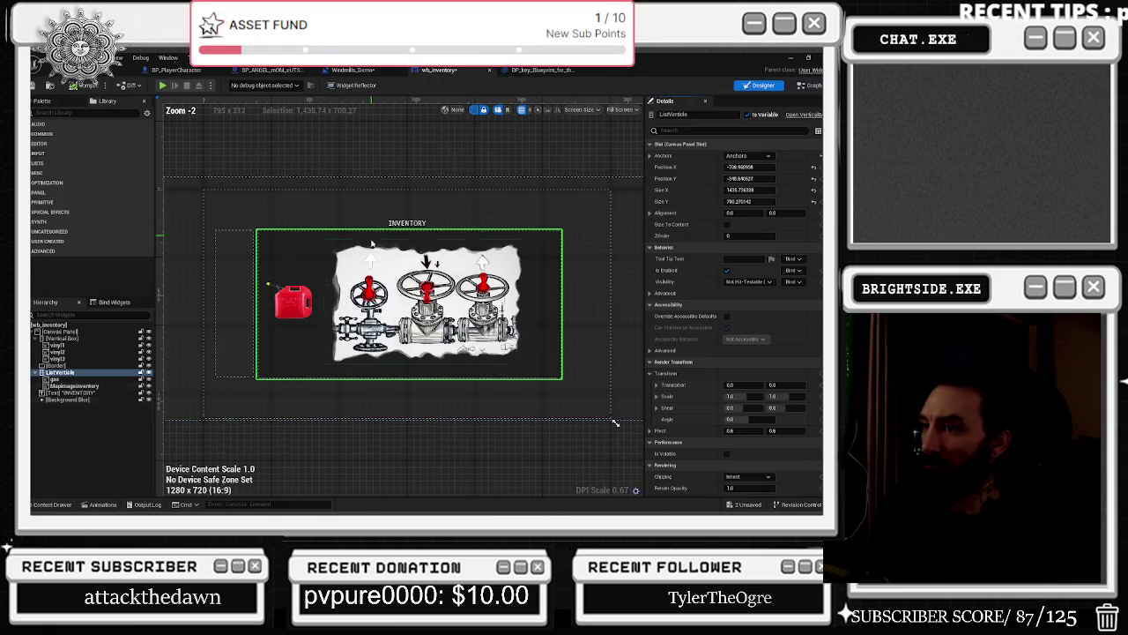
# Set the MapImageInventory image's Render Opacity to 0.
pyautogui.click(71, 386)
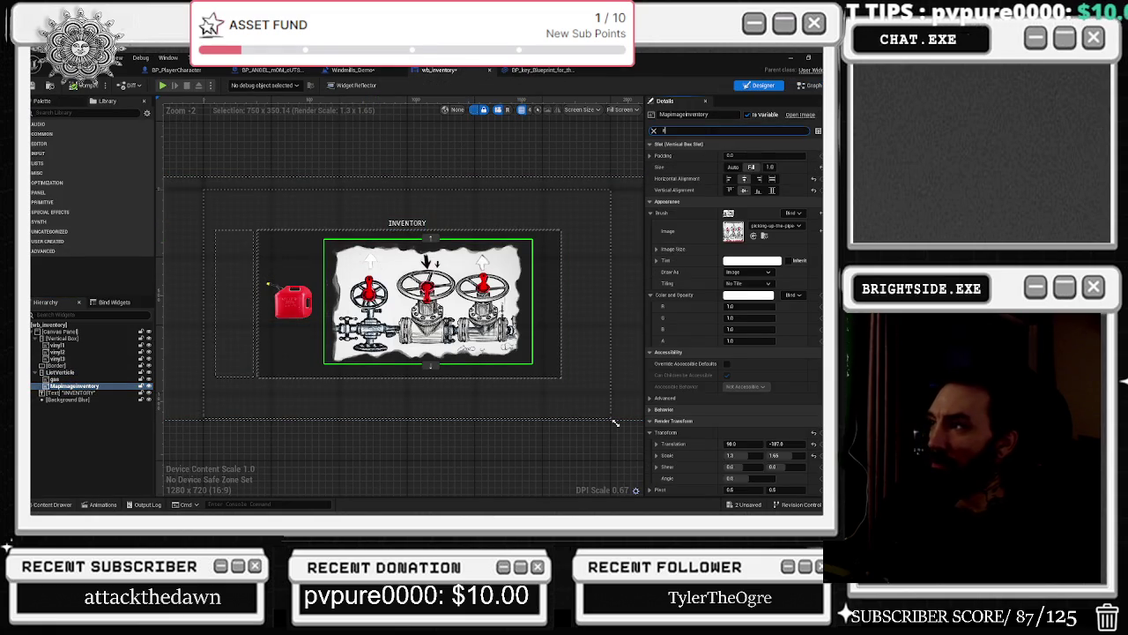
pyautogui.write('render')
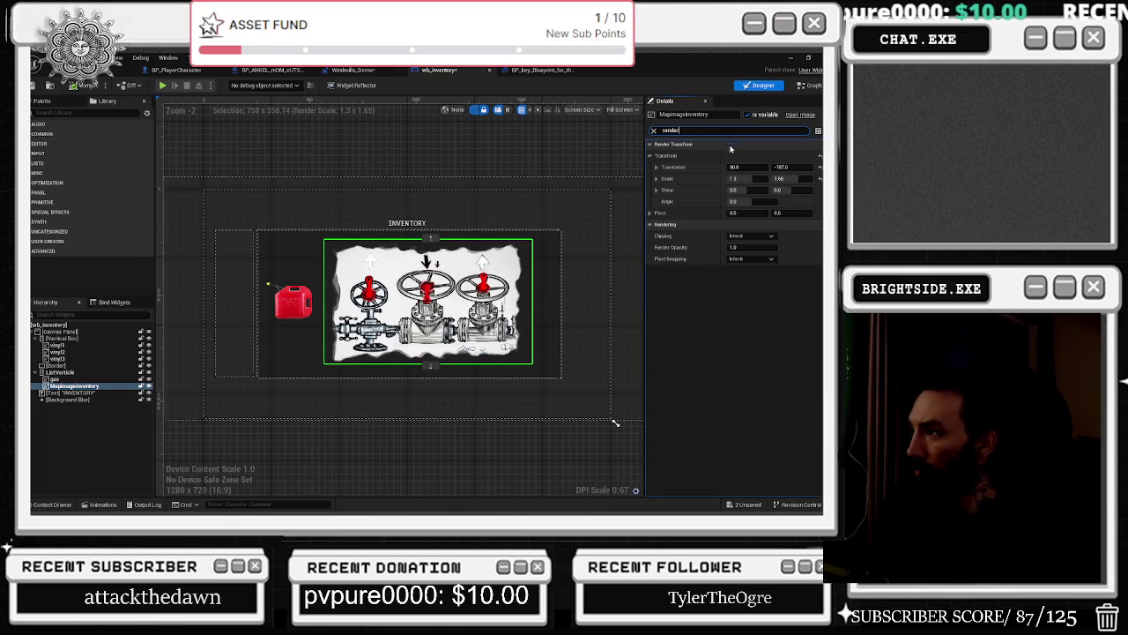
pyautogui.click(755, 250)
pyautogui.write('0')
pyautogui.press('Return')
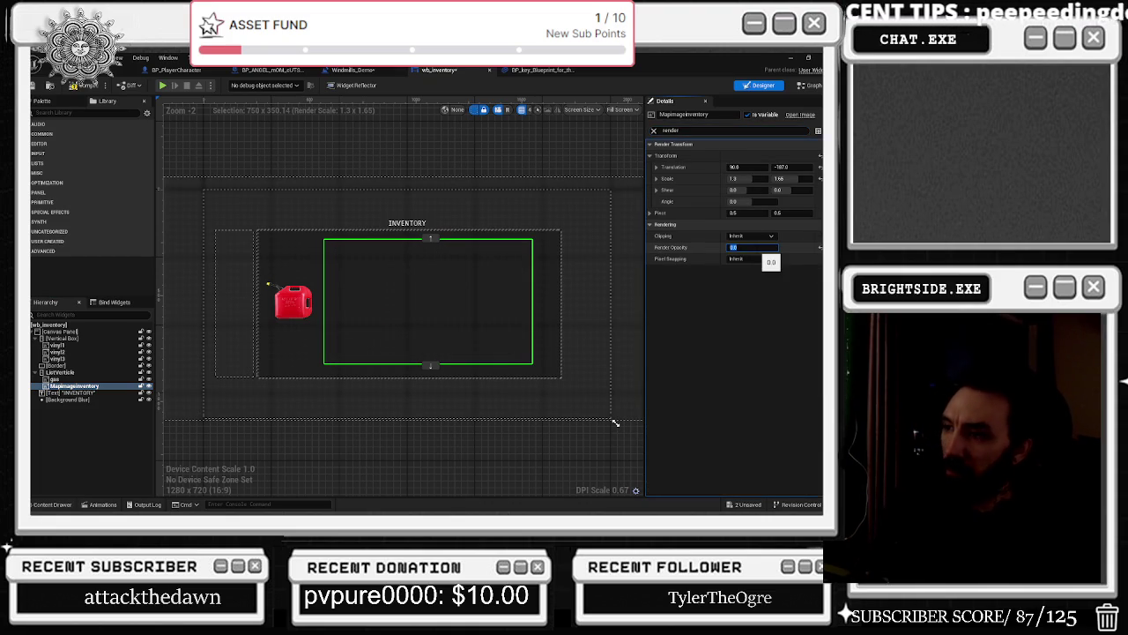
# Set the gas can image's Render Opacity to 0 and save the widget blueprint.
pyautogui.click(55, 379)
pyautogui.click(753, 247)
pyautogui.write('0')
pyautogui.press('Return')
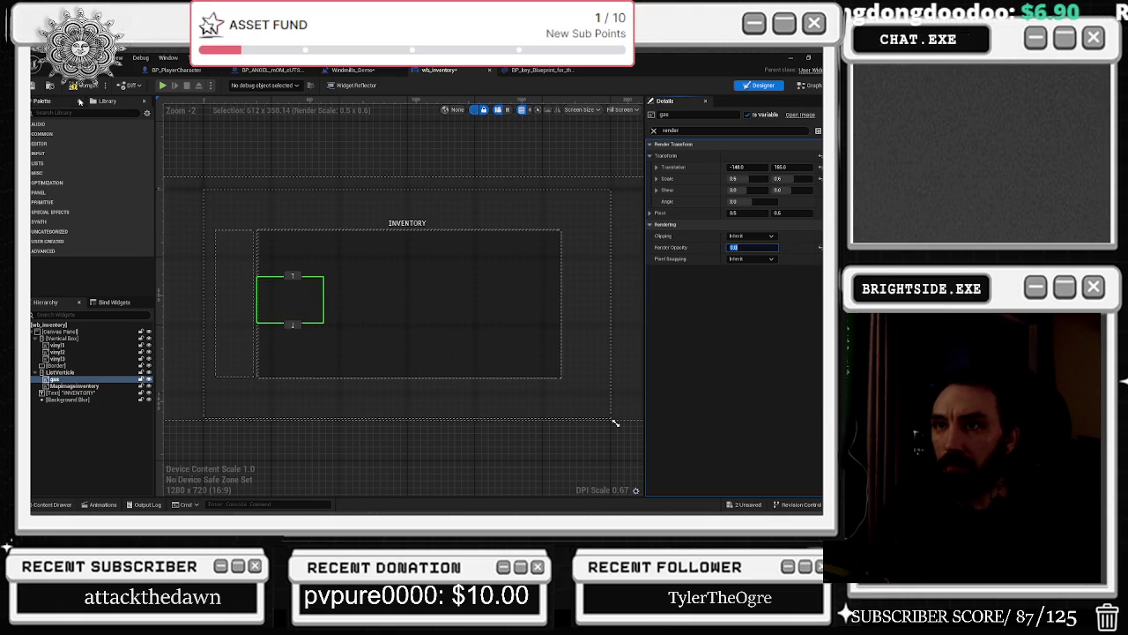
pyautogui.click(36, 85)
pyautogui.click(60, 372)
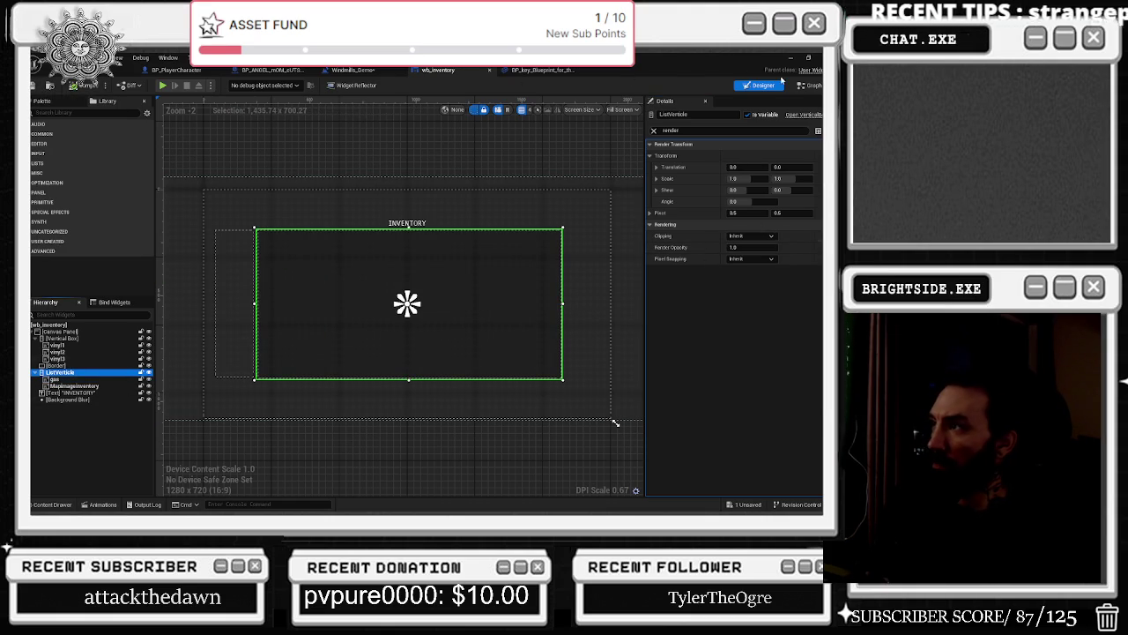
pyautogui.click(808, 86)
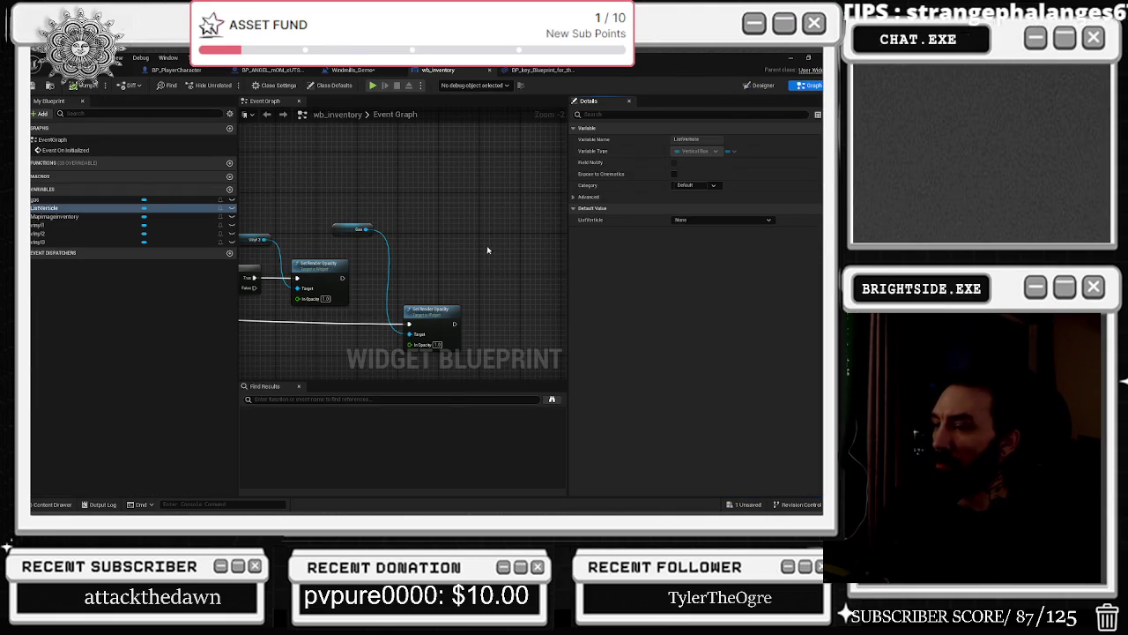
# Nudge the second Set Render Opacity node and check the key pickup blueprint's Spawn Sound 2D node.
pyautogui.moveTo(432, 311); pyautogui.dragTo(437, 305)
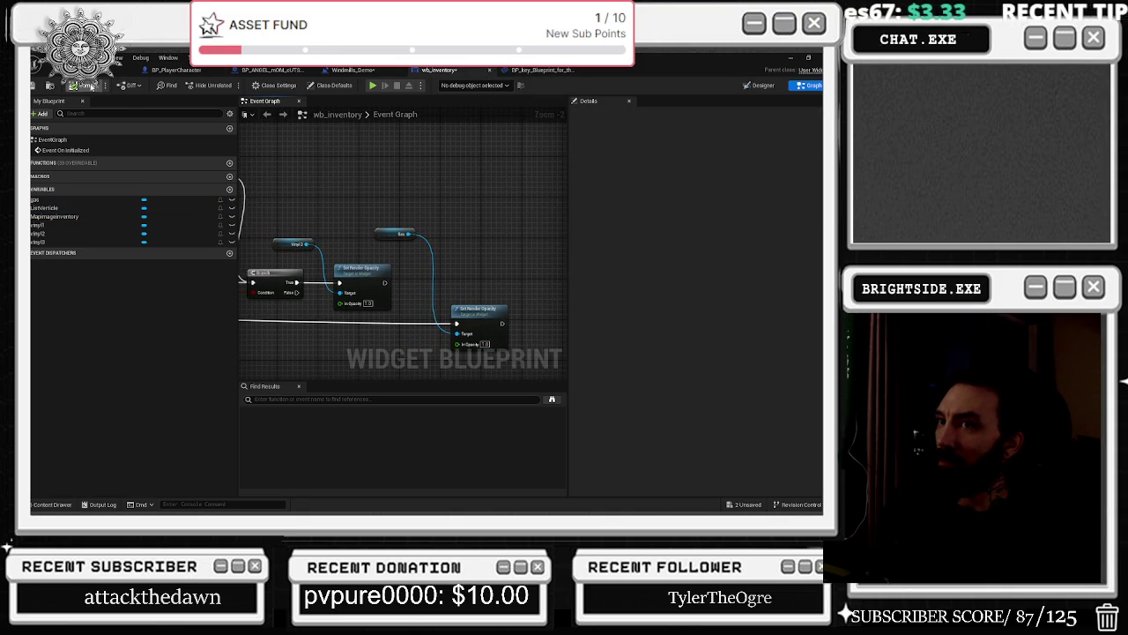
pyautogui.click(540, 70)
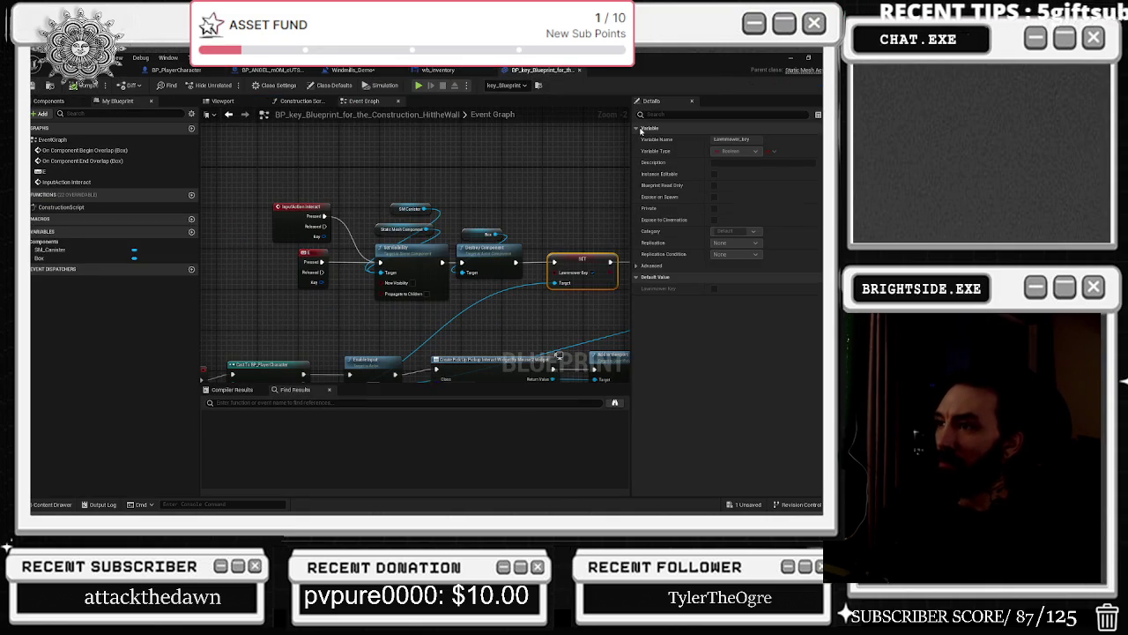
pyautogui.moveTo(454, 190); pyautogui.dragTo(390, 175)
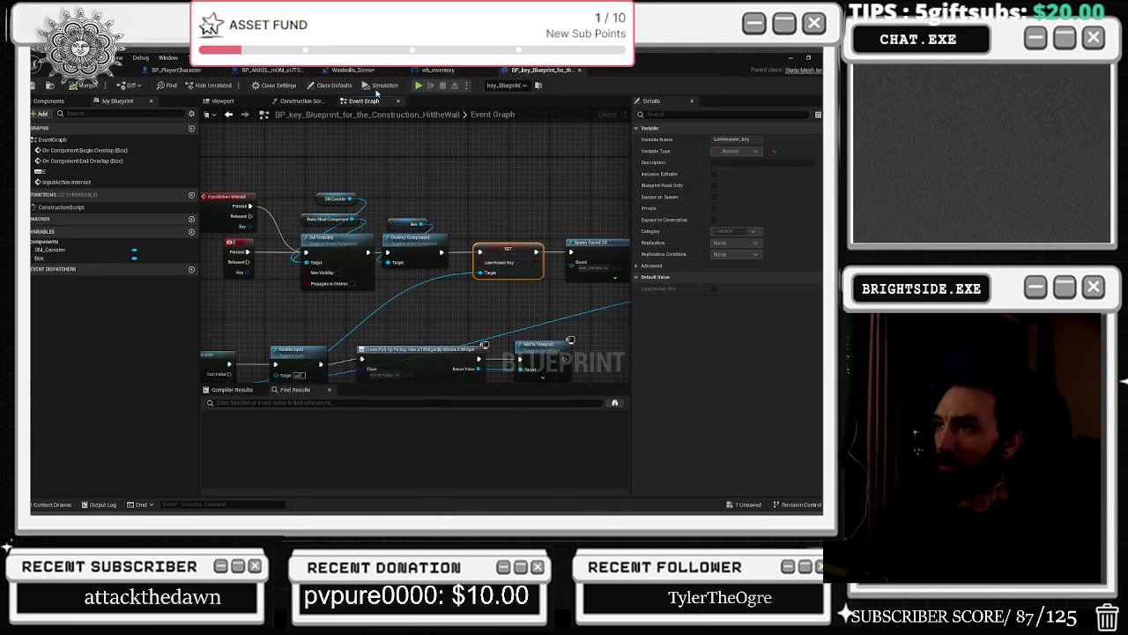
pyautogui.click(348, 70)
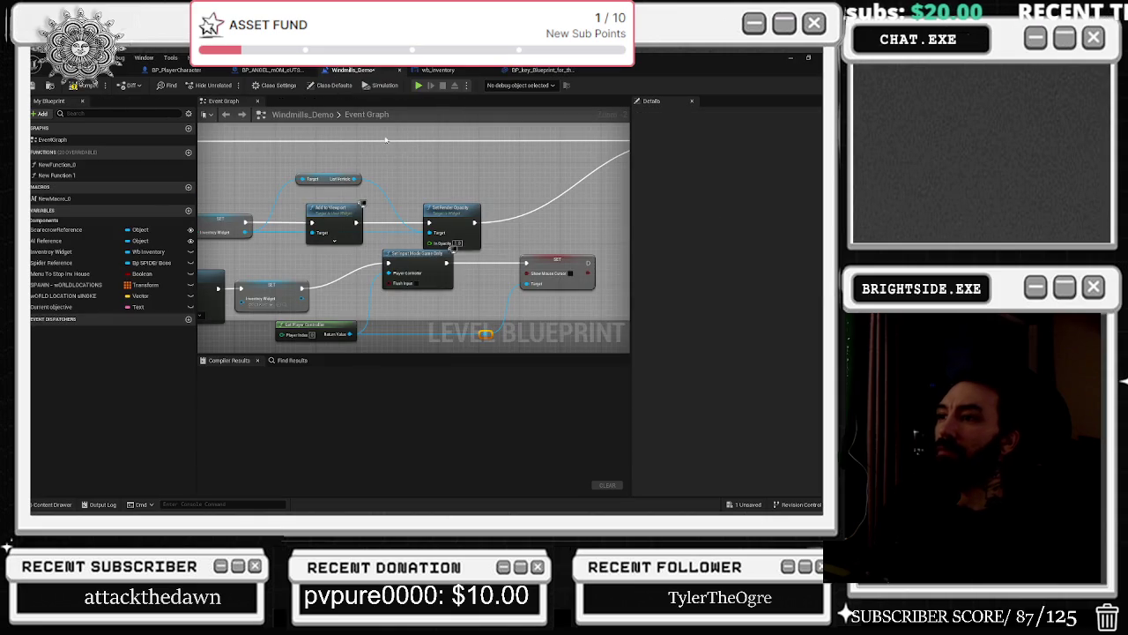
pyautogui.moveTo(420, 252); pyautogui.dragTo(375, 240)
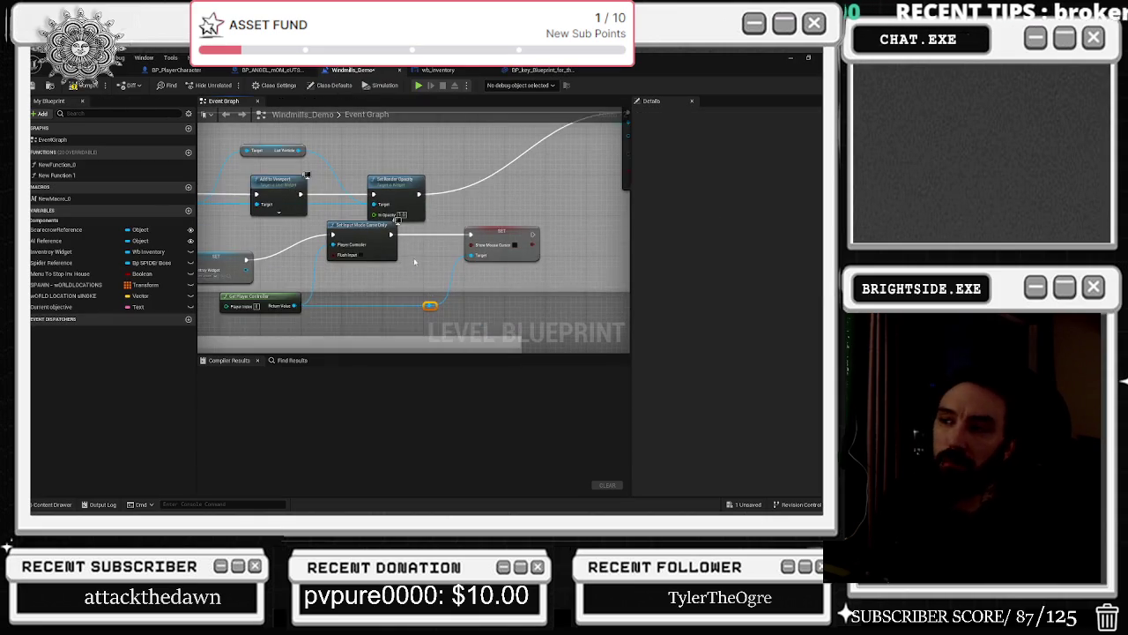
# Straighten the input-mode nodes with Q, reroute the player controller wire and shift Get Player Controller left.
pyautogui.scroll(-1, 375, 241)
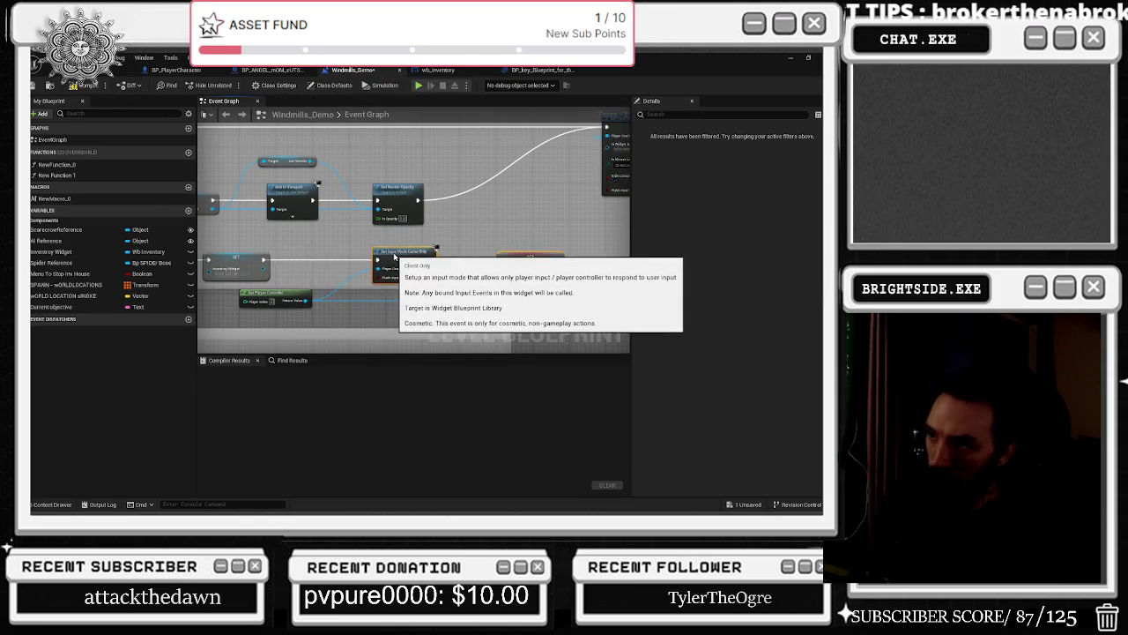
pyautogui.press('q')
pyautogui.doubleClick(395, 300)
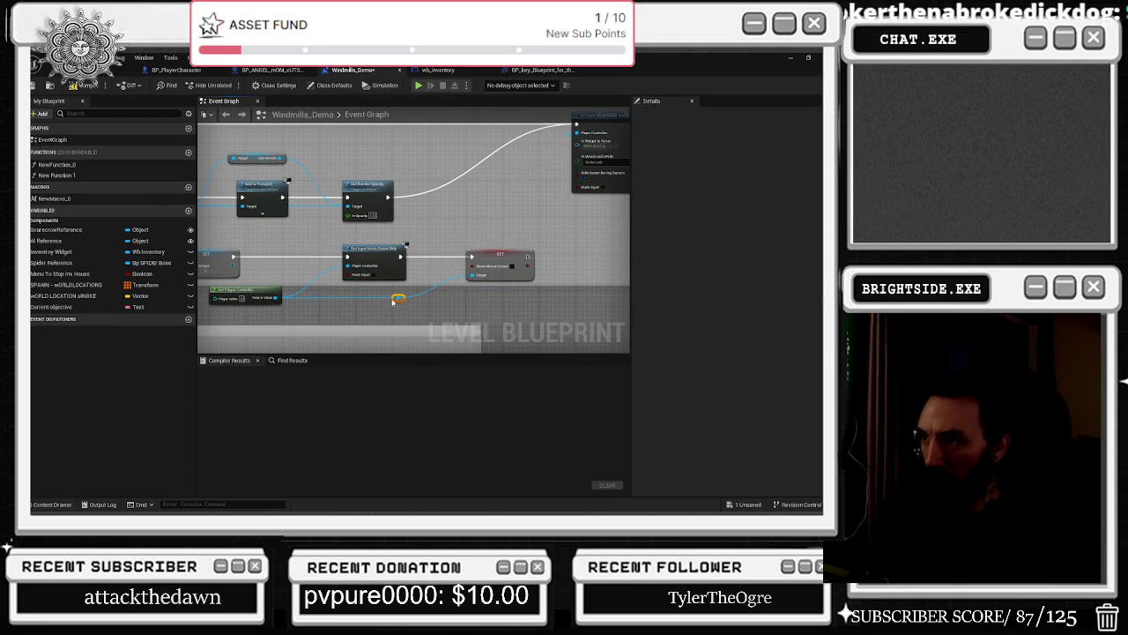
pyautogui.moveTo(394, 299); pyautogui.dragTo(449, 302)
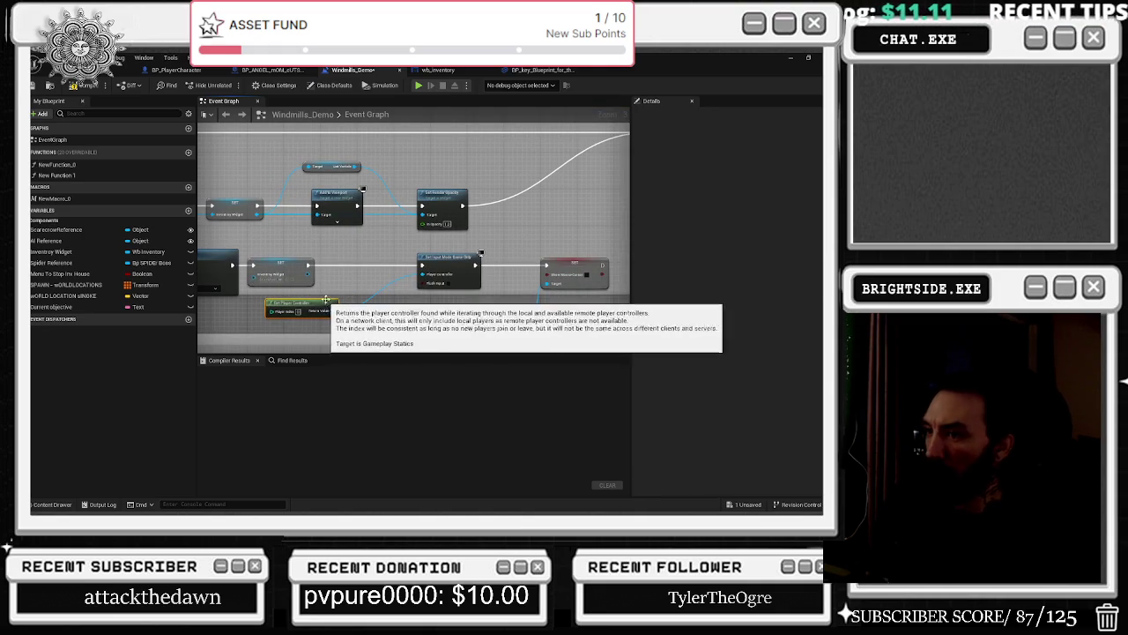
pyautogui.moveTo(344, 297); pyautogui.dragTo(331, 299)
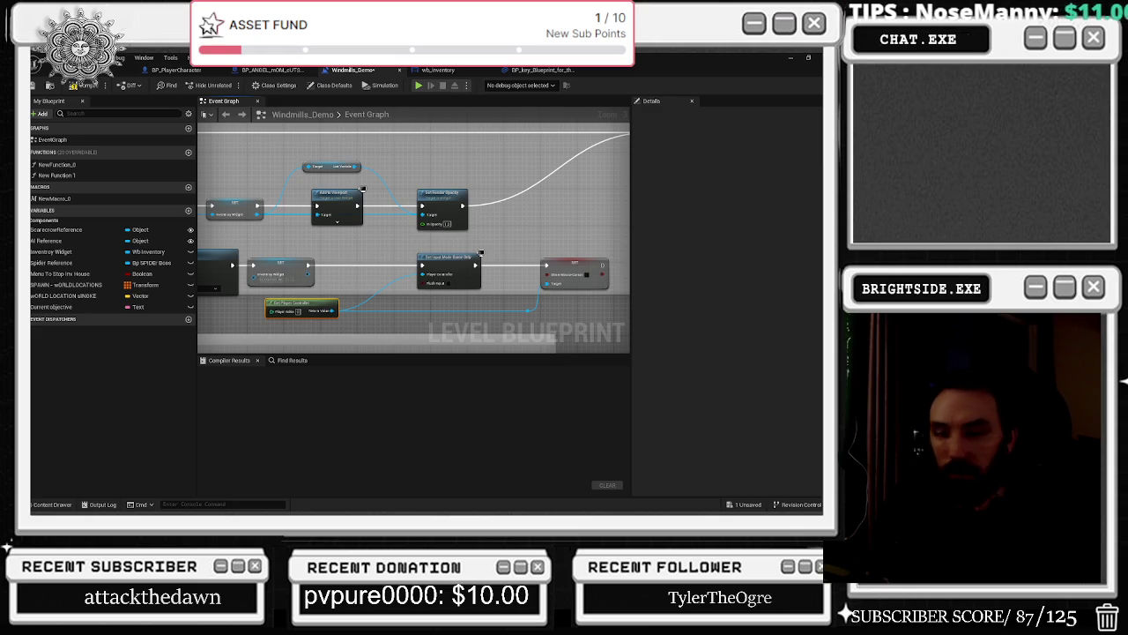
pyautogui.moveTo(421, 302); pyautogui.dragTo(442, 305)
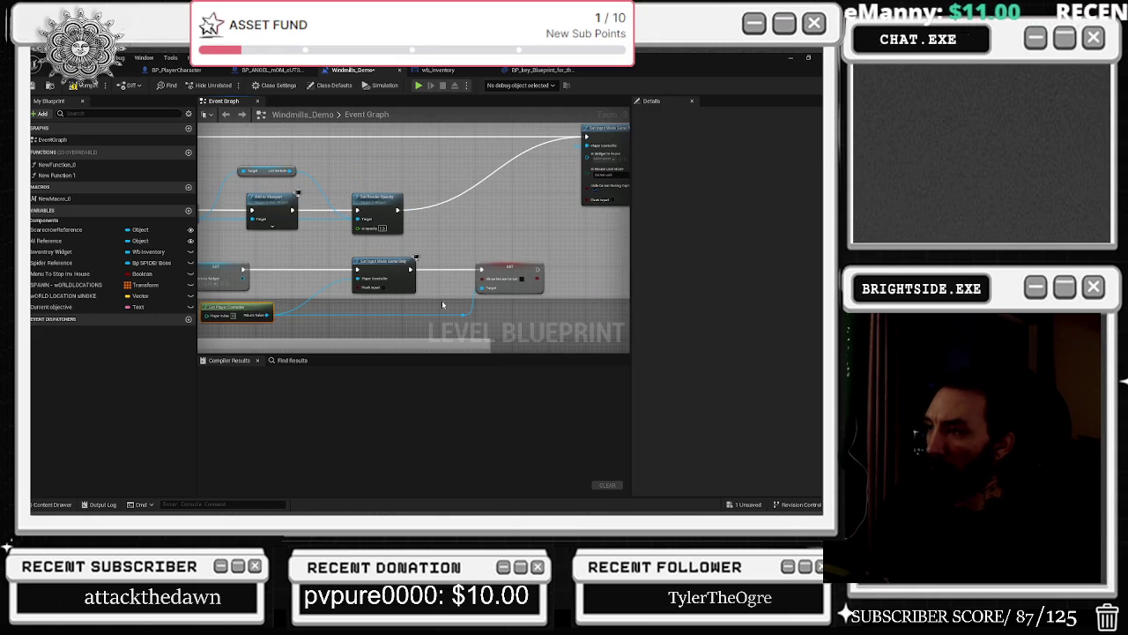
pyautogui.hotkey('alt', 'Tab')
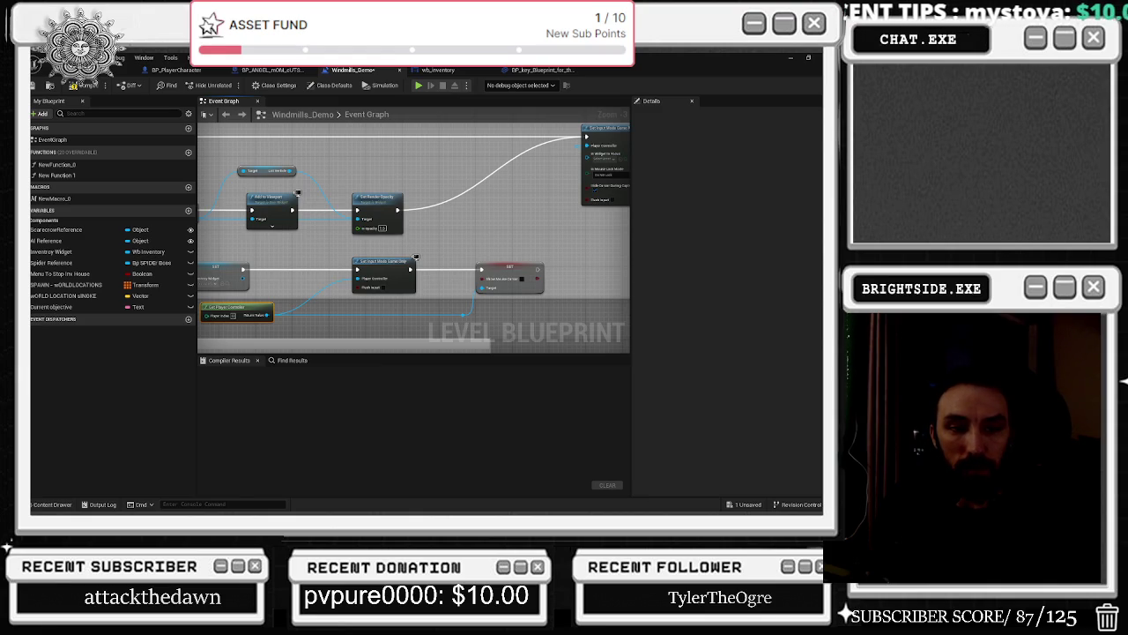
pyautogui.moveTo(234, 304); pyautogui.dragTo(317, 306)
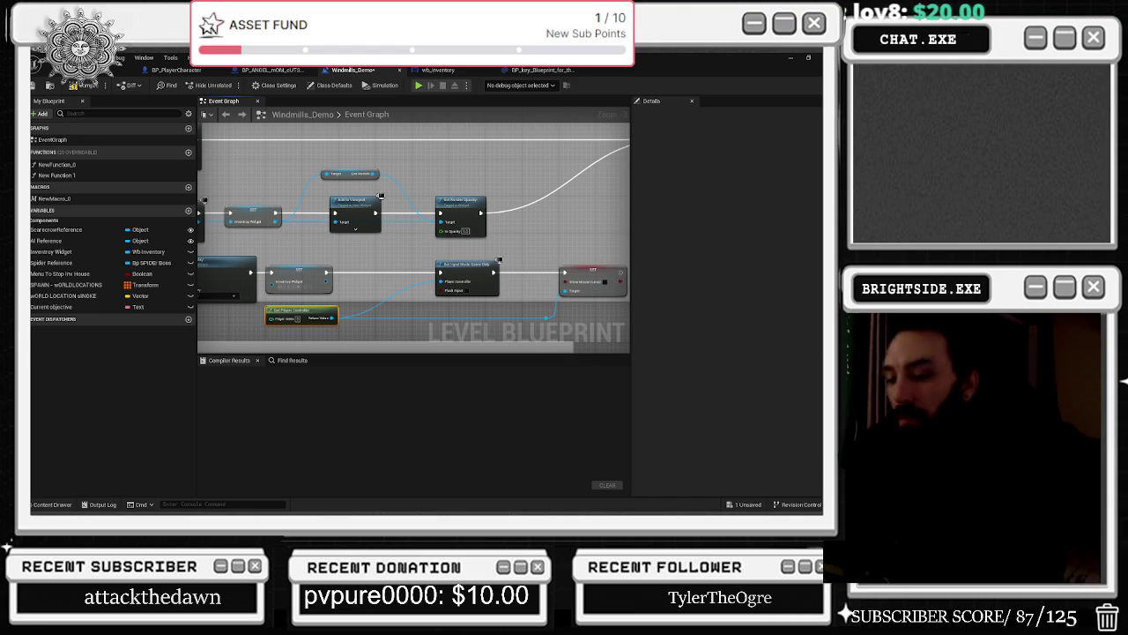
pyautogui.hotkey('alt', 'Tab')
pyautogui.hotkey('alt', 'Tab')
pyautogui.hotkey('alt', 'Tab')
pyautogui.press('Escape')
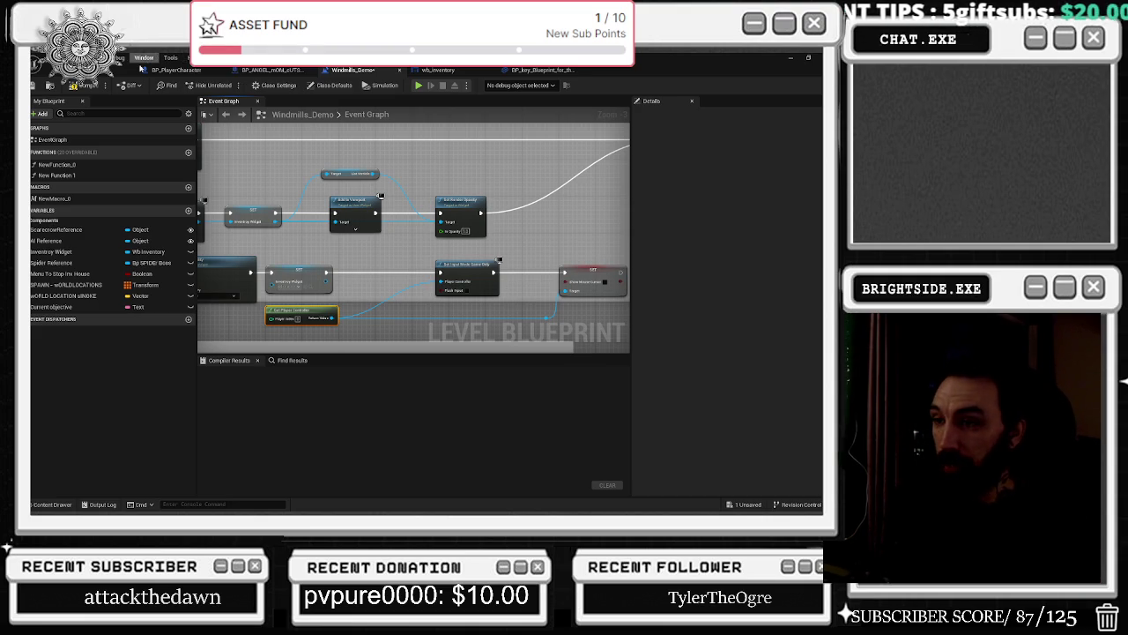
pyautogui.moveTo(440, 251)
pyautogui.mouseDown()
pyautogui.moveTo(503, 207)
pyautogui.moveTo(587, 219)
pyautogui.mouseUp()
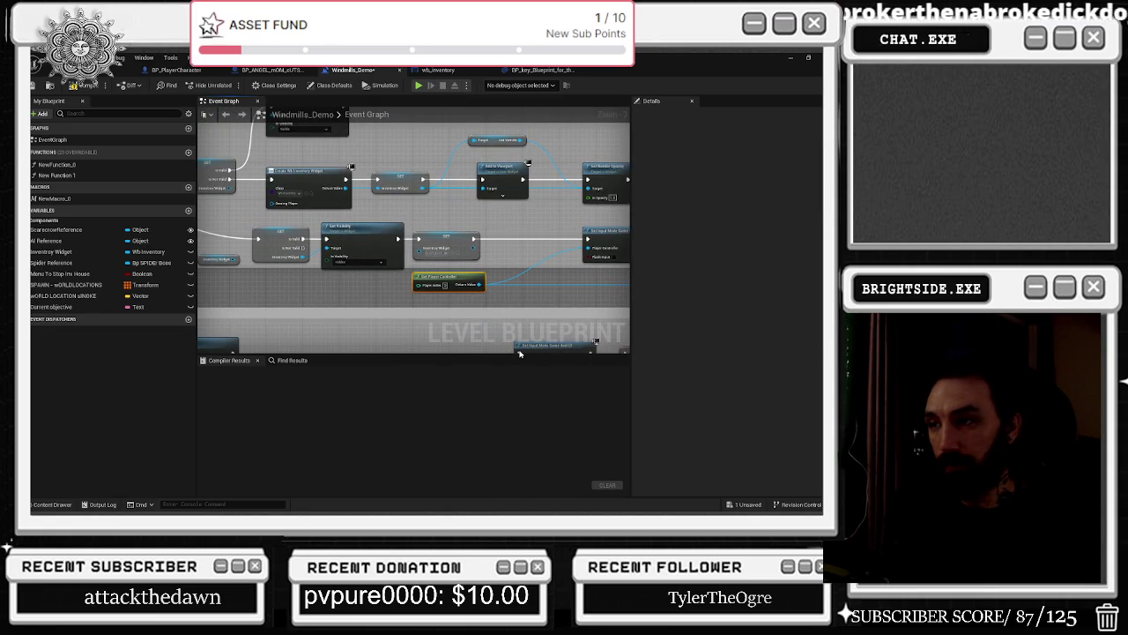
# Wire the Inventory Widget getter into Set Visibility's Target and select the GET and Get Player Controller nodes.
pyautogui.scroll(2, 249, 268)
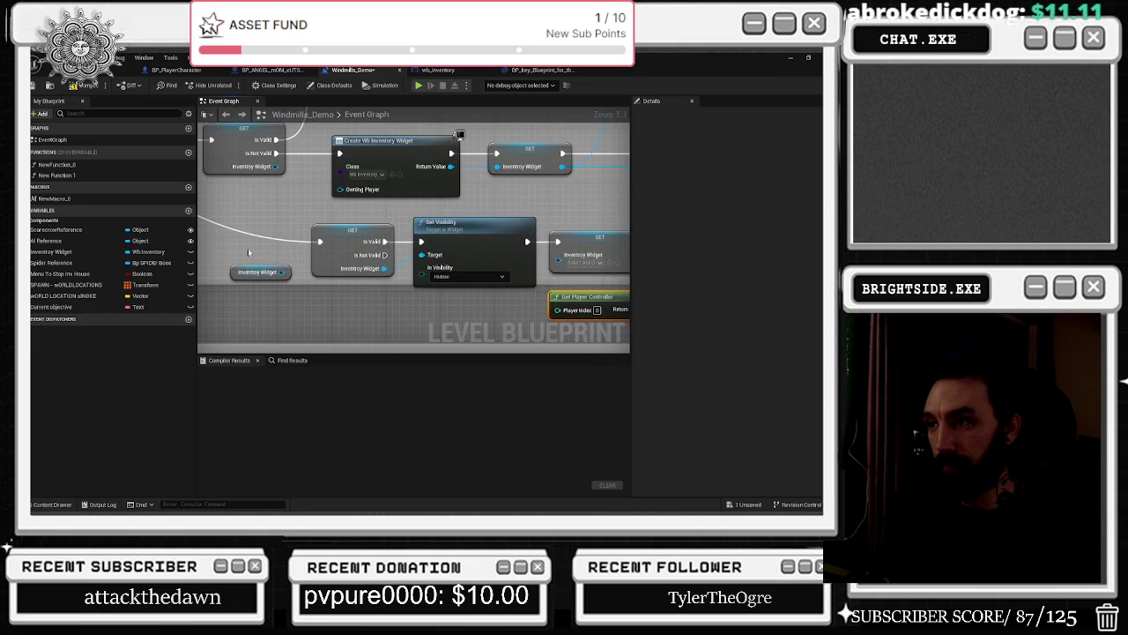
pyautogui.scroll(-2, 255, 251)
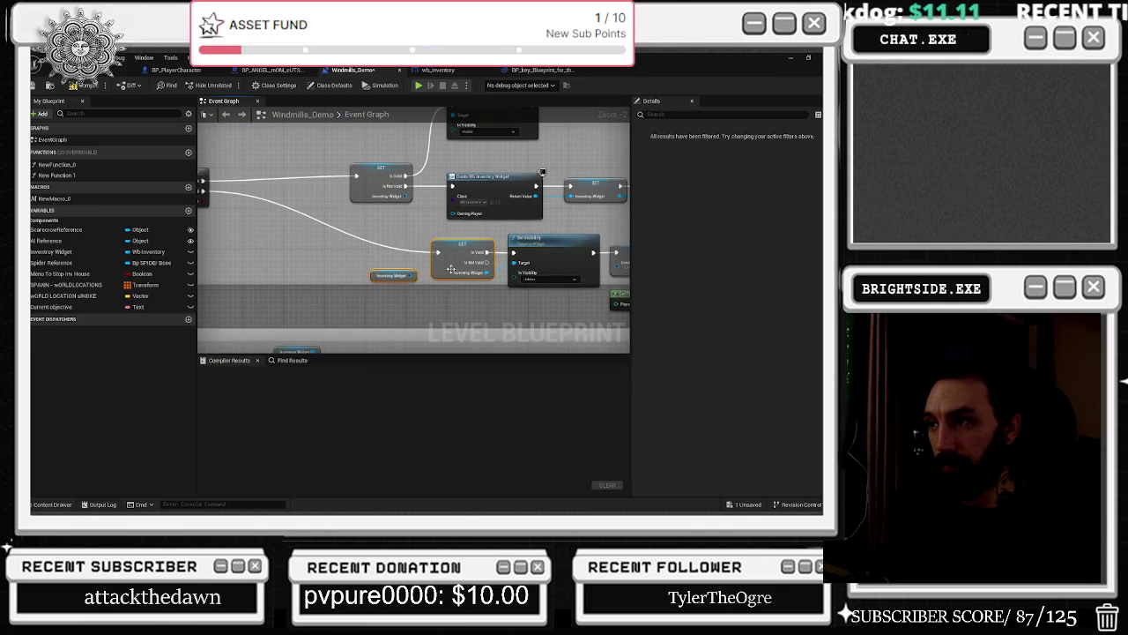
pyautogui.click(340, 269)
pyautogui.moveTo(339, 269)
pyautogui.mouseDown()
pyautogui.moveTo(299, 274)
pyautogui.moveTo(452, 262)
pyautogui.mouseUp()
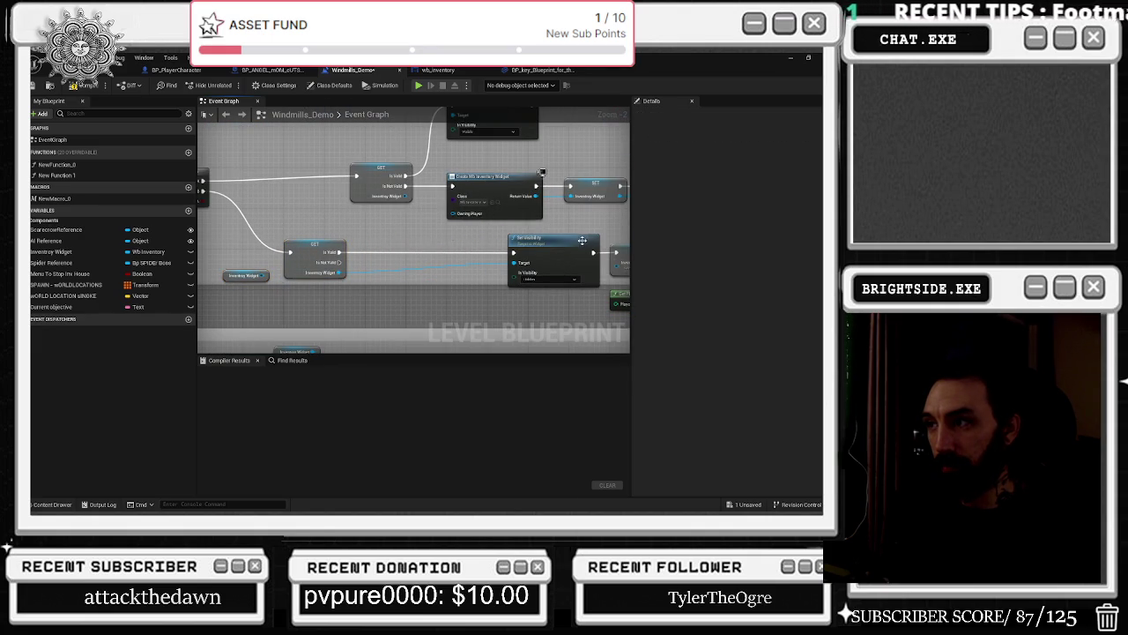
pyautogui.click(514, 244)
pyautogui.moveTo(514, 244); pyautogui.dragTo(391, 233)
pyautogui.moveTo(474, 227)
pyautogui.mouseDown()
pyautogui.moveTo(523, 291)
pyautogui.moveTo(503, 291)
pyautogui.mouseUp()
# Move Set Input Mode Game Only, Show Mouse Cursor and its reroute point to the left.
pyautogui.click(461, 240)
pyautogui.moveTo(460, 240); pyautogui.dragTo(222, 237)
pyautogui.click(424, 233)
pyautogui.keyDown('ctrl'); pyautogui.click(392, 284); pyautogui.keyUp('ctrl')
pyautogui.moveTo(438, 236)
pyautogui.mouseDown()
pyautogui.moveTo(357, 238)
pyautogui.moveTo(476, 261)
pyautogui.moveTo(484, 303)
pyautogui.mouseUp()
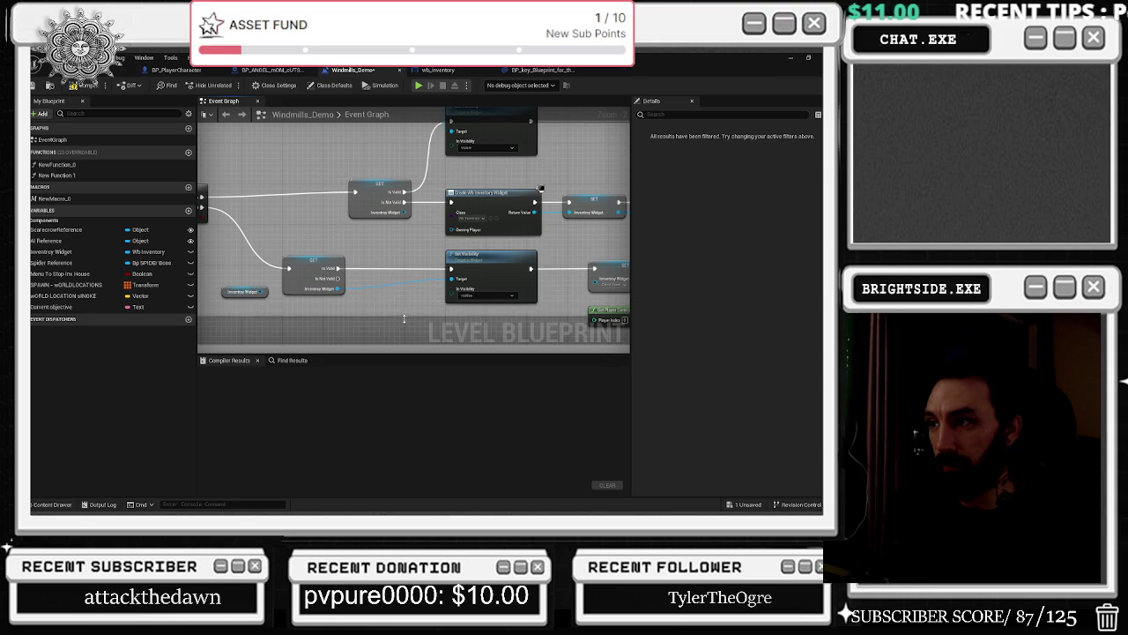
# Nudge the Branch and Picture Of Wheels getter and select the Cast To BP_Player Character node.
pyautogui.moveTo(403, 300)
pyautogui.mouseDown()
pyautogui.moveTo(661, 349)
pyautogui.moveTo(608, 329)
pyautogui.mouseUp()
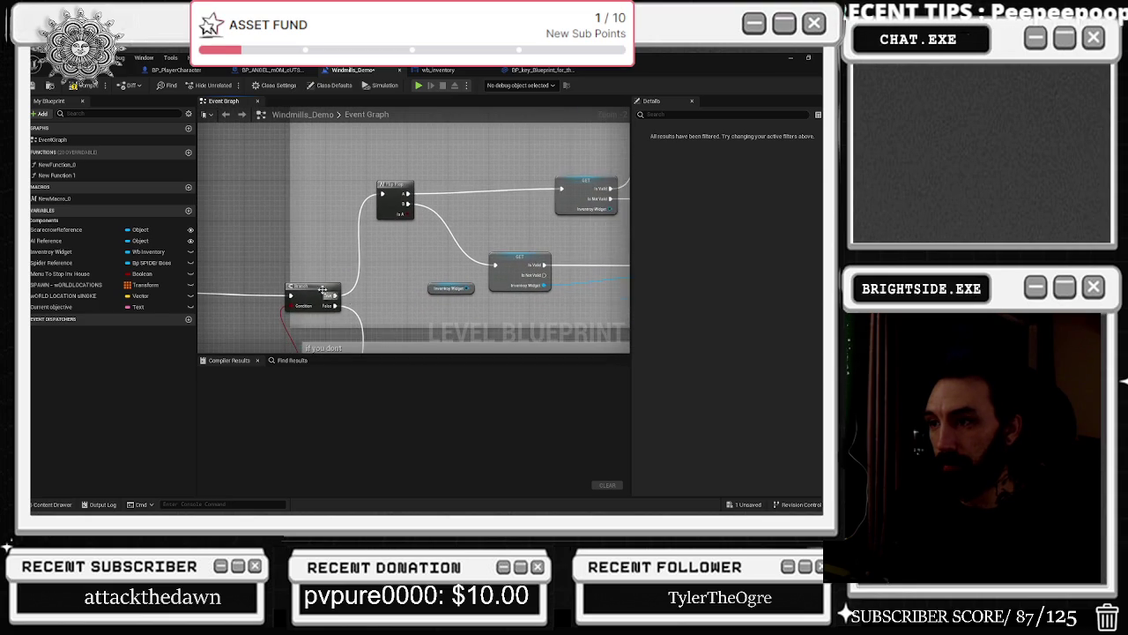
pyautogui.moveTo(322, 279)
pyautogui.mouseDown()
pyautogui.moveTo(393, 255)
pyautogui.moveTo(423, 157)
pyautogui.mouseUp()
pyautogui.moveTo(273, 263)
pyautogui.mouseDown()
pyautogui.moveTo(258, 212)
pyautogui.moveTo(369, 220)
pyautogui.mouseUp()
pyautogui.click(304, 249)
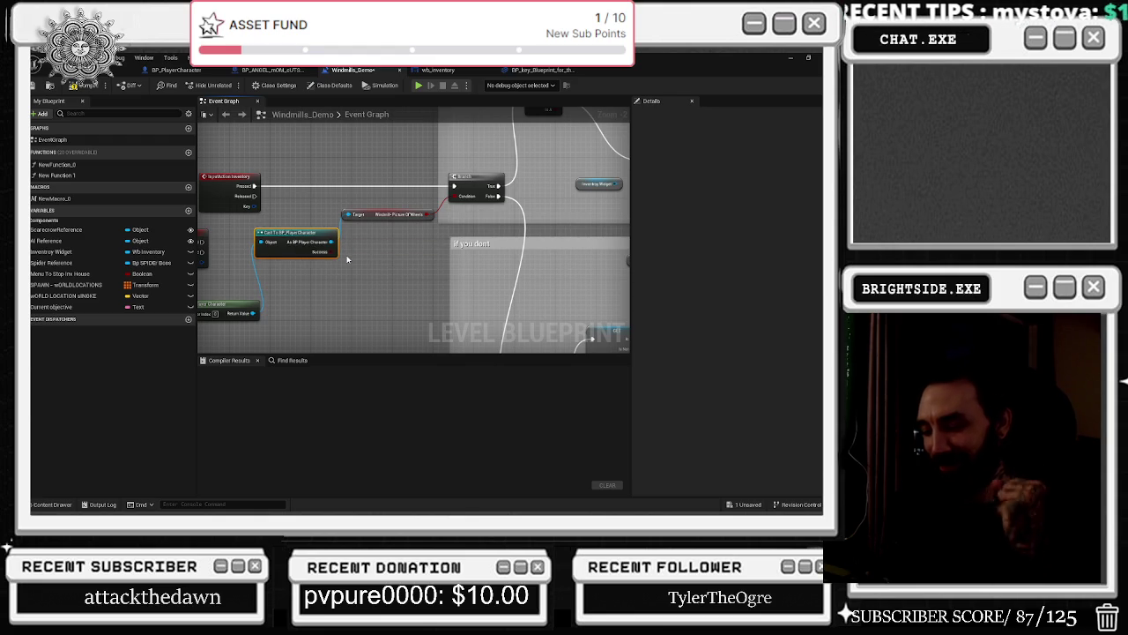
pyautogui.moveTo(348, 260); pyautogui.dragTo(487, 154)
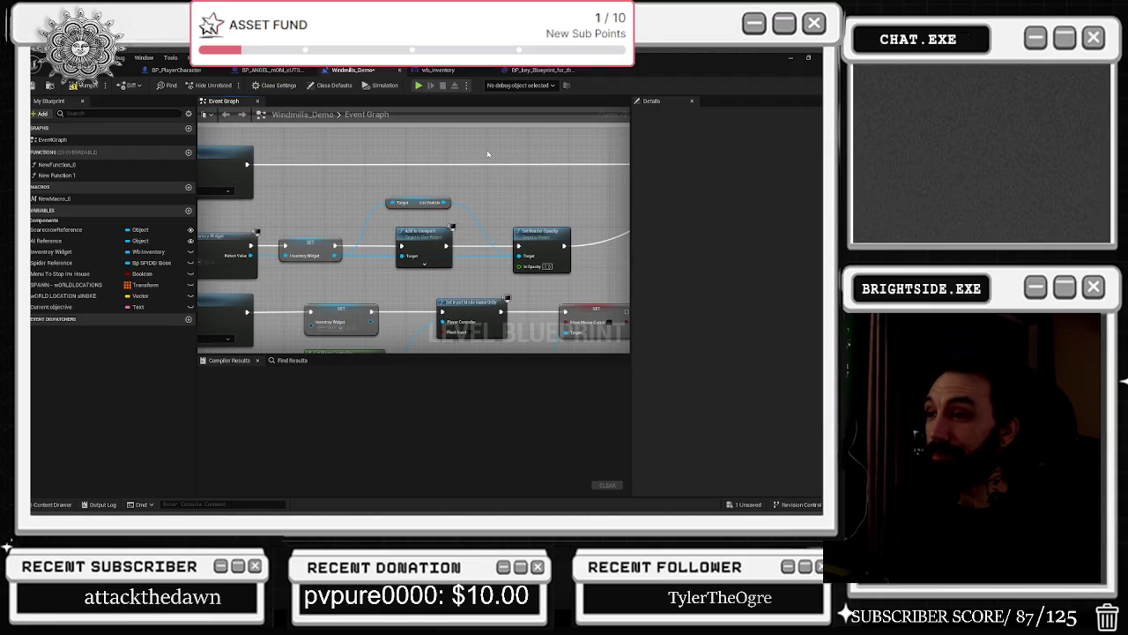
pyautogui.click(438, 70)
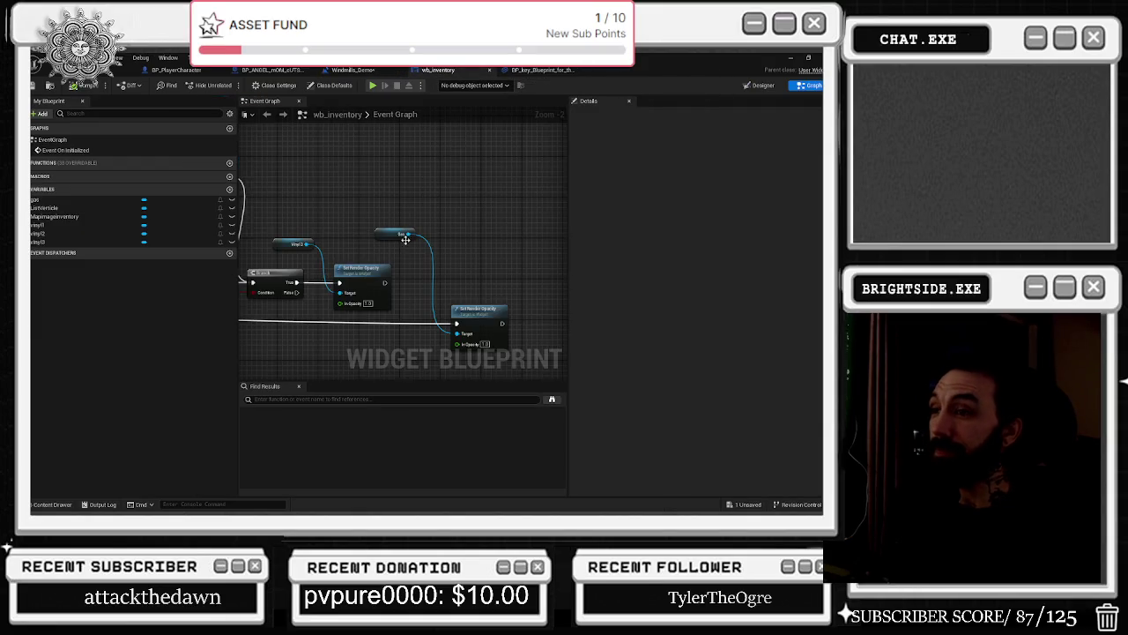
# Inspect the MapImageInventory image in the wb_inventory Designer before returning to Windmills_Demo.
pyautogui.click(758, 85)
pyautogui.click(81, 385)
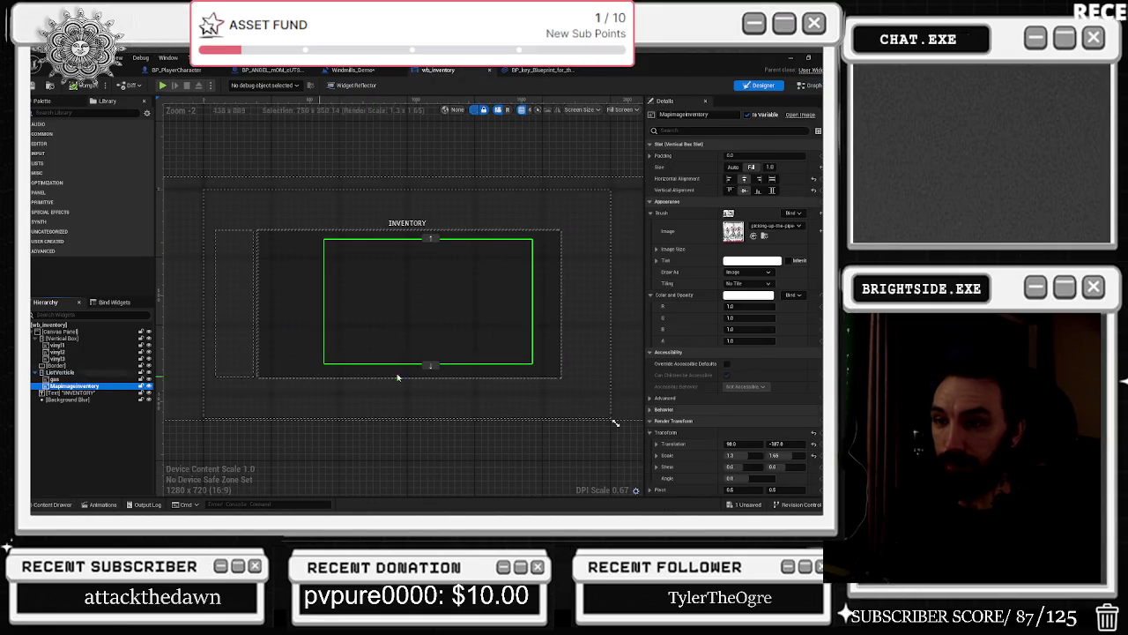
pyautogui.click(539, 69)
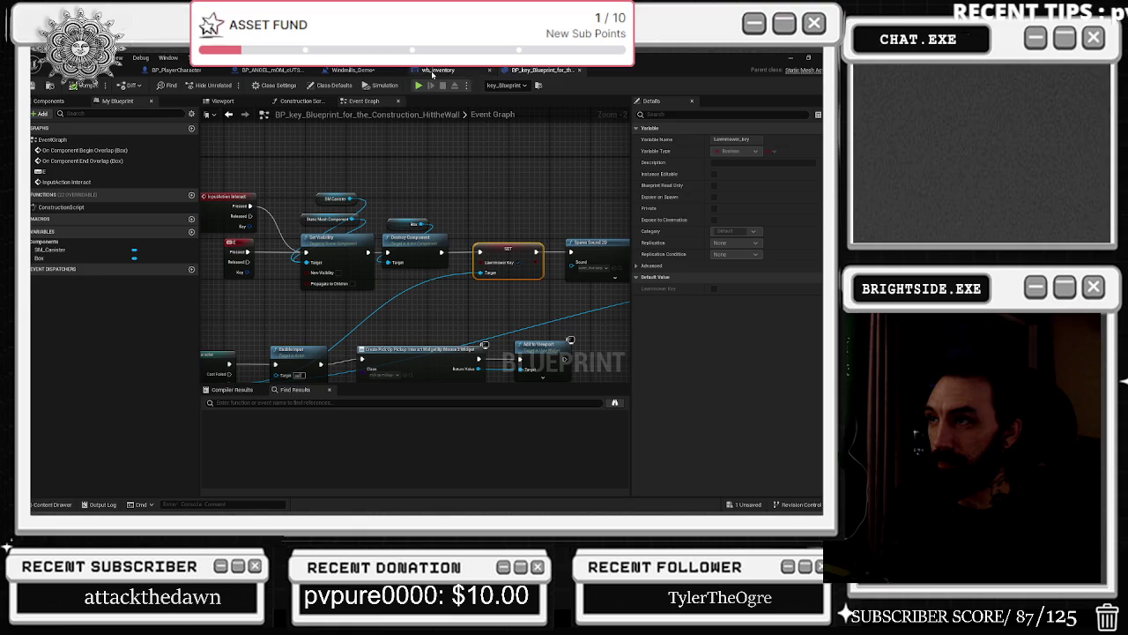
pyautogui.click(354, 70)
# Add a MapImageInventory getter from Inventory Widget and wire it into Set Render Opacity's Target.
pyautogui.moveTo(337, 255); pyautogui.dragTo(392, 182)
pyautogui.write('map')
pyautogui.press('Return')
pyautogui.click(418, 186)
pyautogui.moveTo(463, 183)
pyautogui.mouseDown()
pyautogui.moveTo(518, 268)
pyautogui.moveTo(519, 255)
pyautogui.moveTo(433, 245)
pyautogui.moveTo(439, 197)
pyautogui.moveTo(462, 187)
pyautogui.moveTo(468, 214)
pyautogui.mouseUp()
pyautogui.click(433, 245)
# Pan the Level Blueprint graph and shift the Add to Viewport node slightly right.
pyautogui.scroll(-2, 421, 264)
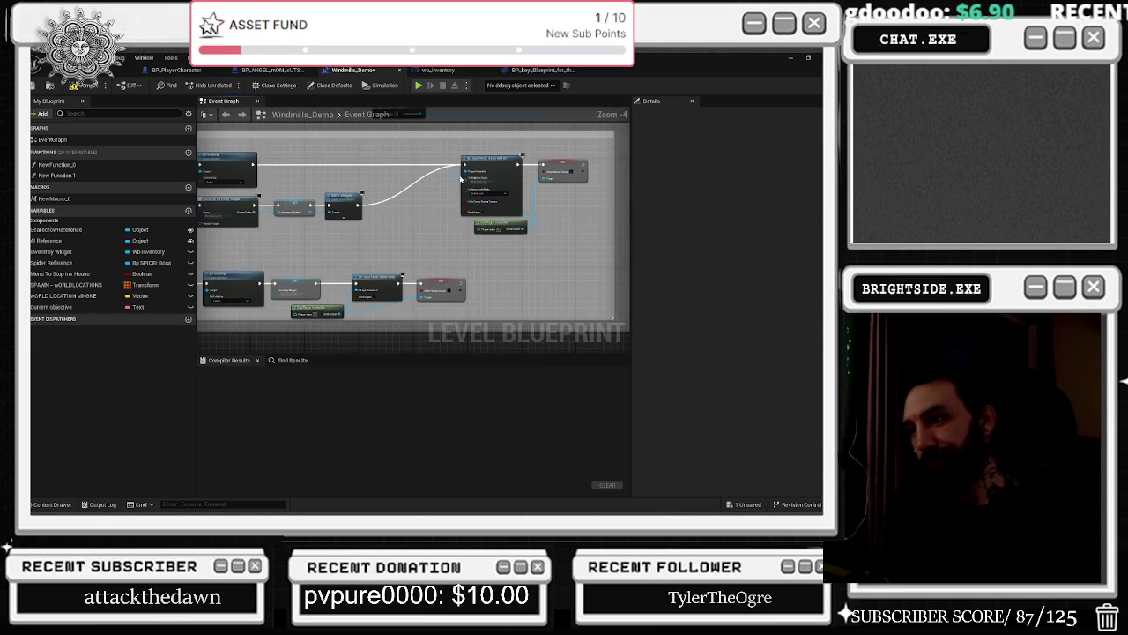
pyautogui.scroll(-2, 433, 239)
pyautogui.scroll(2, 504, 262)
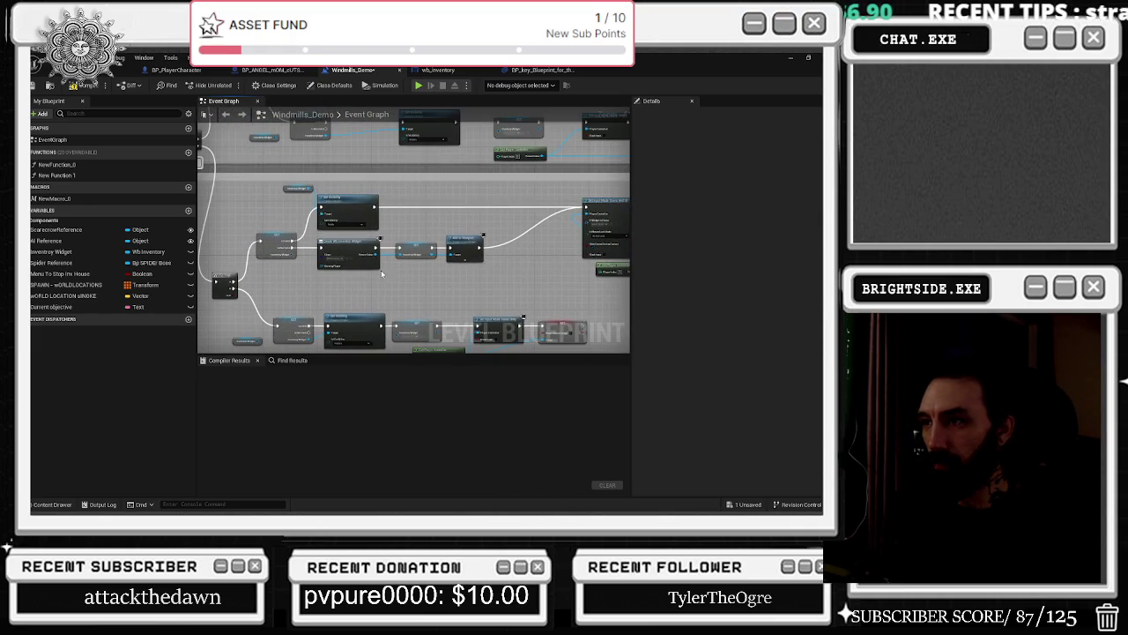
pyautogui.moveTo(503, 262); pyautogui.dragTo(416, 258)
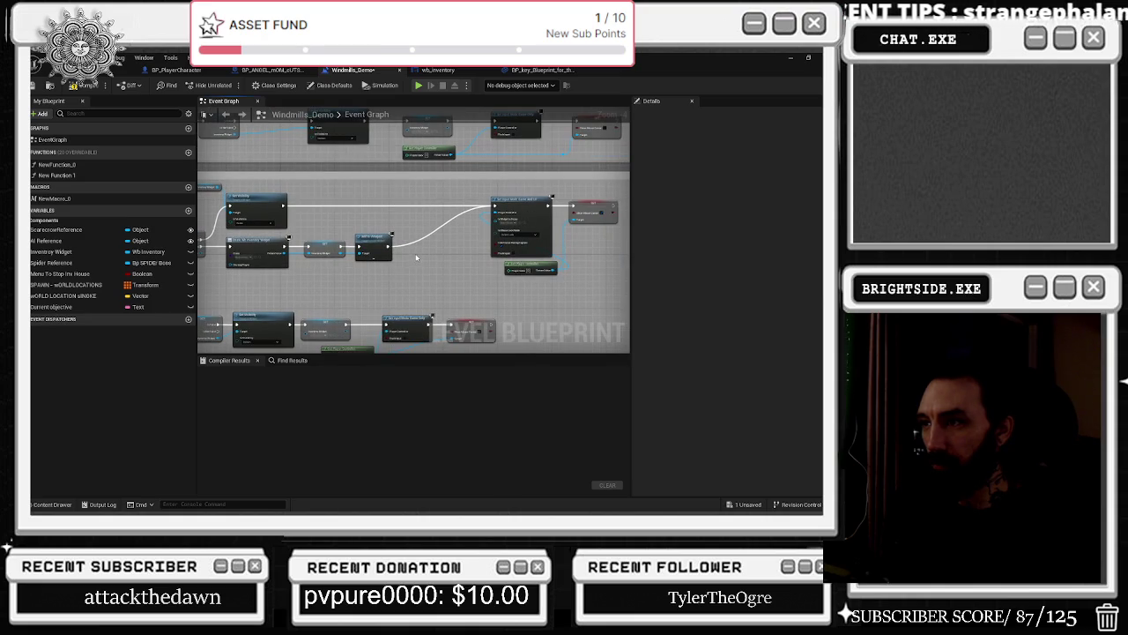
pyautogui.scroll(1, 424, 272)
pyautogui.scroll(-1, 415, 270)
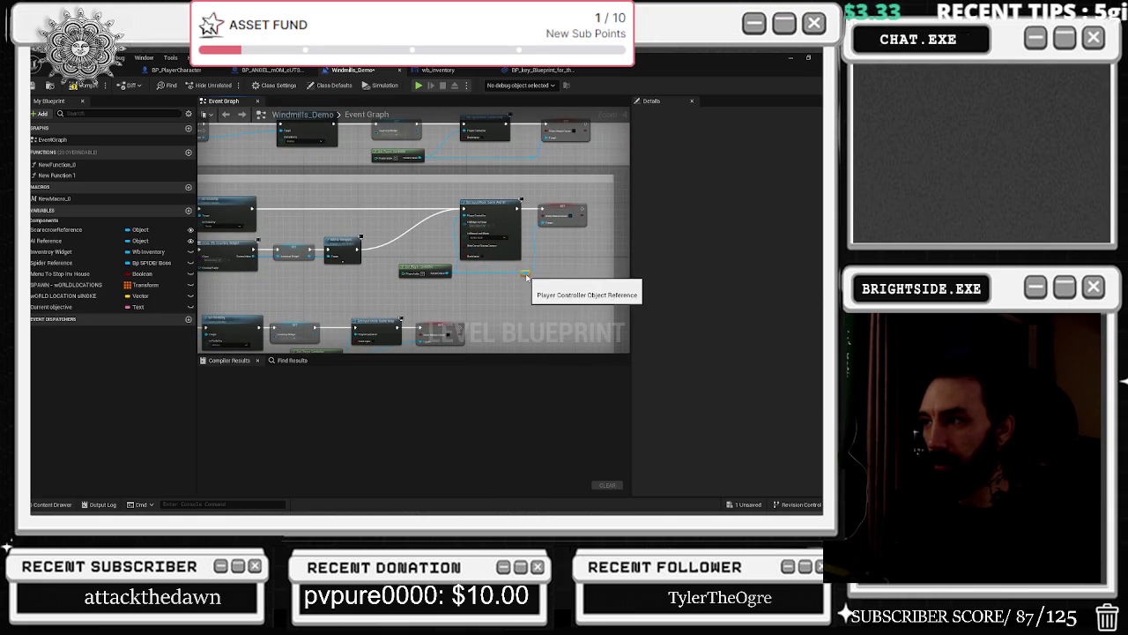
pyautogui.click(459, 269)
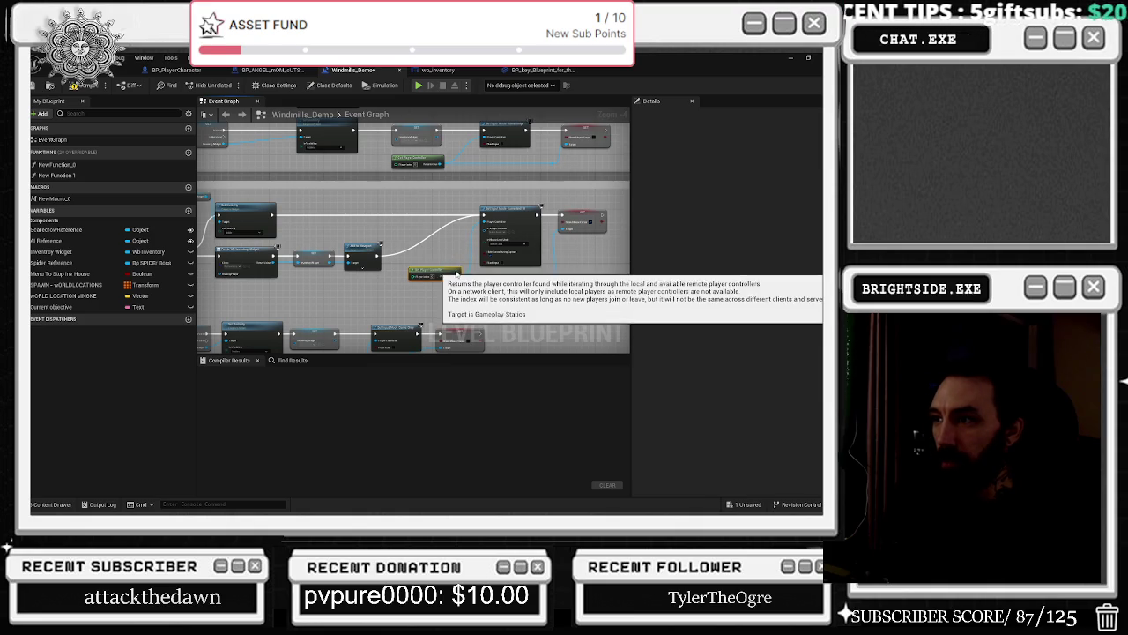
pyautogui.scroll(1, 386, 279)
pyautogui.scroll(-1, 386, 279)
pyautogui.moveTo(386, 279)
pyautogui.mouseDown()
pyautogui.moveTo(424, 280)
pyautogui.moveTo(397, 300)
pyautogui.mouseUp()
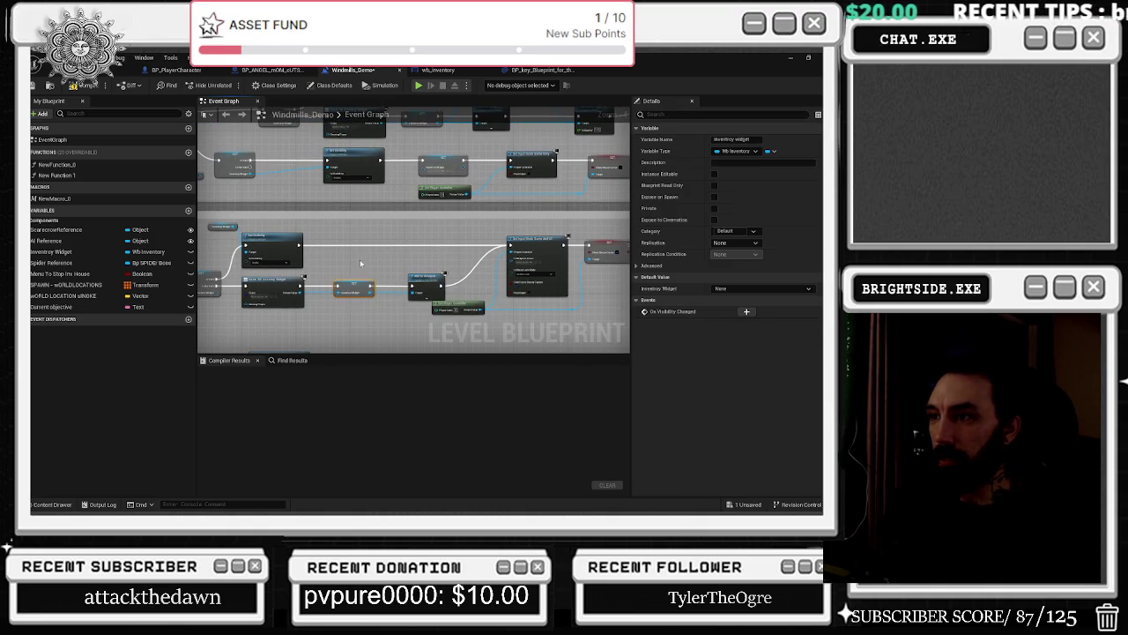
# Check the inventory widget creation and opacity nodes, then save Windmills_Demo and open wb_inventory.
pyautogui.click(419, 260)
pyautogui.scroll(2, 420, 260)
pyautogui.moveTo(368, 348); pyautogui.dragTo(388, 266)
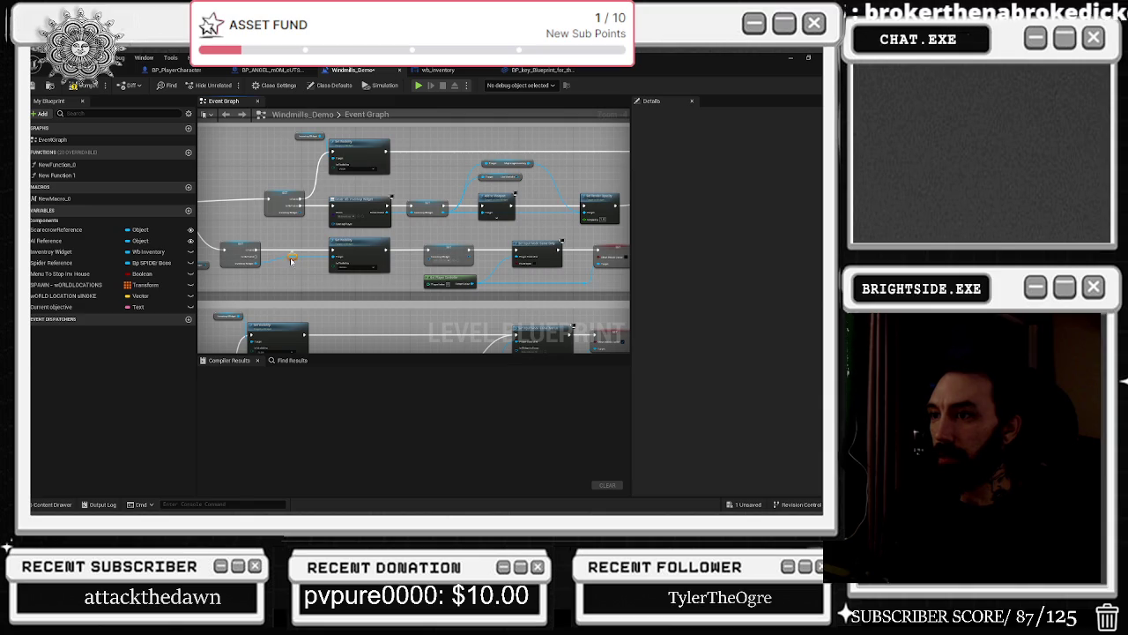
pyautogui.moveTo(299, 256); pyautogui.dragTo(310, 272)
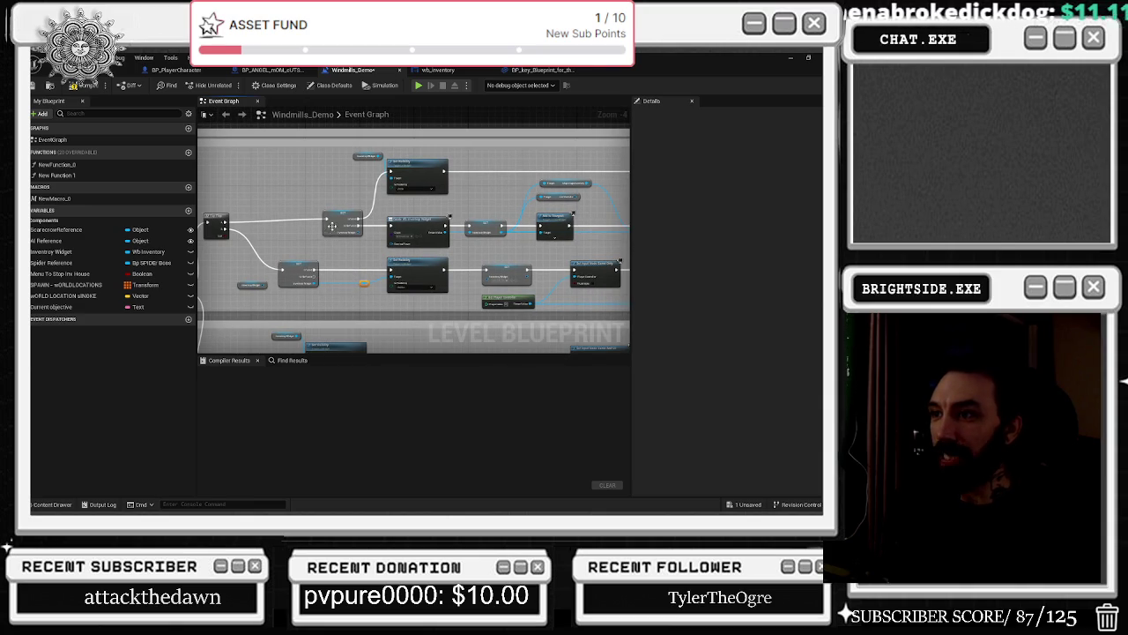
pyautogui.click(331, 228)
pyautogui.moveTo(436, 223); pyautogui.dragTo(342, 227)
pyautogui.click(342, 227)
pyautogui.scroll(2, 388, 221)
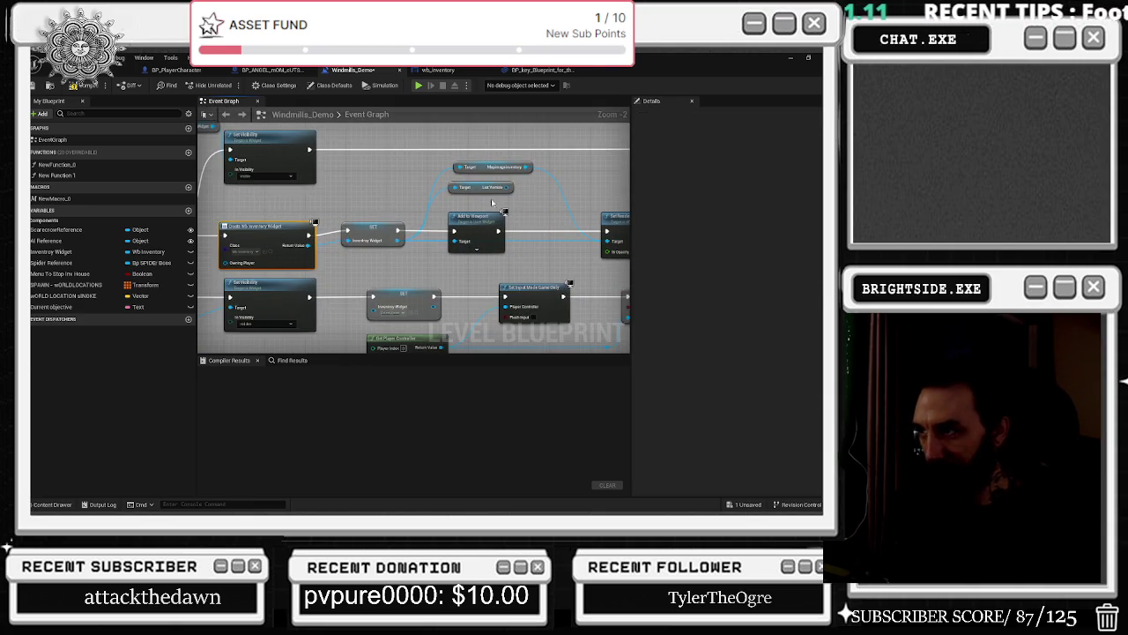
pyautogui.moveTo(492, 202); pyautogui.dragTo(432, 196)
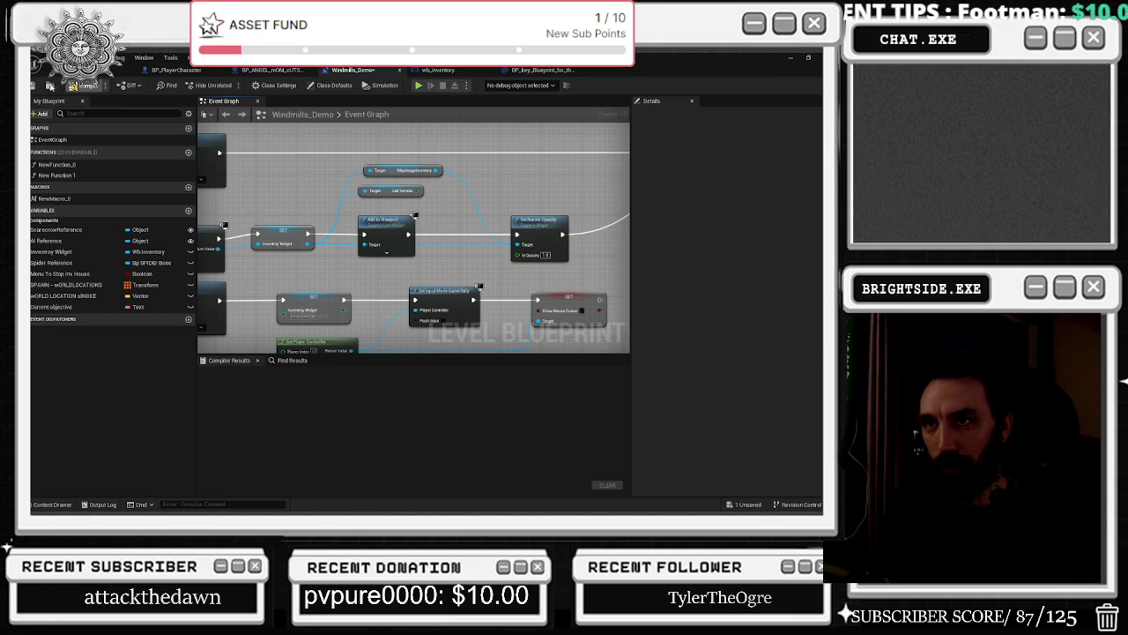
pyautogui.click(74, 85)
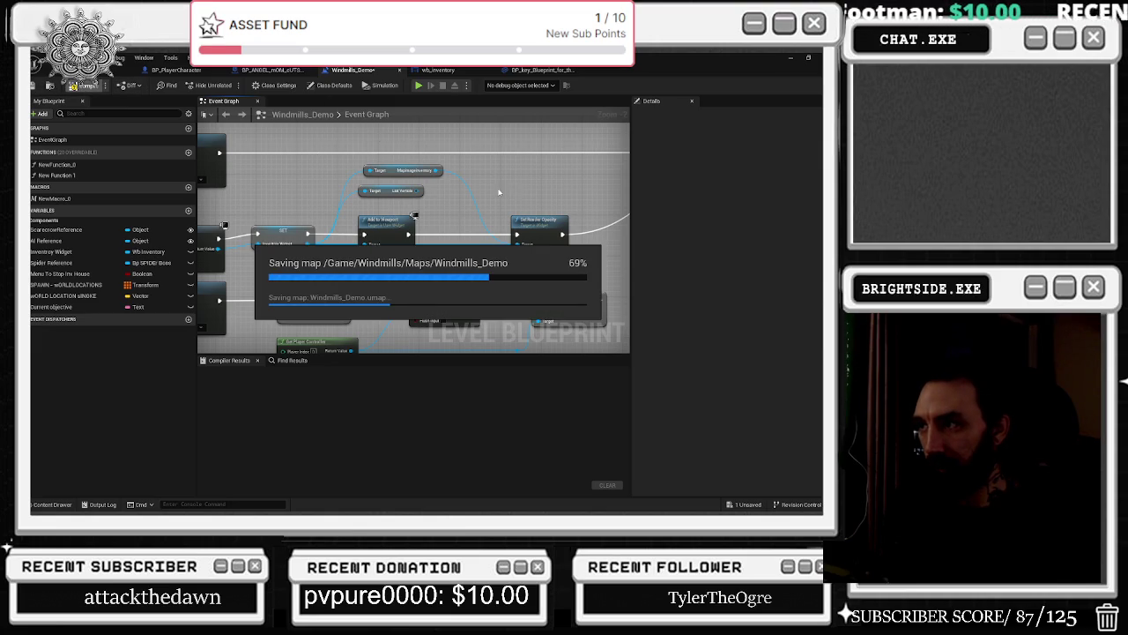
pyautogui.click(444, 75)
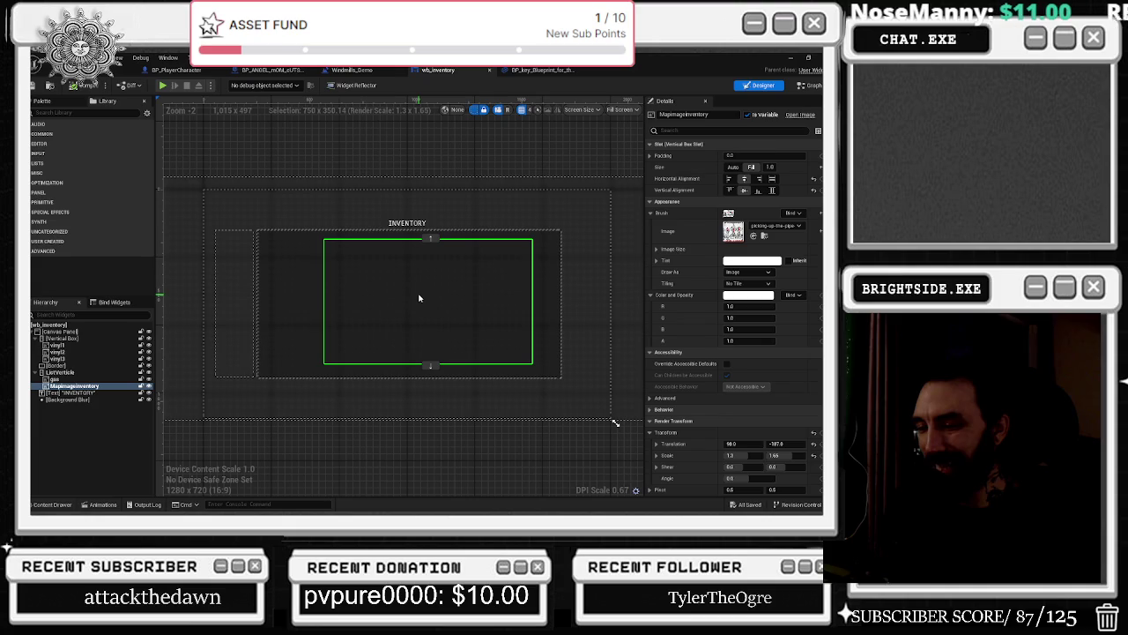
# In the wb_inventory event graph, move the Get and Set Render Opacity nodes up-left, then return to the level editor.
pyautogui.click(804, 86)
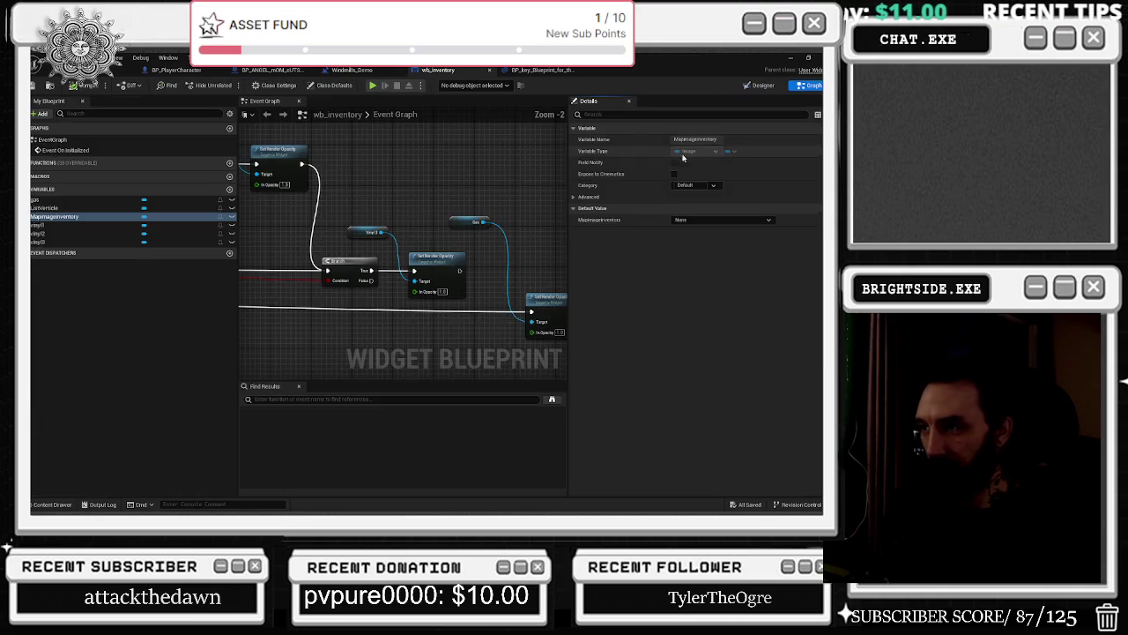
pyautogui.moveTo(417, 291); pyautogui.dragTo(432, 237)
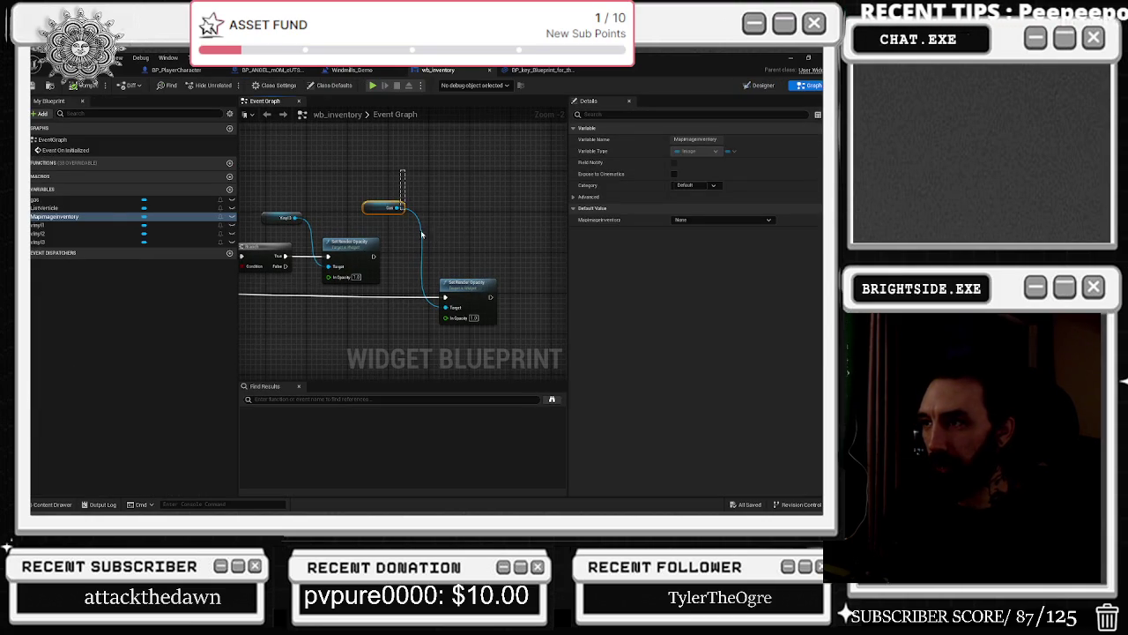
pyautogui.keyDown('ctrl'); pyautogui.click(463, 284); pyautogui.keyUp('ctrl')
pyautogui.moveTo(463, 284); pyautogui.dragTo(458, 273)
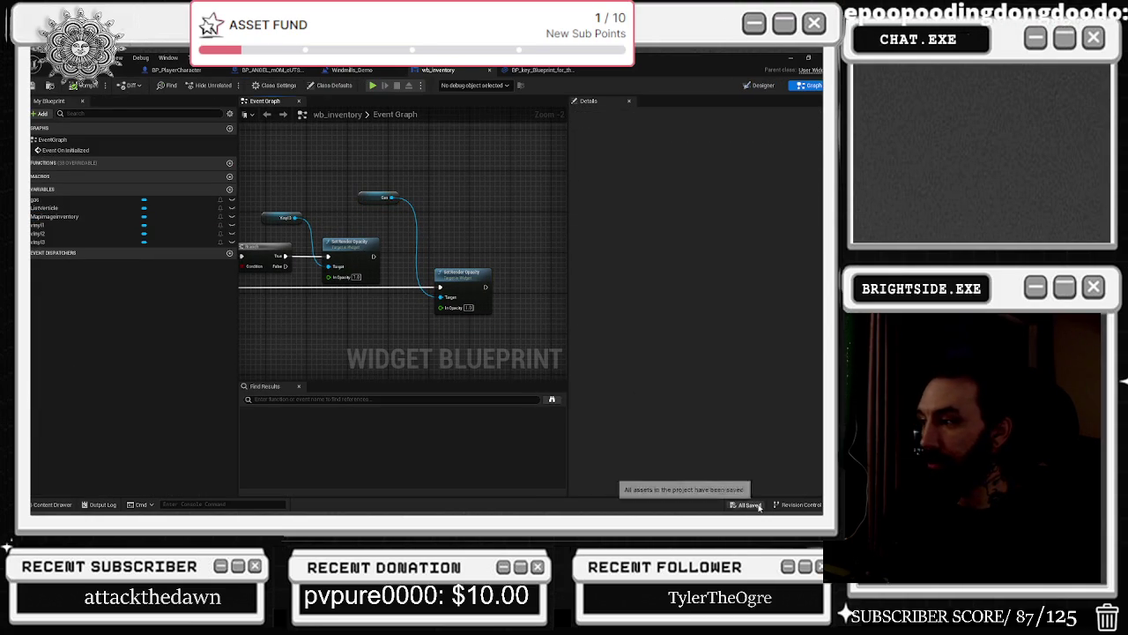
pyautogui.click(119, 70)
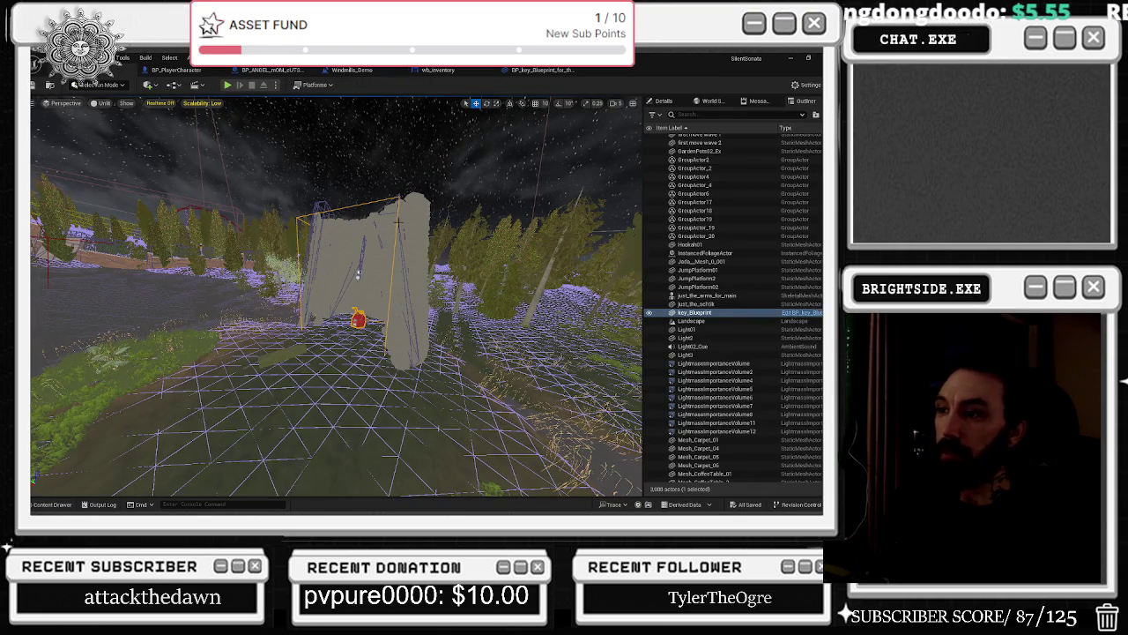
pyautogui.moveTo(405, 396)
pyautogui.mouseDown()
pyautogui.moveTo(361, 383)
pyautogui.moveTo(415, 375)
pyautogui.moveTo(370, 410)
pyautogui.mouseUp()
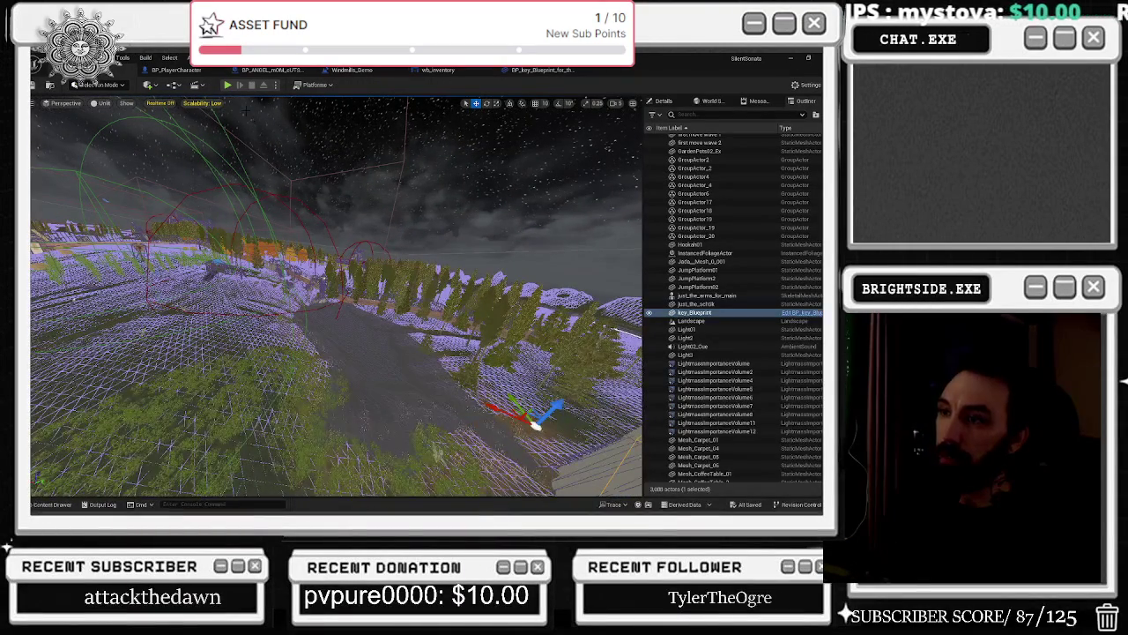
pyautogui.moveTo(235, 119)
pyautogui.mouseDown()
pyautogui.moveTo(198, 125)
pyautogui.moveTo(256, 86)
pyautogui.mouseUp()
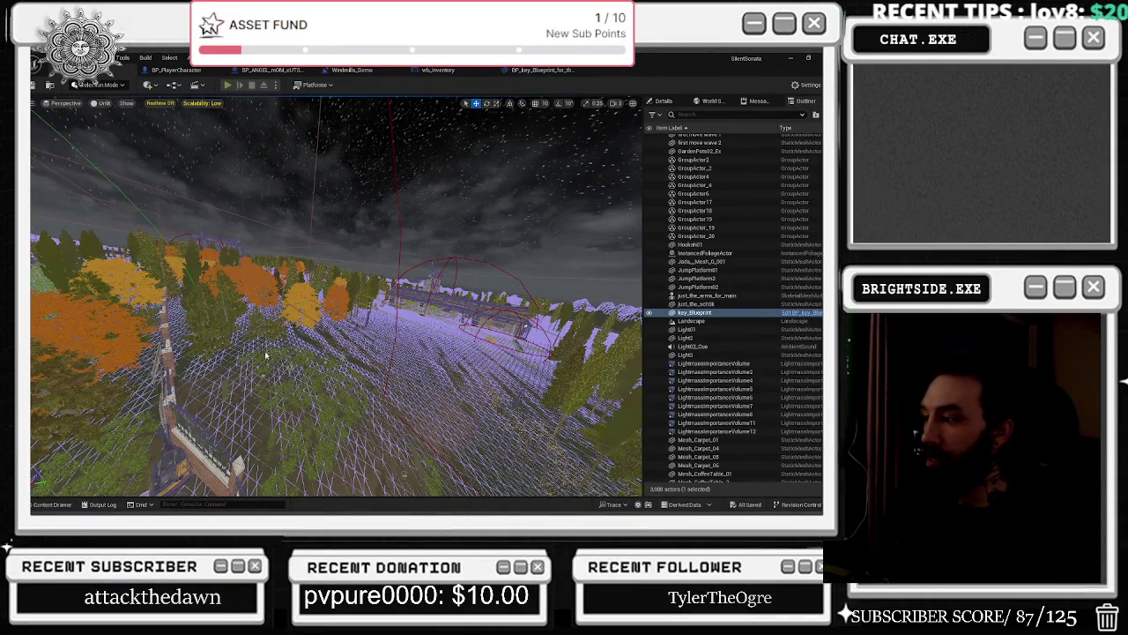
# Play the level in the editor, pick up the vinyl record, and check the inventory.
pyautogui.hotkey('alt', 'p')
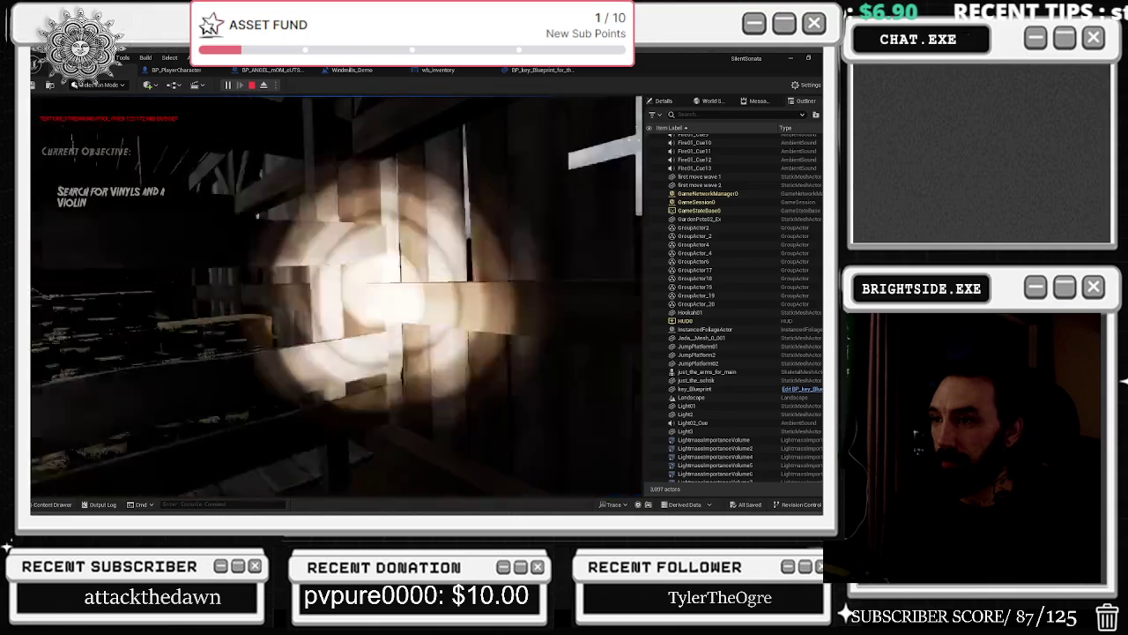
pyautogui.press('e')
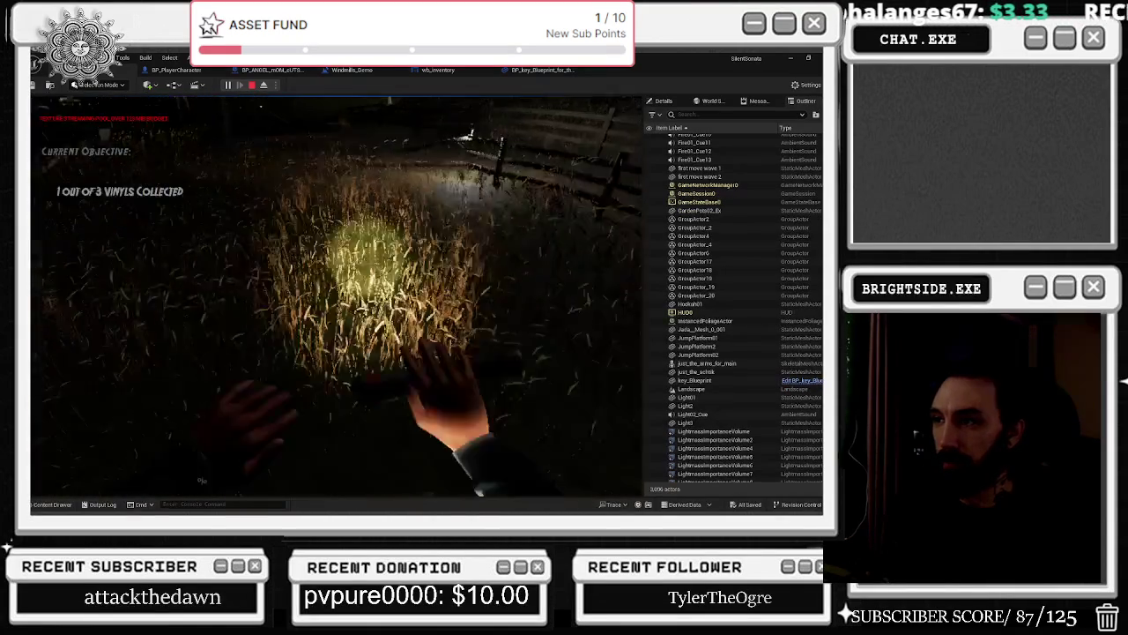
pyautogui.press('i')
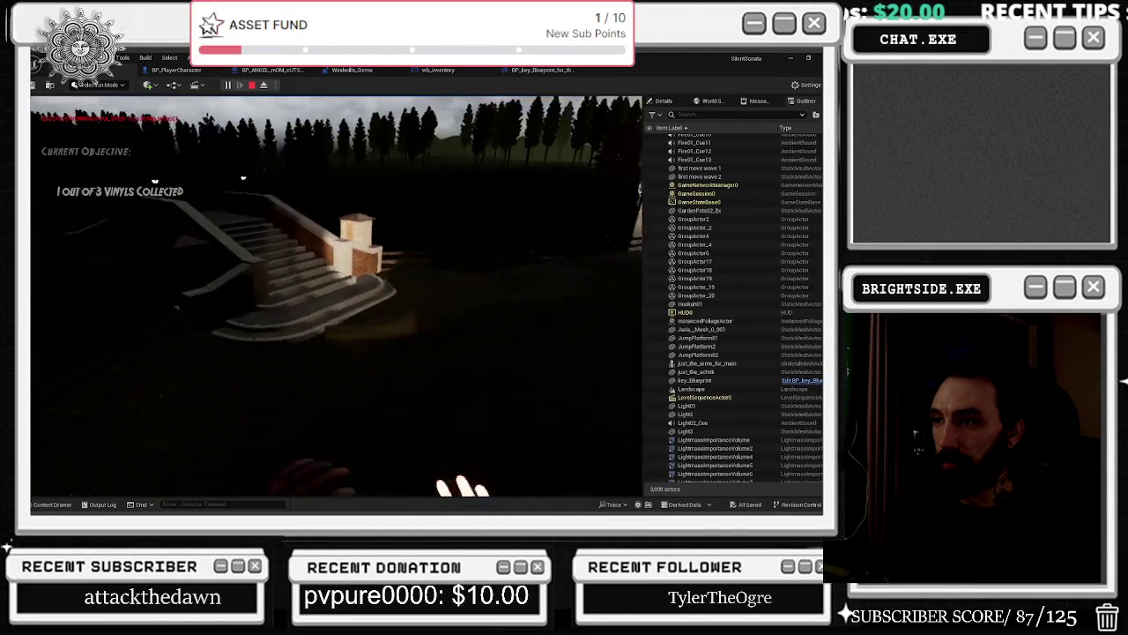
# Walk into the stone tower, collect the red gas can, and confirm it in the inventory.
pyautogui.press('w')
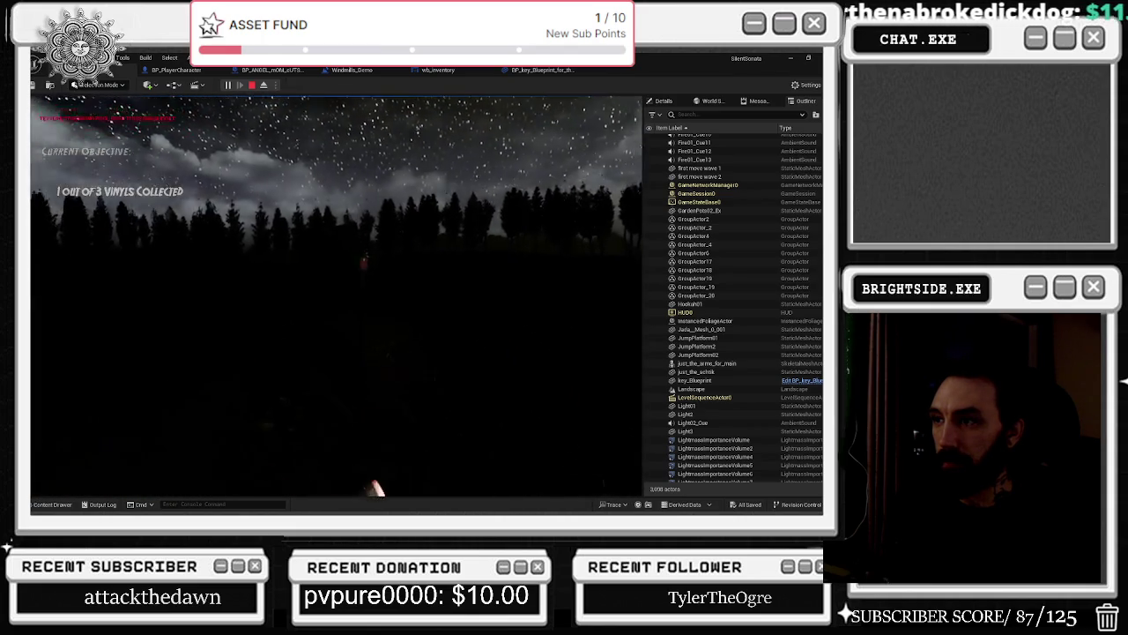
pyautogui.press('w')
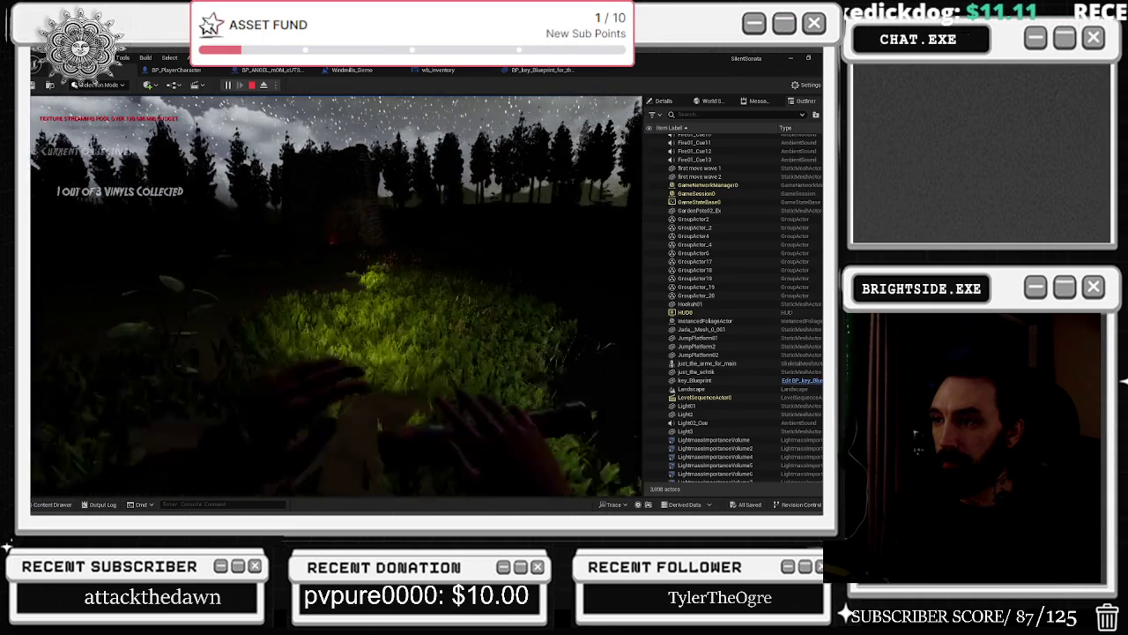
pyautogui.press('w')
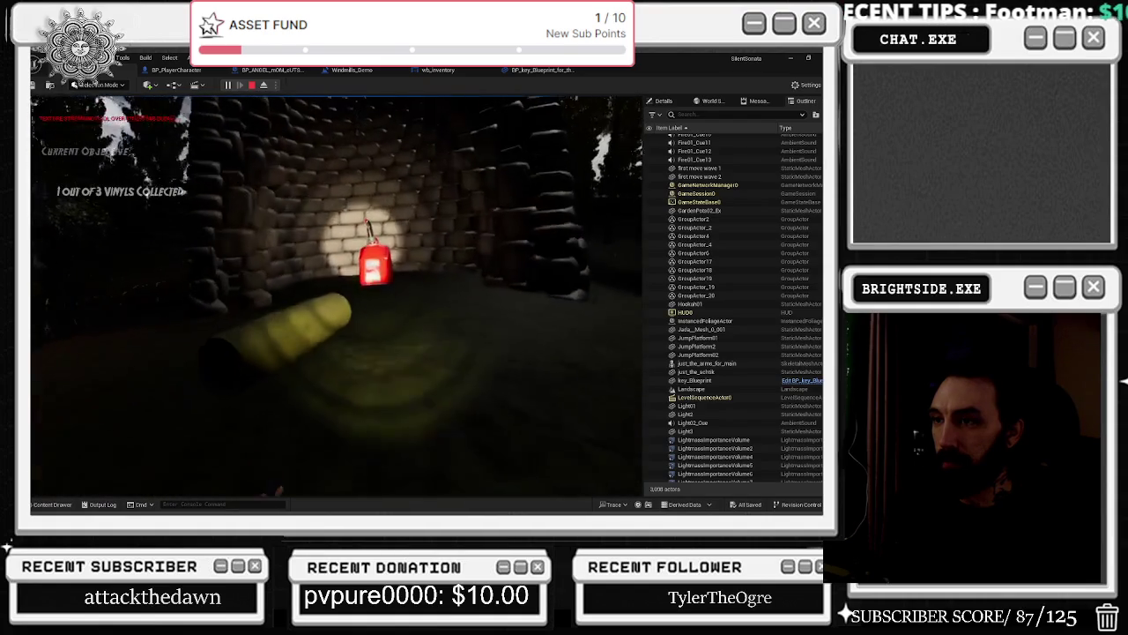
pyautogui.press('w')
pyautogui.press('w')
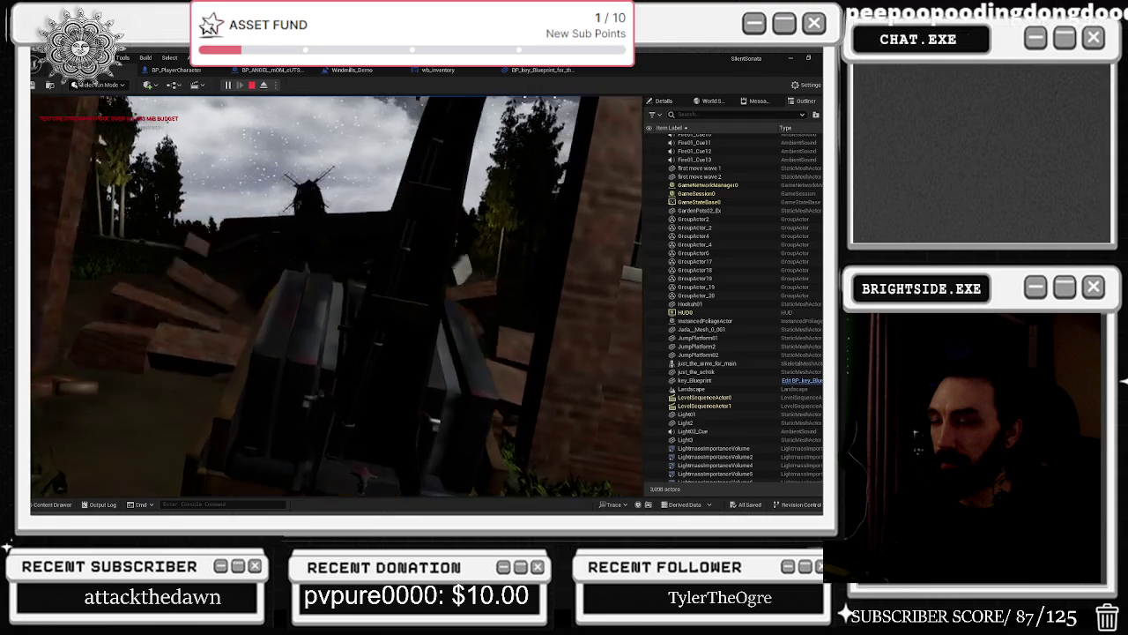
pyautogui.press('i')
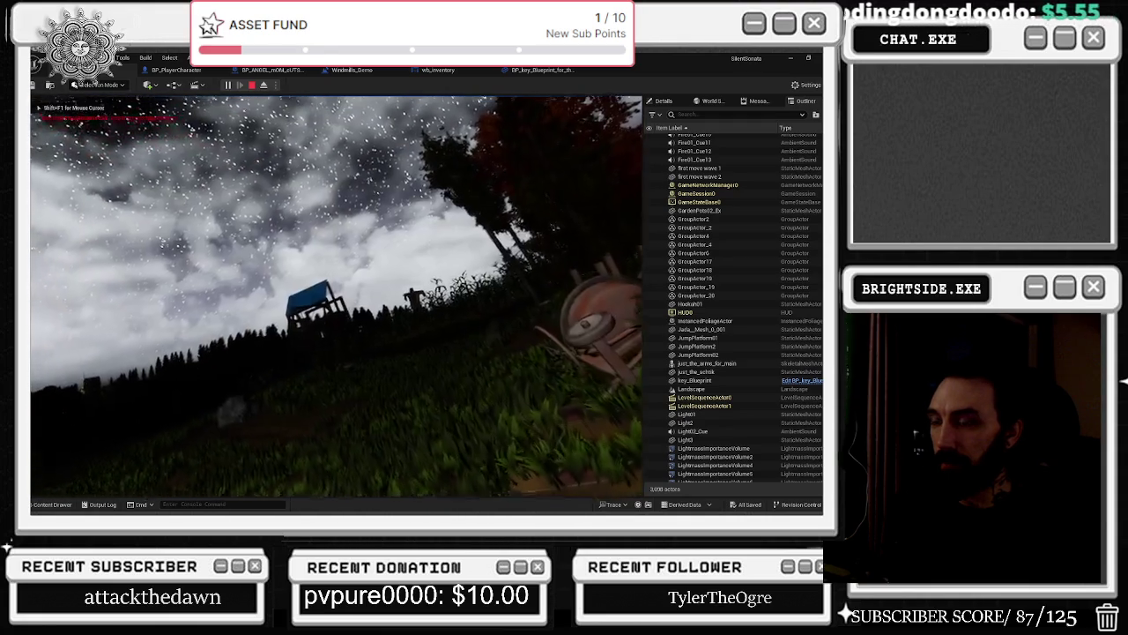
pyautogui.press('i')
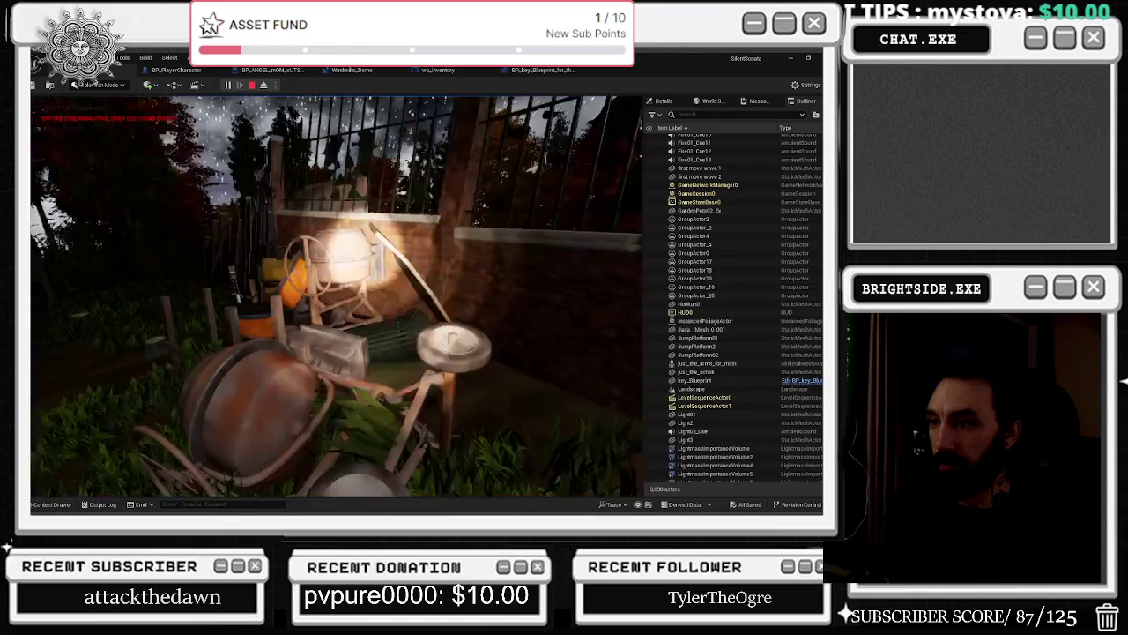
pyautogui.press('i')
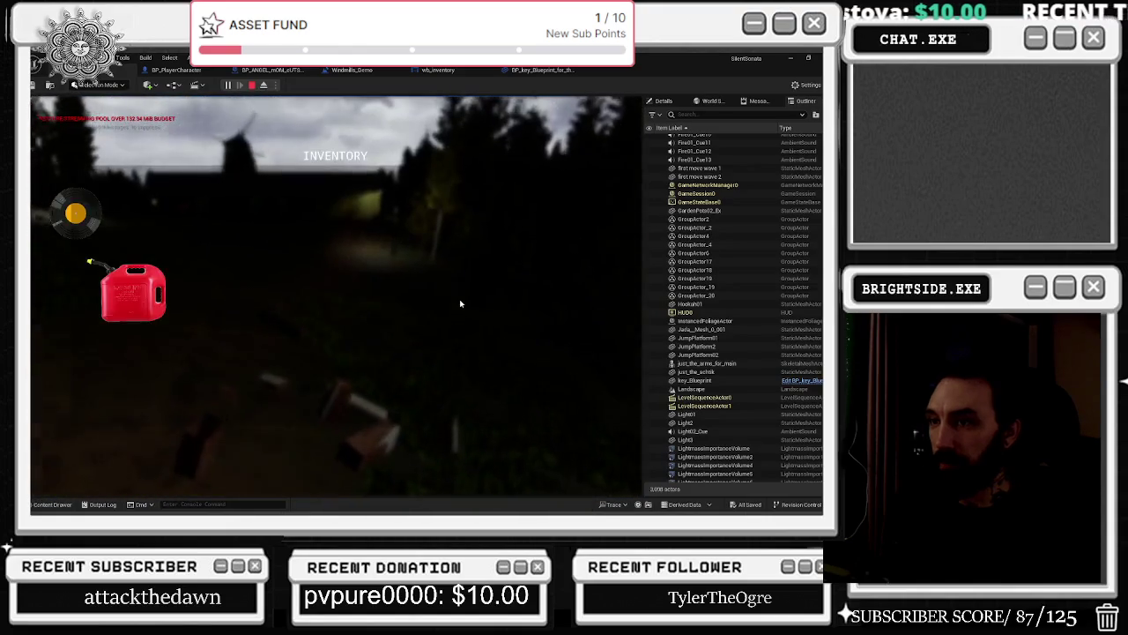
pyautogui.press('i')
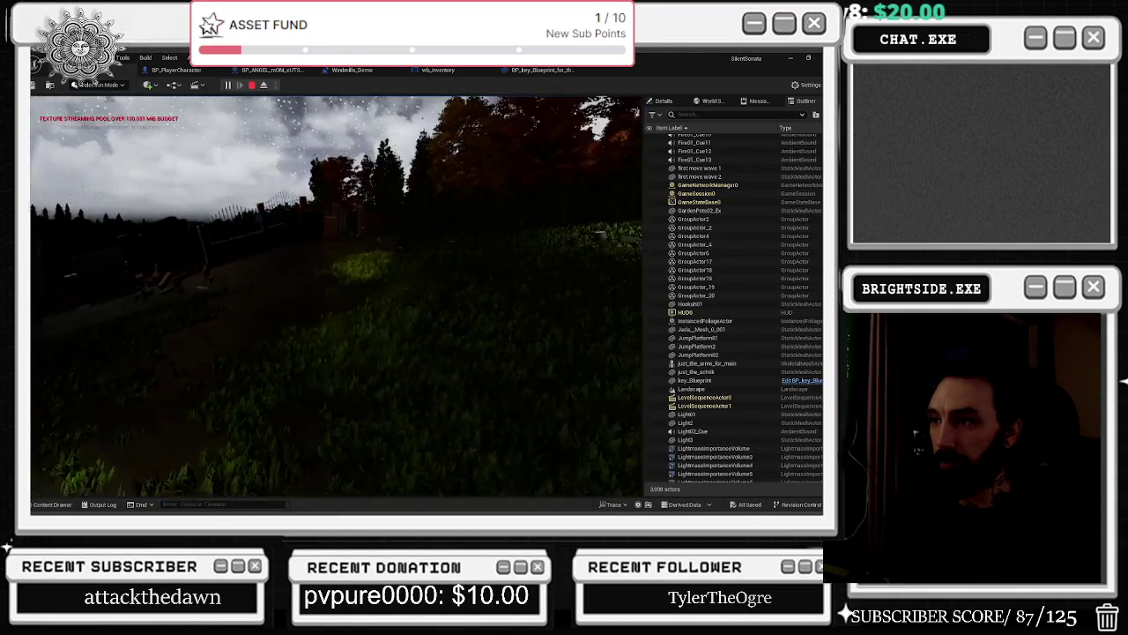
pyautogui.press('i')
pyautogui.press('i')
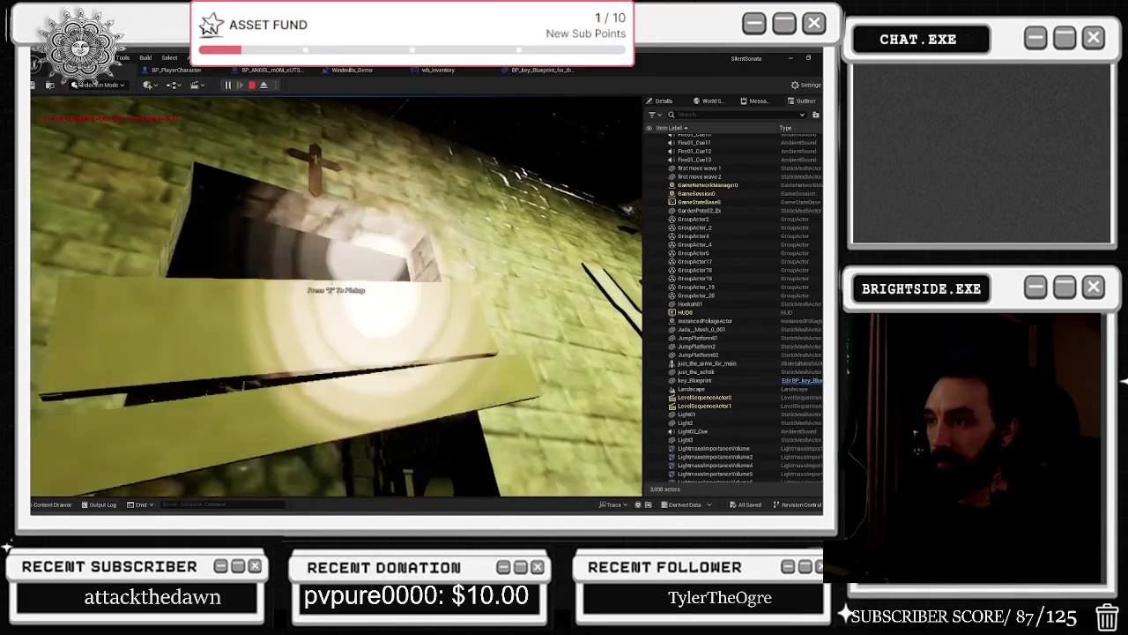
# Pick up the valve note, verify it in the Tab inventory, then head through the doorway.
pyautogui.press('e')
pyautogui.press('Tab')
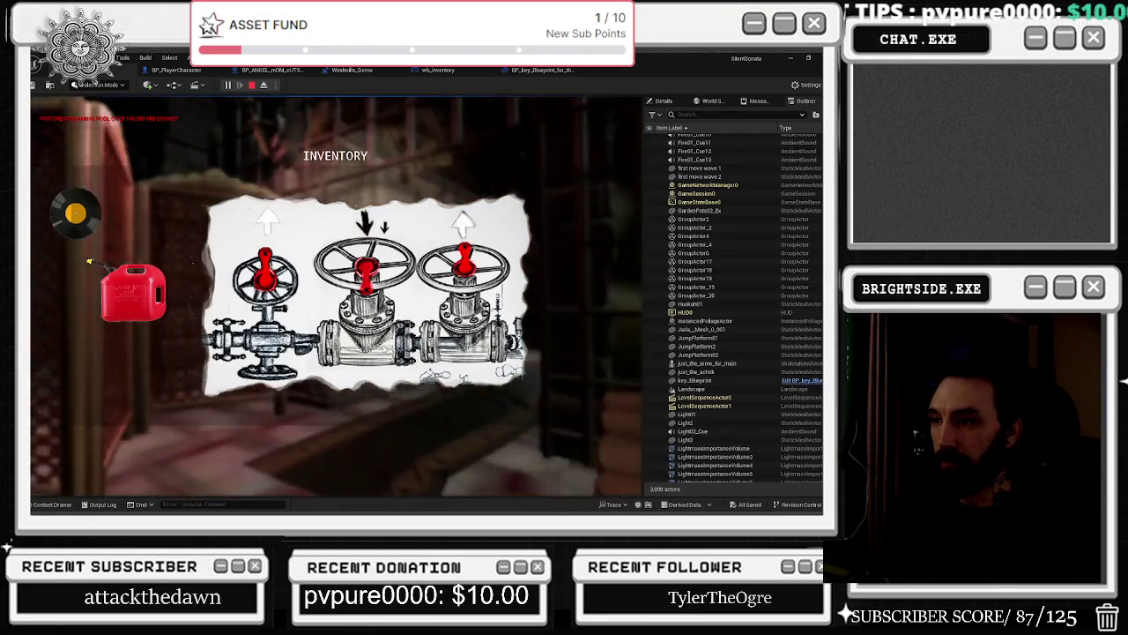
pyautogui.press('Tab')
pyautogui.press('w')
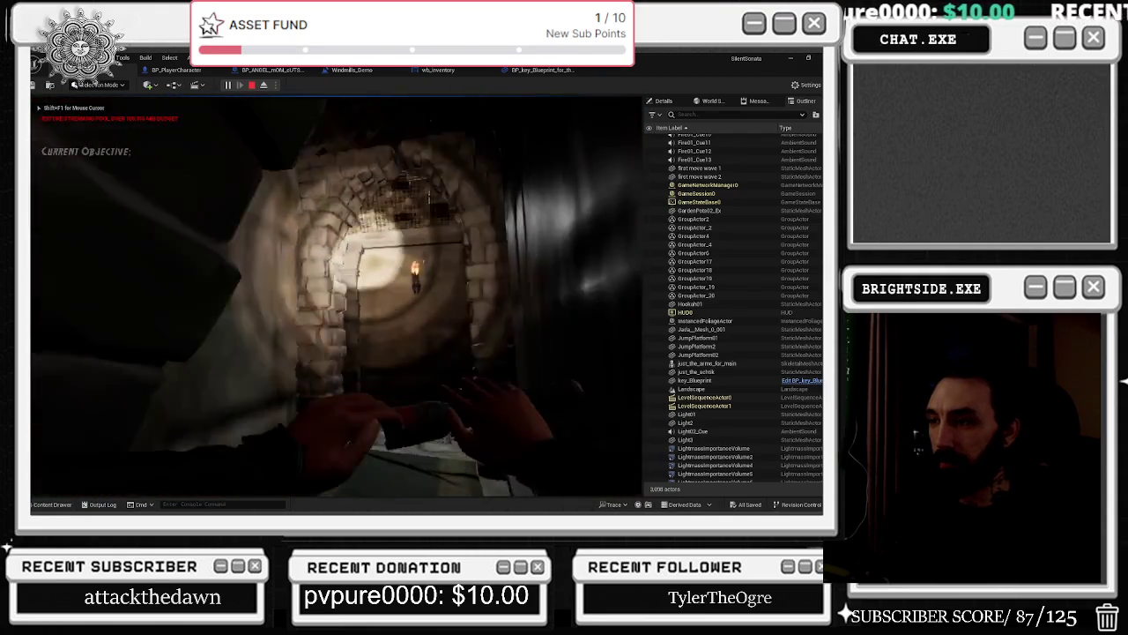
pyautogui.press('w')
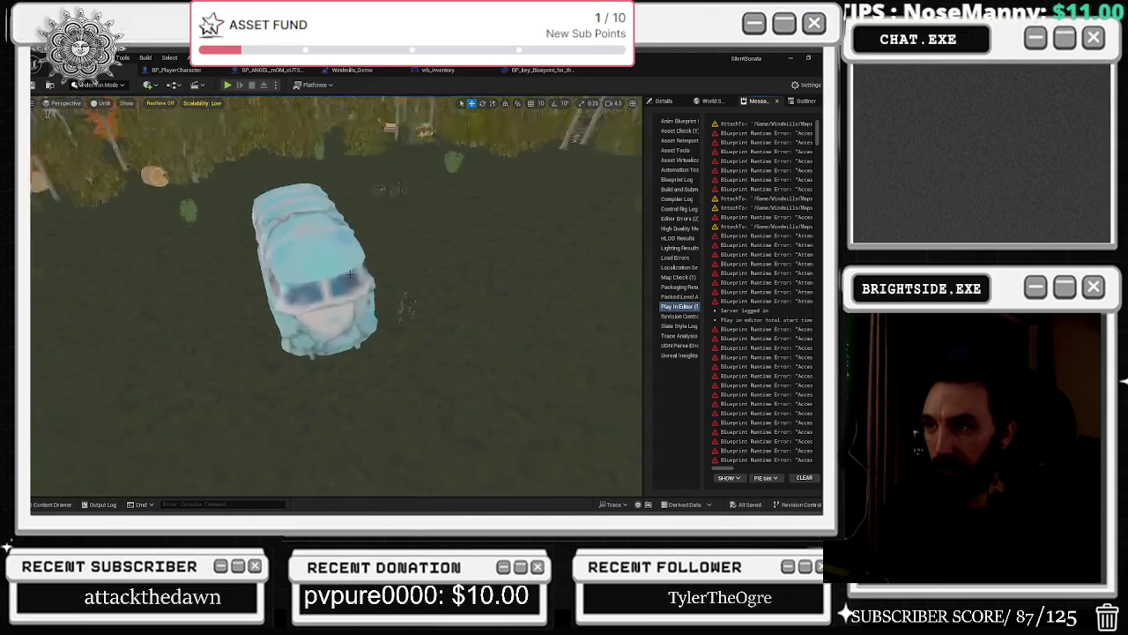
# Open the Content Drawer and minimise Unreal Engine to the desktop.
pyautogui.click(53, 504)
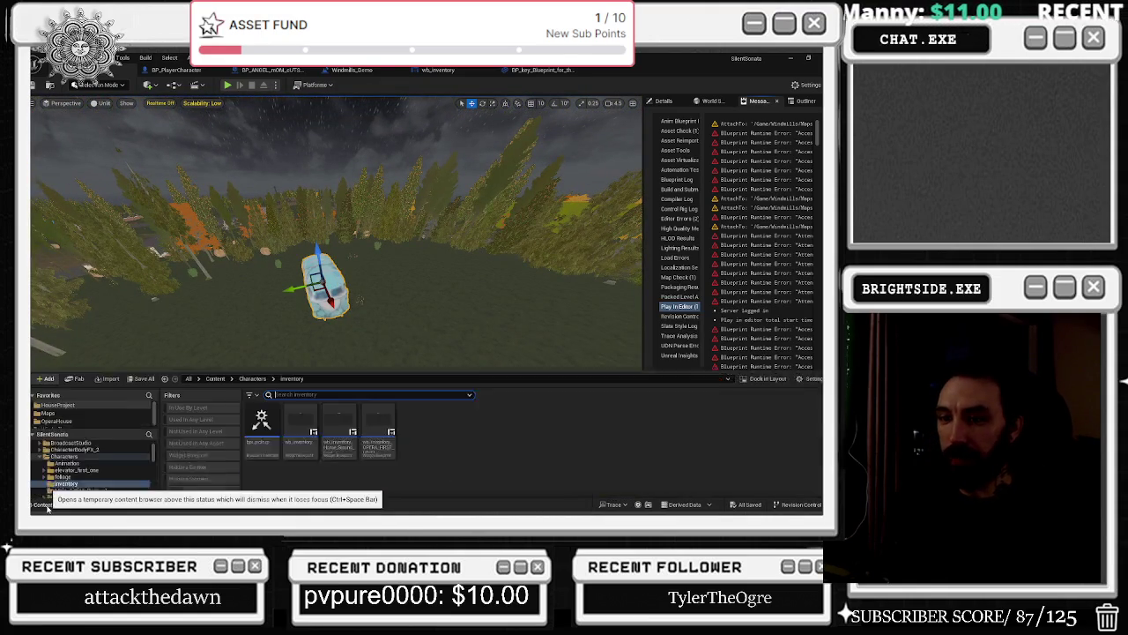
pyautogui.click(792, 59)
pyautogui.moveTo(110, 511)
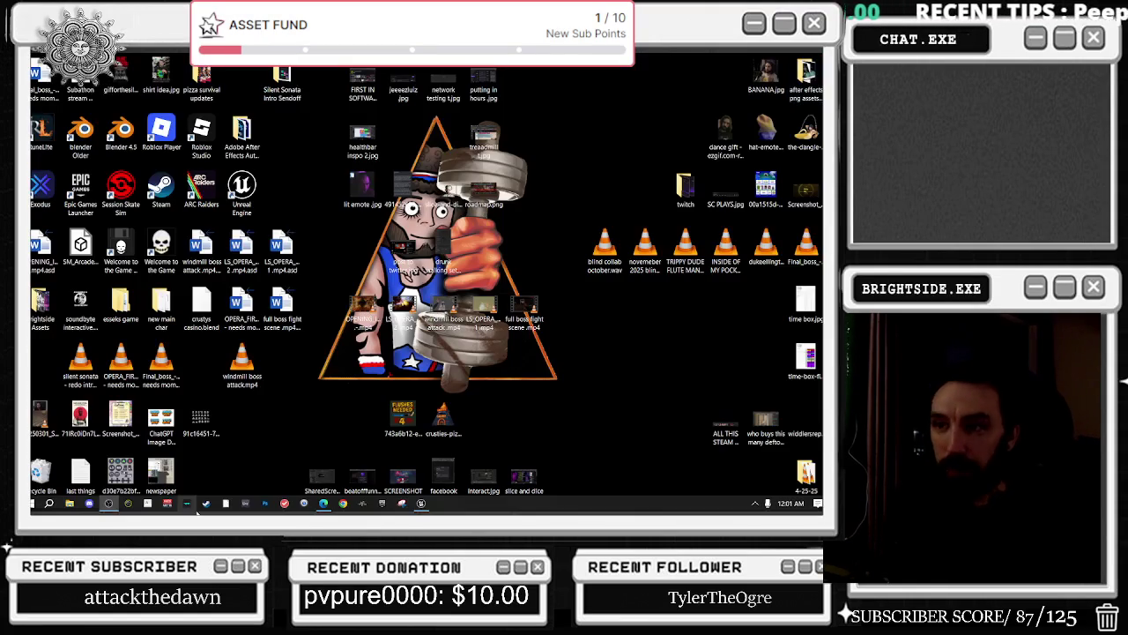
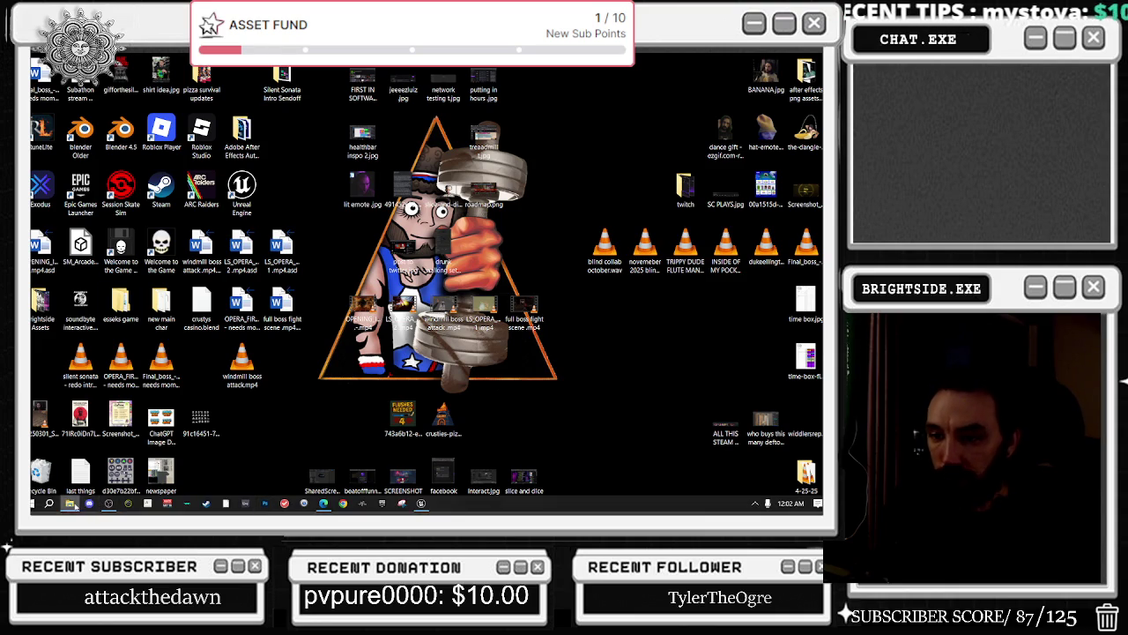
# Search the system for 'hotbox', 'van' and 'hotbox van' files.
pyautogui.click(53, 504)
pyautogui.write('hotbox')
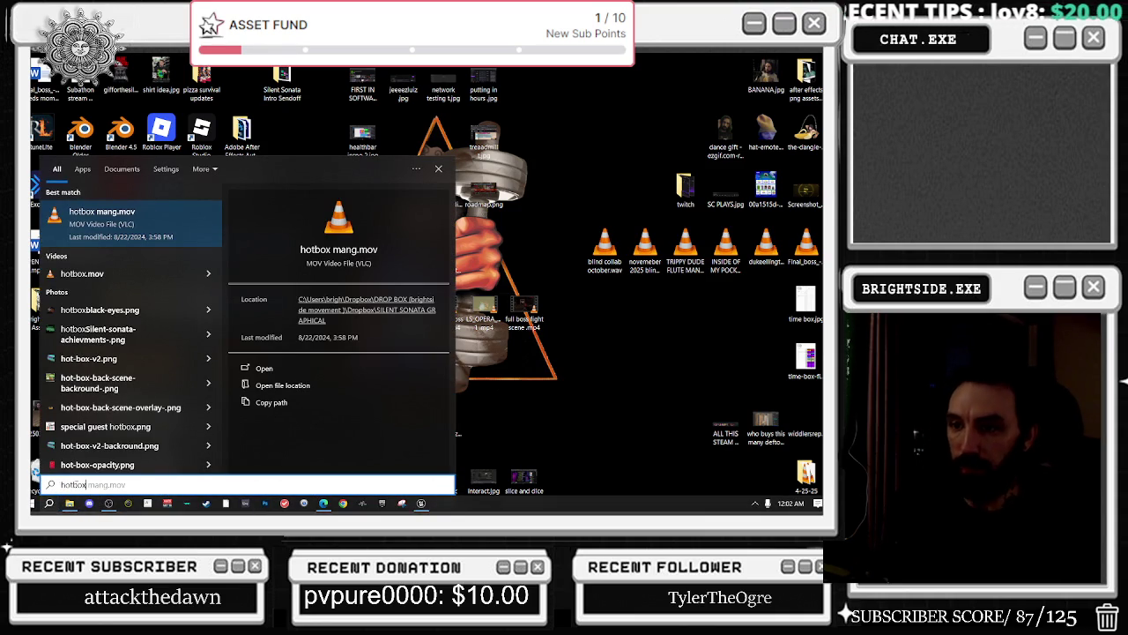
pyautogui.press('Return')
pyautogui.write('van')
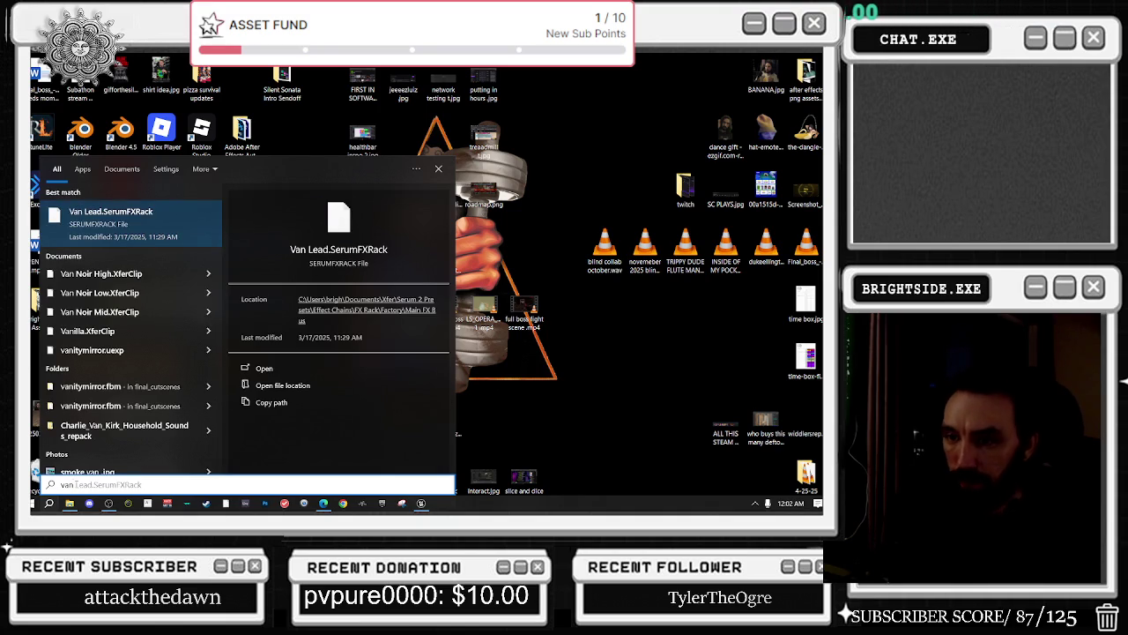
pyautogui.scroll(-1, 109, 411)
pyautogui.press('Return')
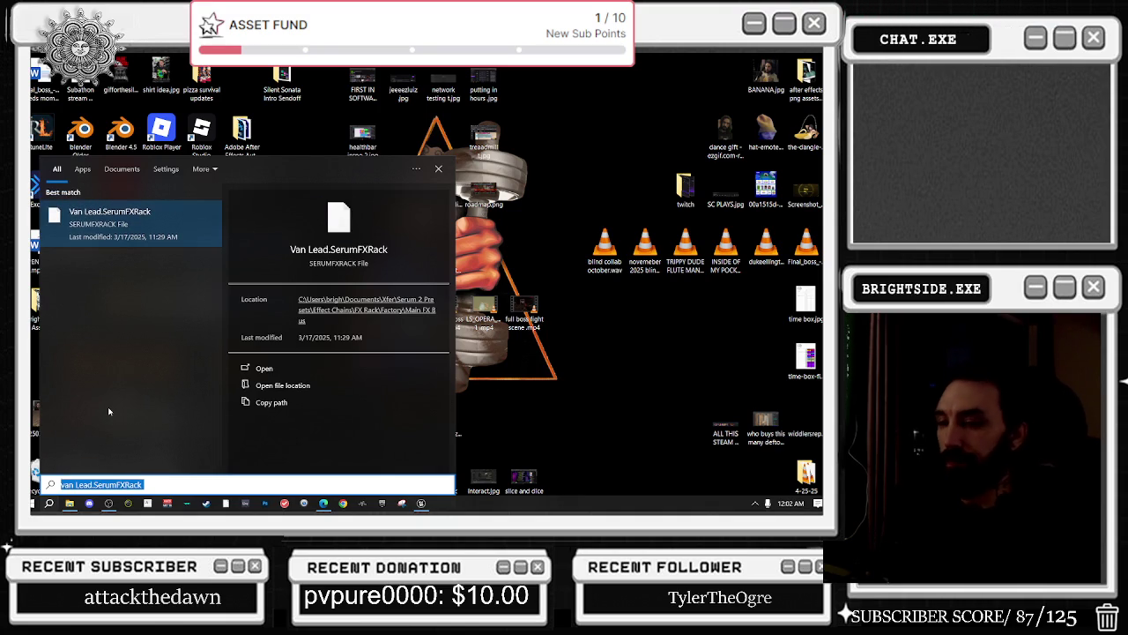
pyautogui.write('hotb')
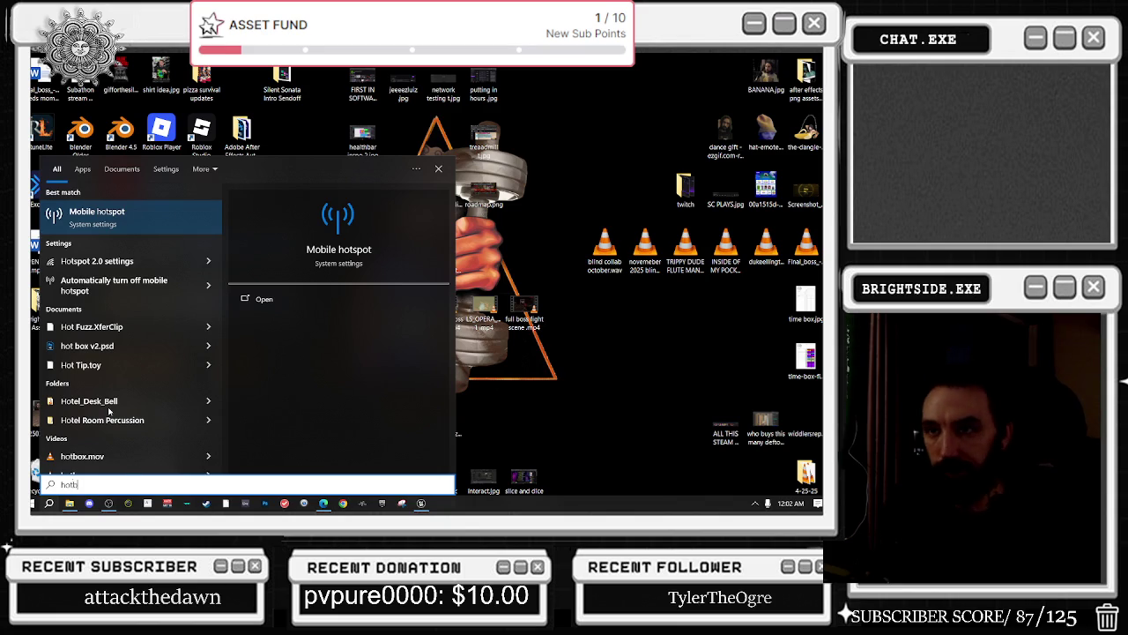
pyautogui.write('ox van')
# Refine the search term toward the hotbox .fbx file, then close the search panel.
pyautogui.hotkey('ctrl', 'a')
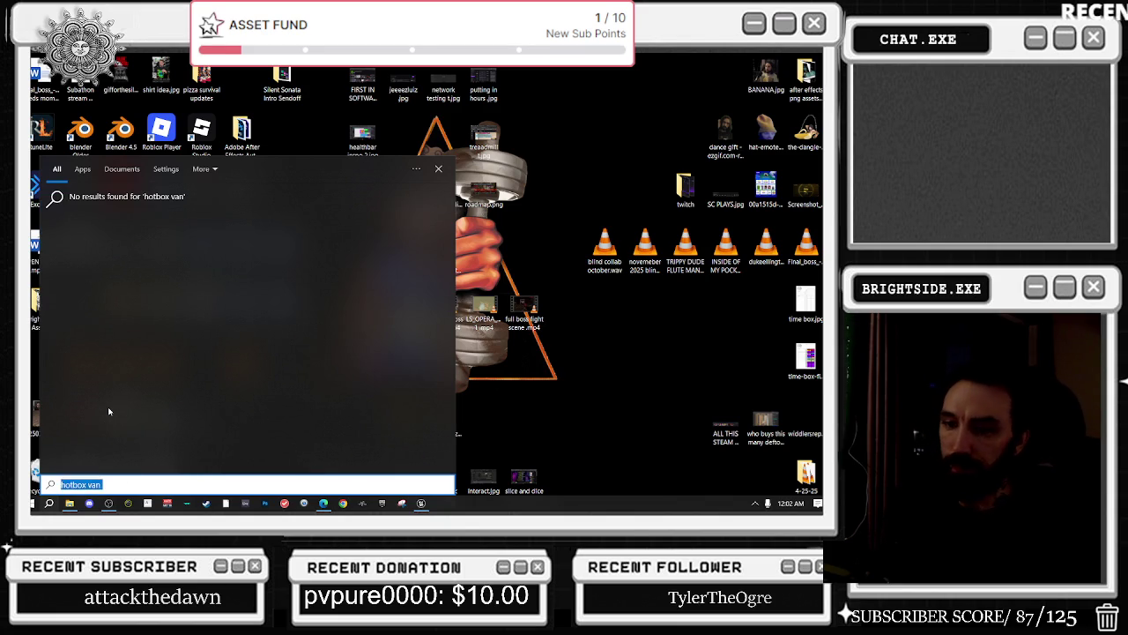
pyautogui.write('van .fv')
pyautogui.press('BackSpace')
pyautogui.write('bx')
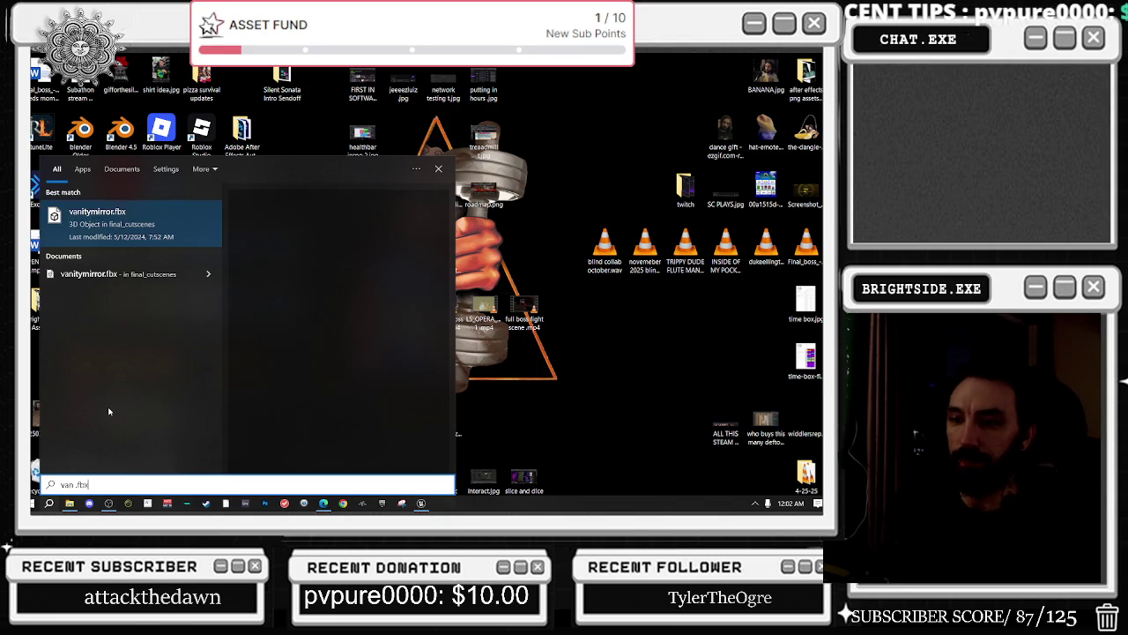
pyautogui.hotkey('ctrl', 'a')
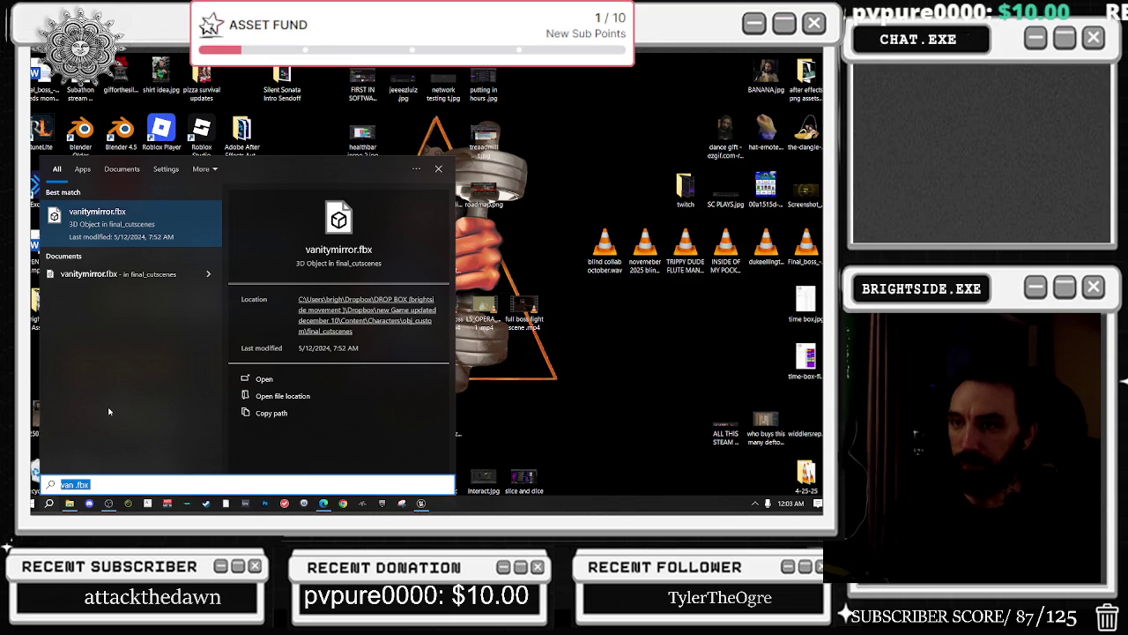
pyautogui.write('hotbox.v')
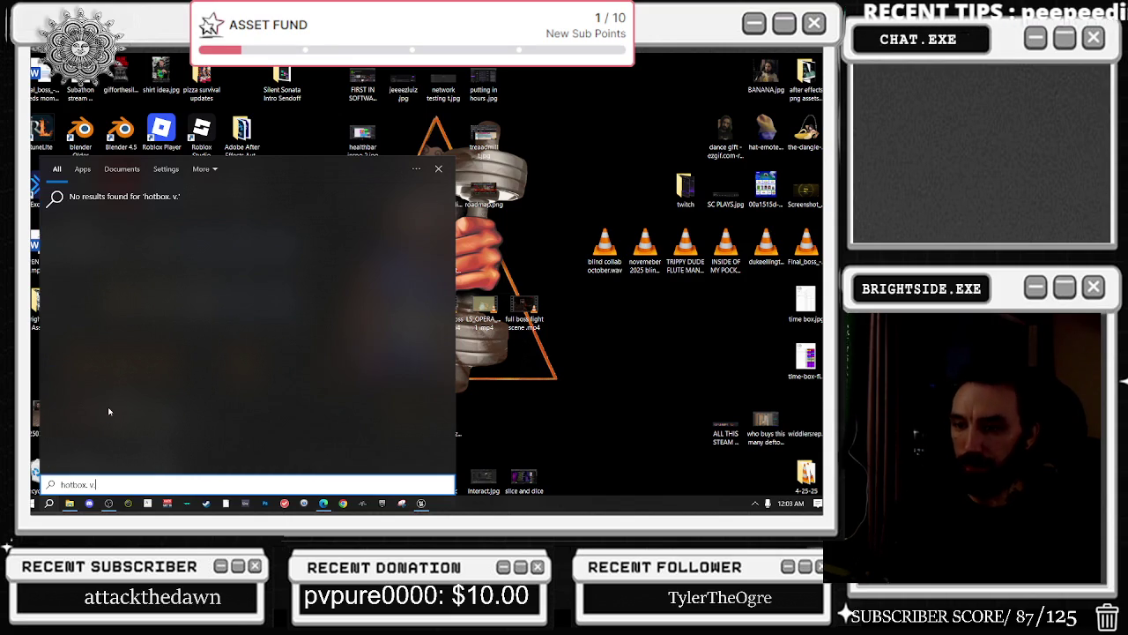
pyautogui.press('BackSpace')
pyautogui.write('f')
pyautogui.press('BackSpace')
pyautogui.press('BackSpace')
pyautogui.write('fbx')
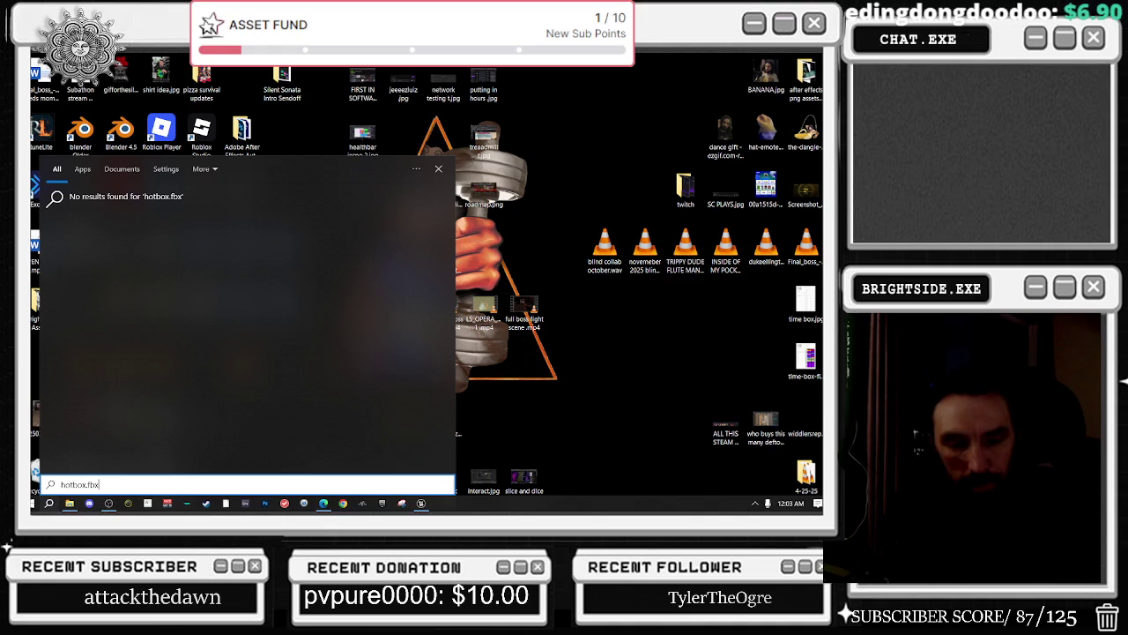
pyautogui.press('Escape')
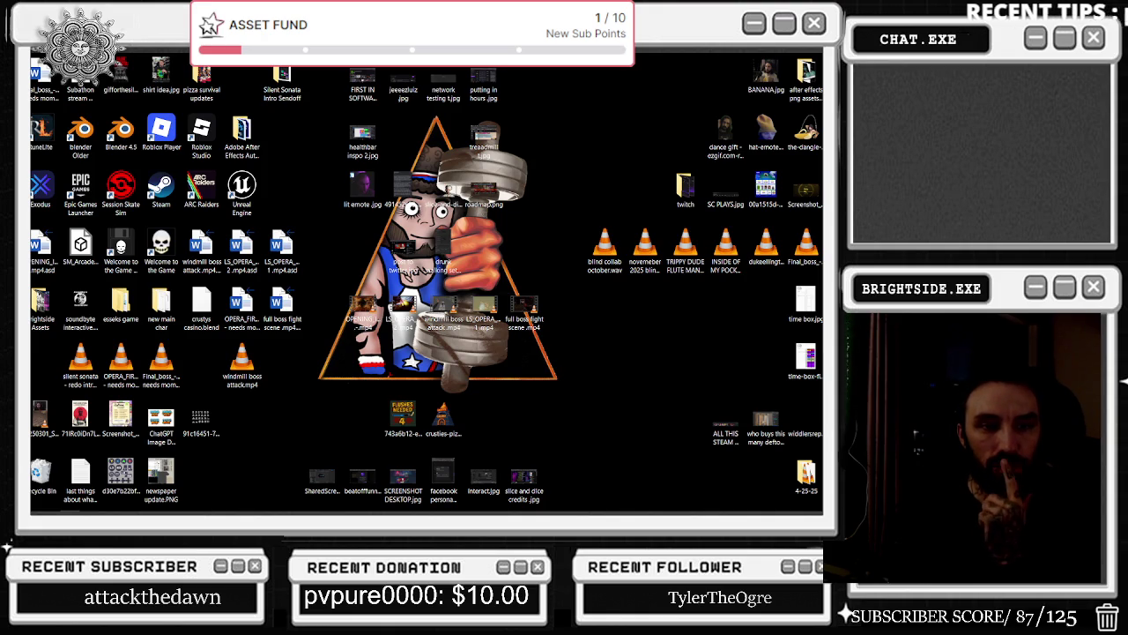
# Bring back the NEW_OBJ folder window and maximise it.
pyautogui.hotkey('alt', 'Tab')
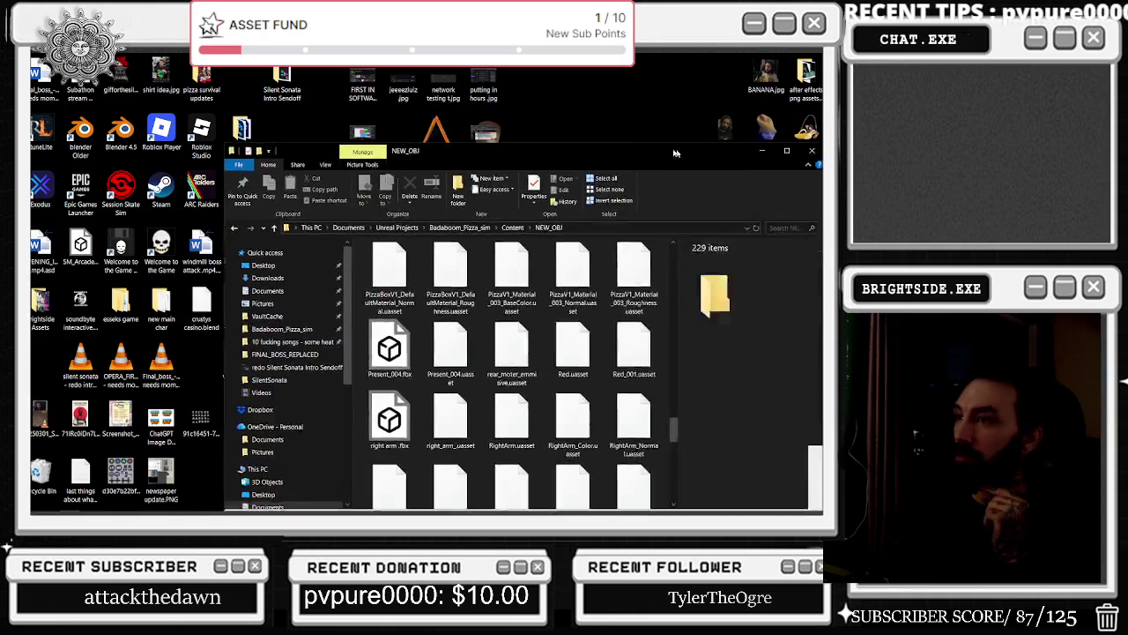
pyautogui.click(675, 122)
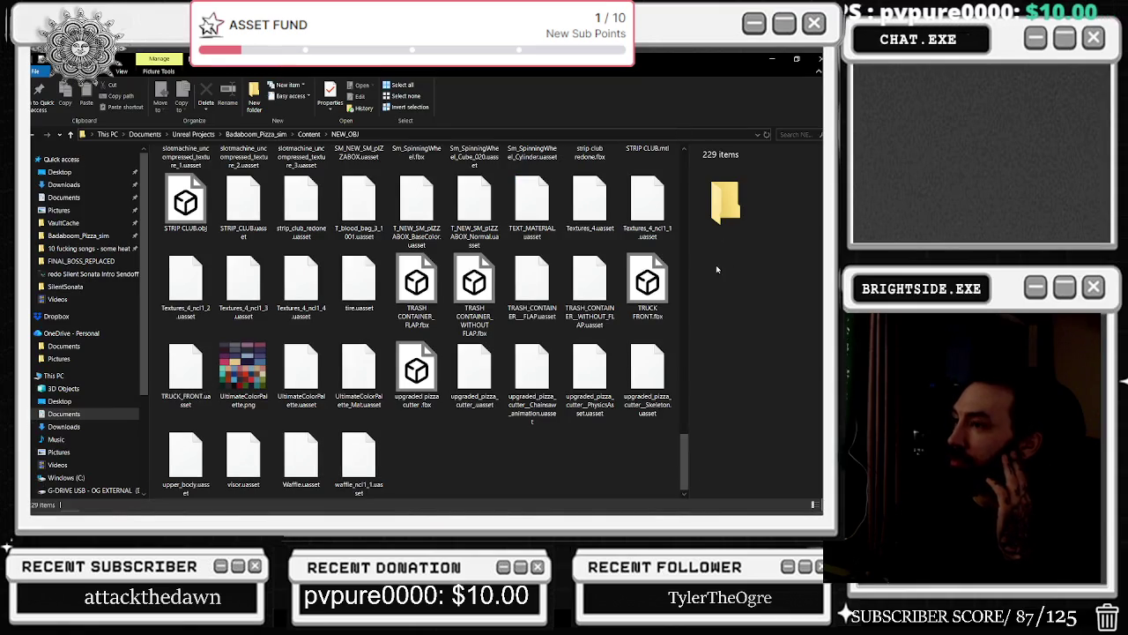
pyautogui.moveTo(684, 370); pyautogui.dragTo(702, 141)
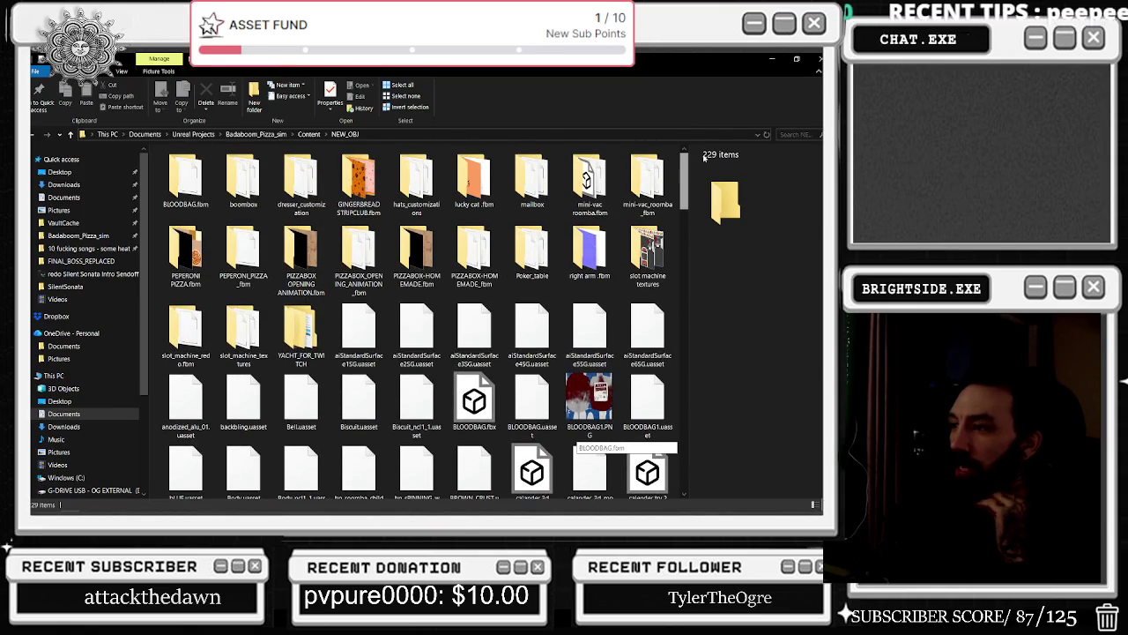
pyautogui.moveTo(704, 157)
pyautogui.mouseDown()
pyautogui.moveTo(682, 313)
pyautogui.moveTo(657, 379)
pyautogui.mouseUp()
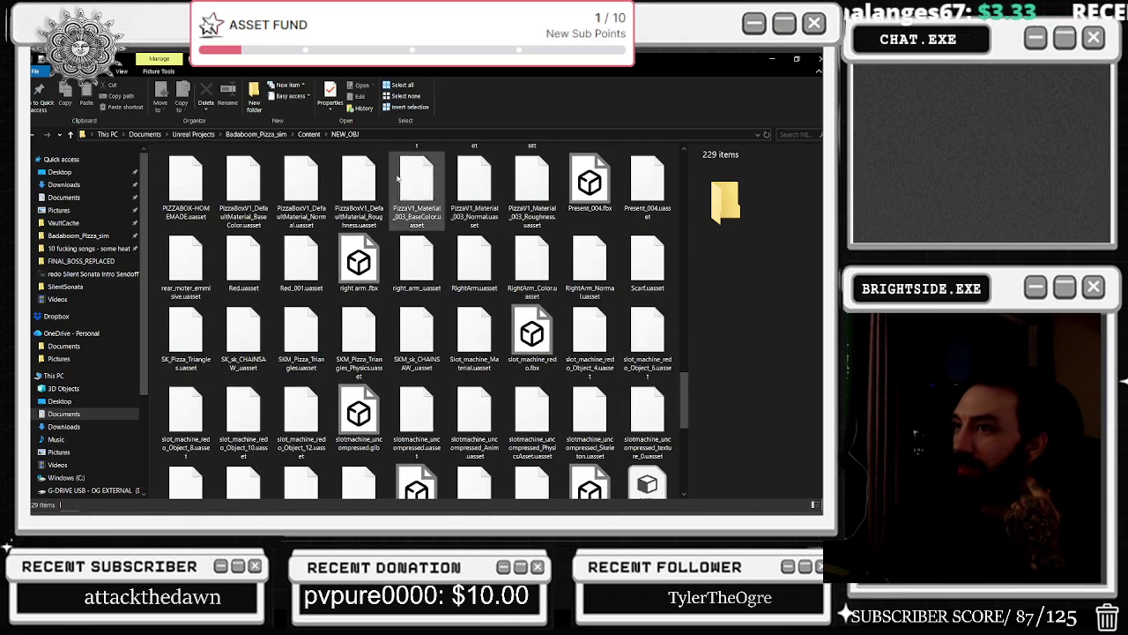
# Search the Content folder for 'van' and select bp_myster_meat_hotbox_van.uasset.
pyautogui.click(309, 135)
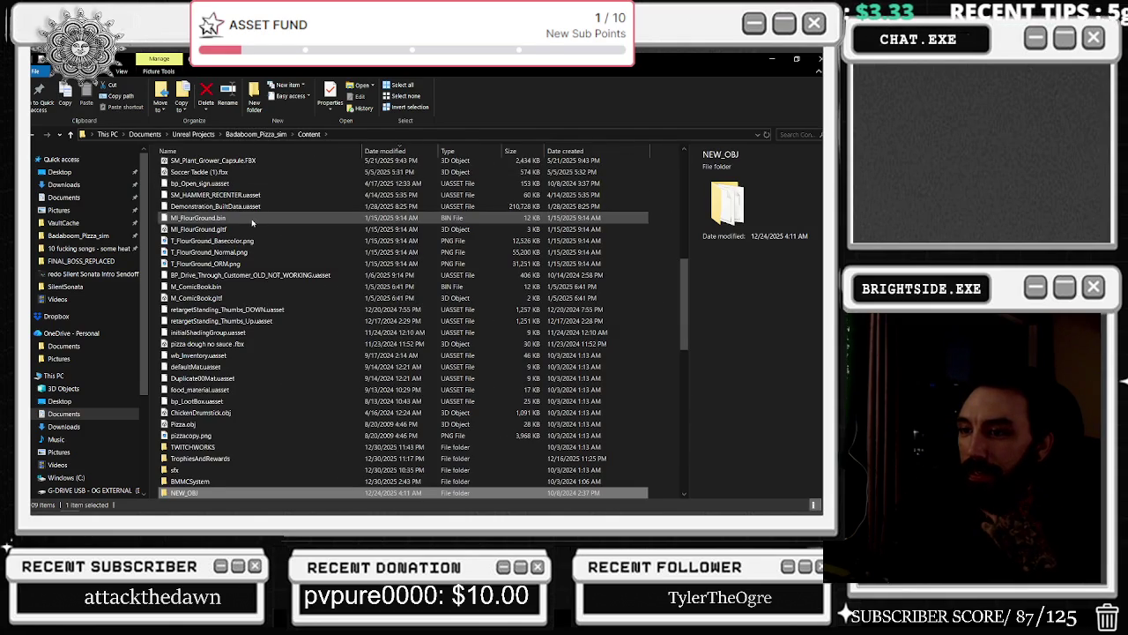
pyautogui.click(789, 134)
pyautogui.write('van')
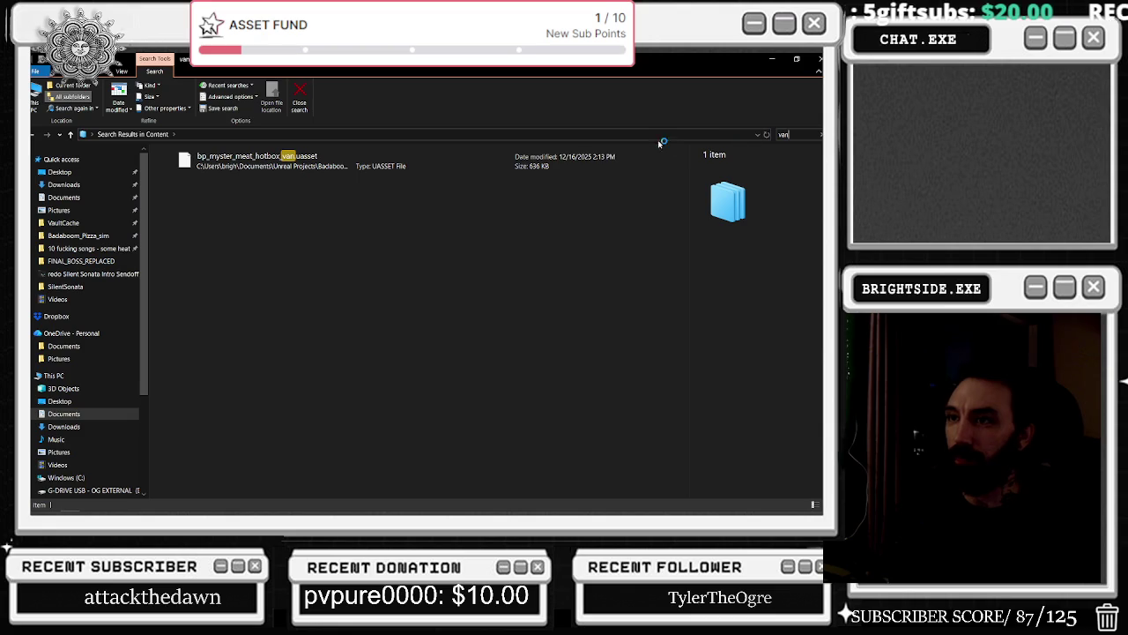
pyautogui.click(323, 160)
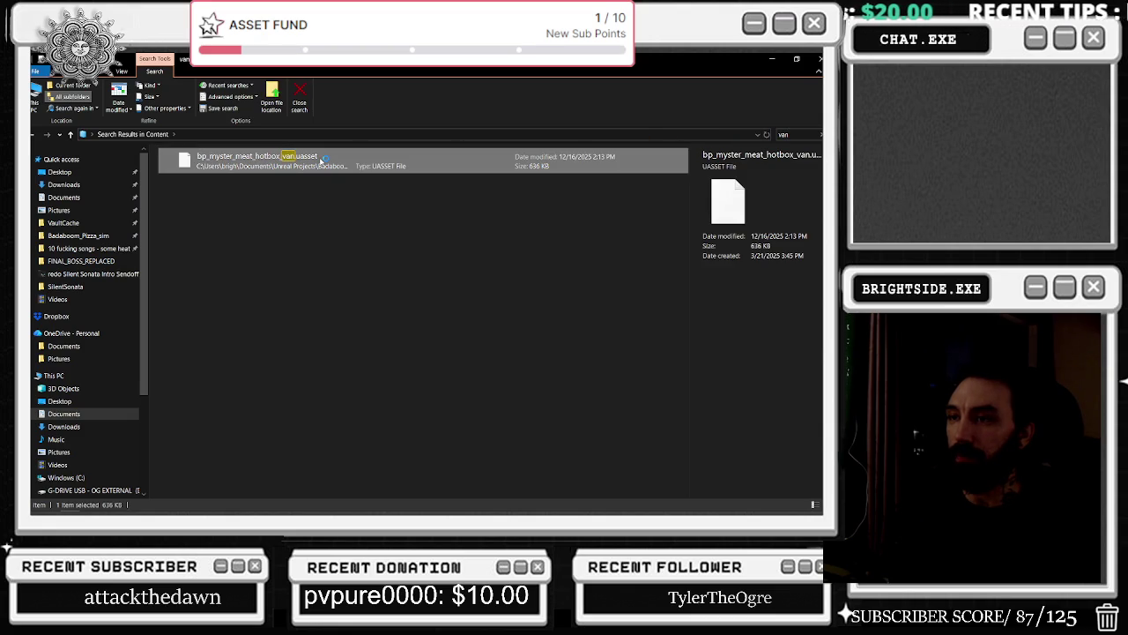
pyautogui.click(784, 134)
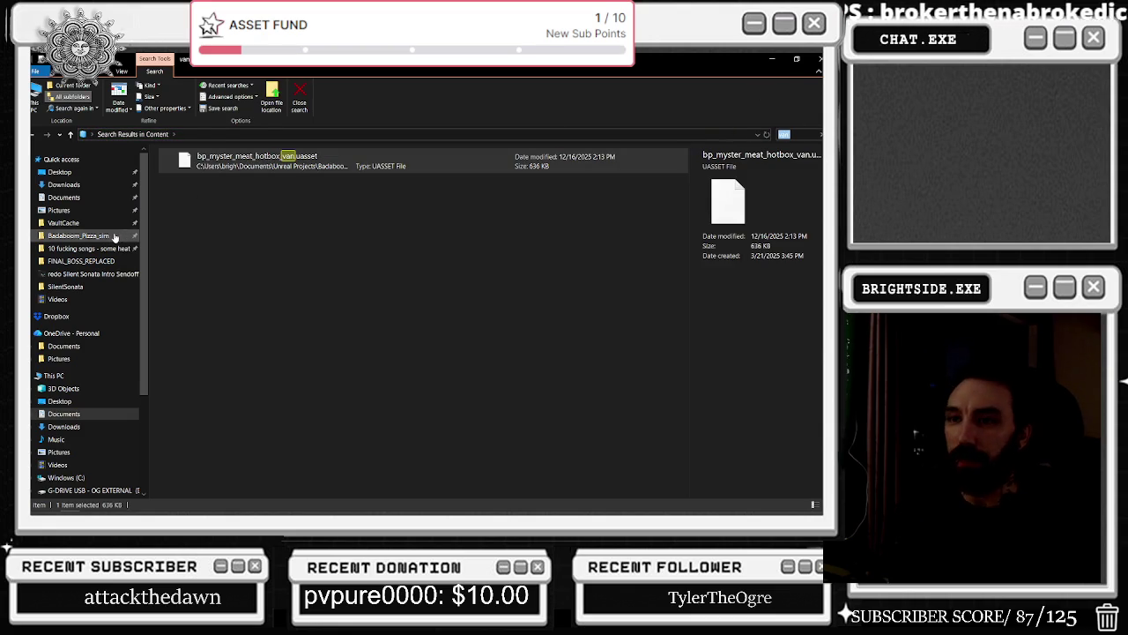
# Launch the Epic Games Launcher and open Task Manager from the taskbar.
pyautogui.moveTo(344, 509)
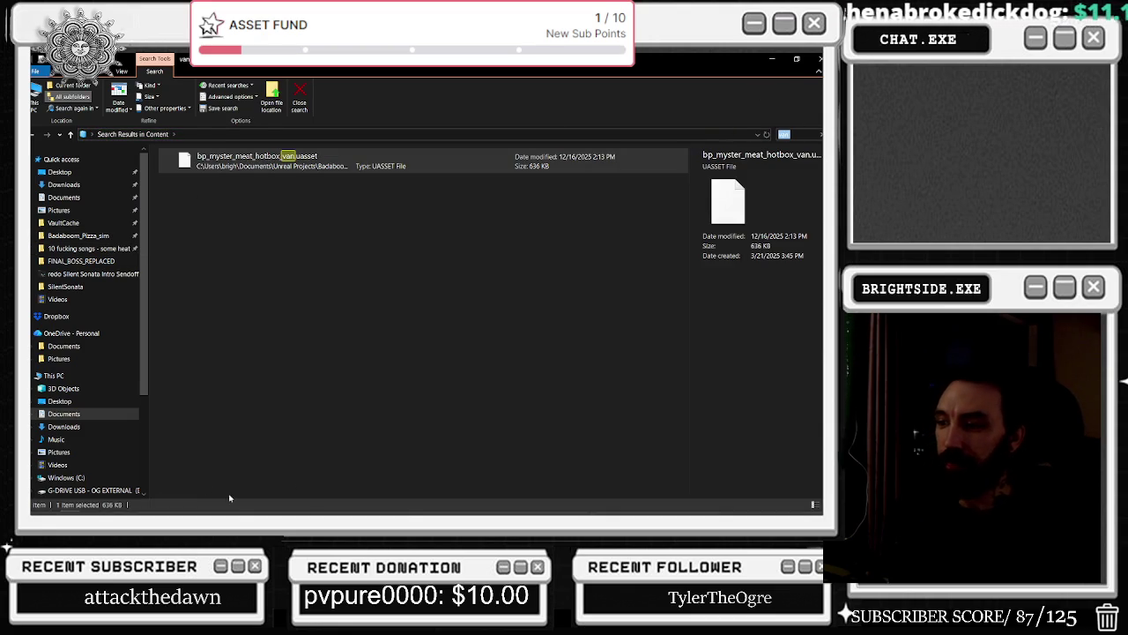
pyautogui.click(387, 505)
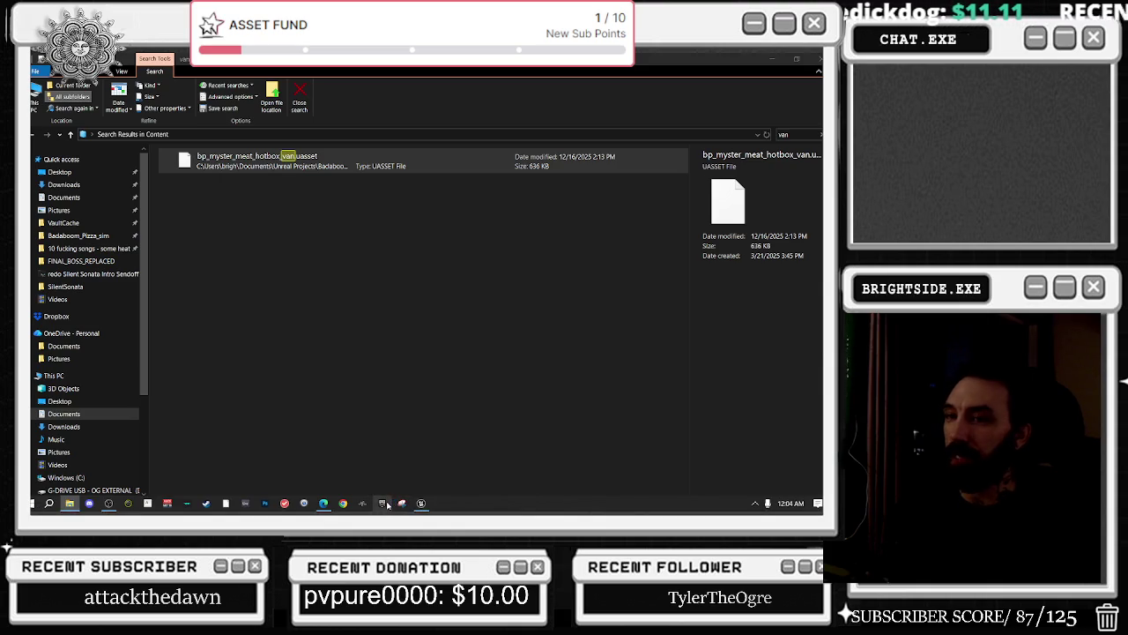
pyautogui.rightClick(444, 506)
pyautogui.click(472, 460)
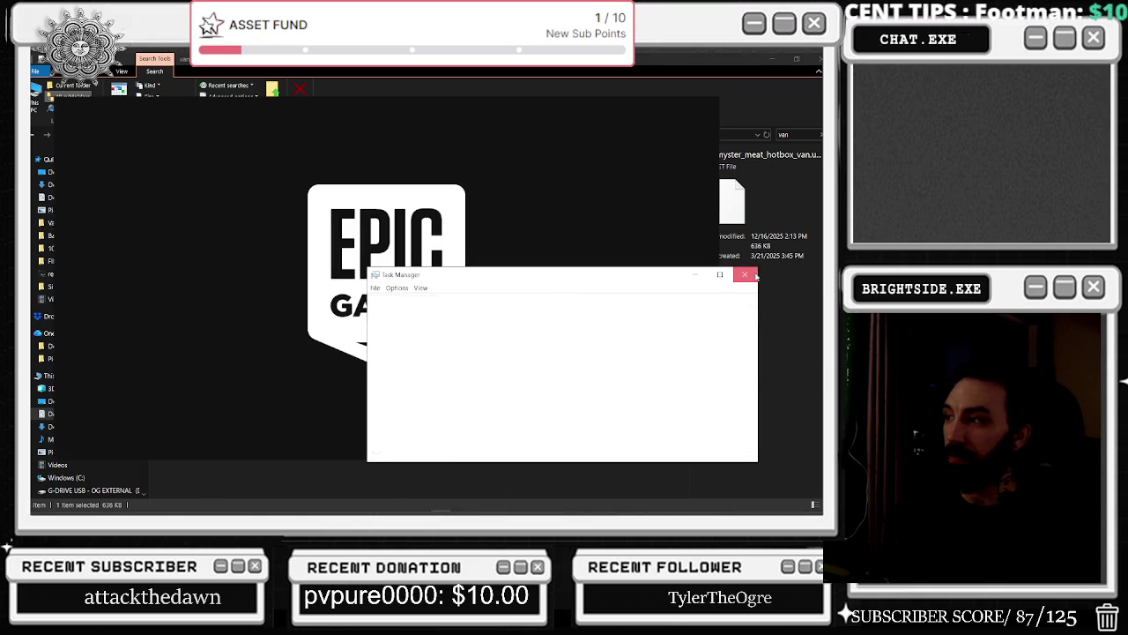
# Close Task Manager, launch Badaboom_Pizza_sim from My Projects, then show the games Library.
pyautogui.click(755, 275)
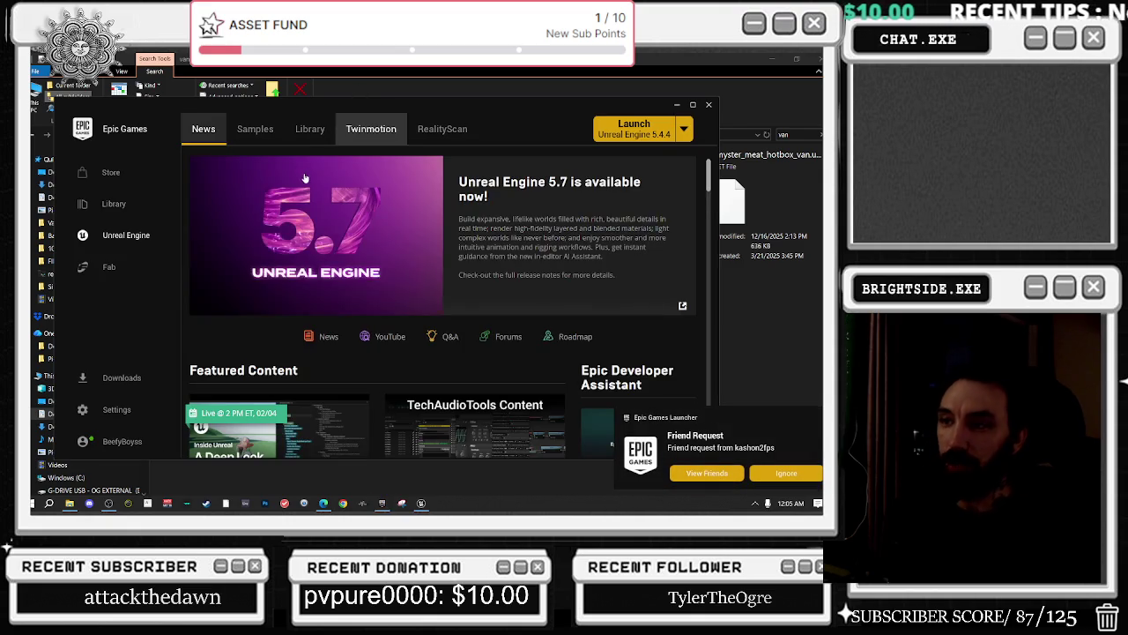
pyautogui.click(310, 129)
pyautogui.scroll(-1, 379, 220)
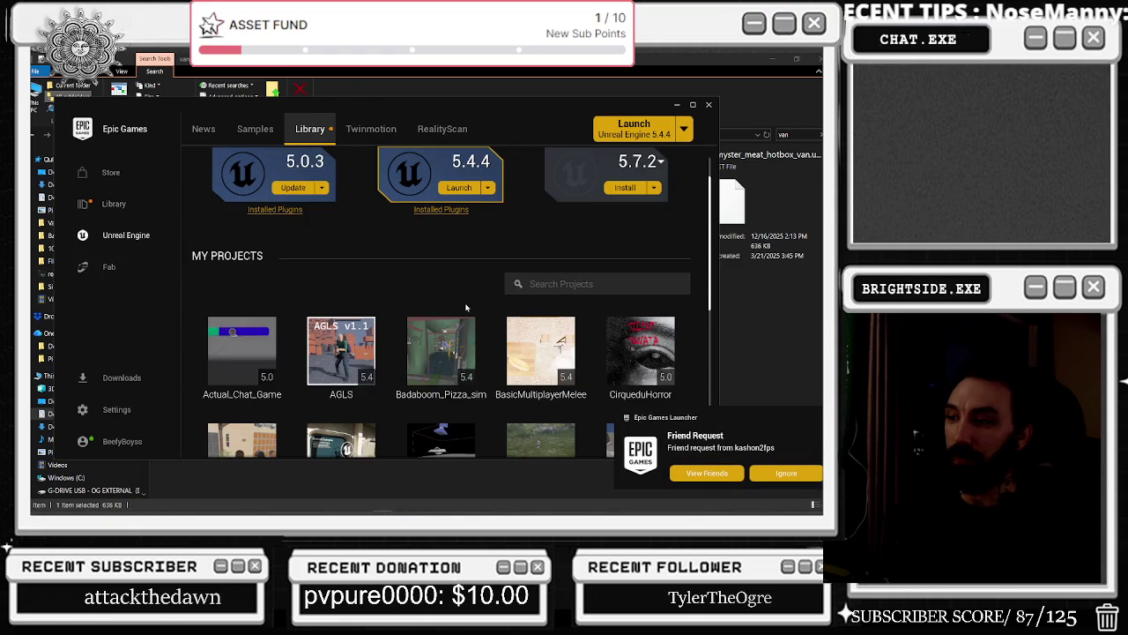
pyautogui.scroll(-2, 459, 352)
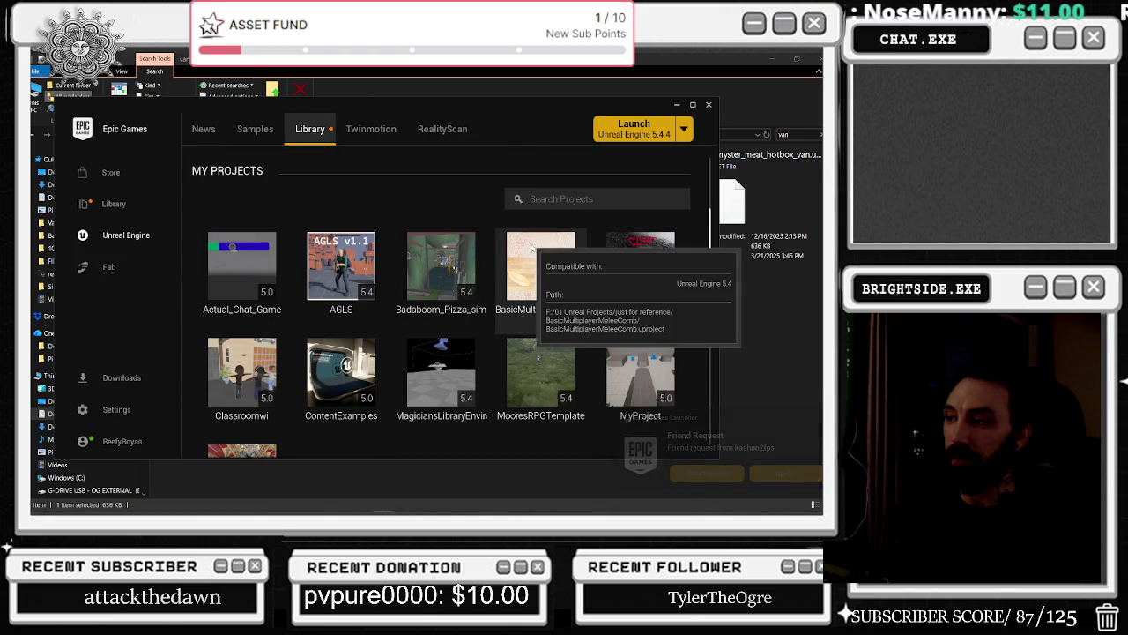
pyautogui.doubleClick(434, 286)
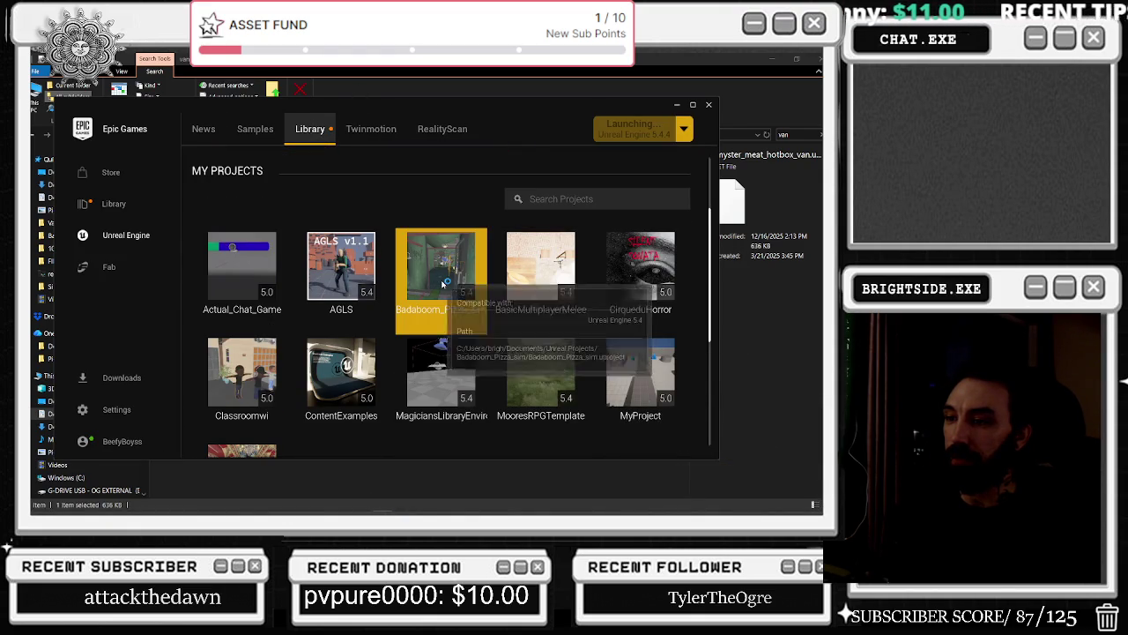
pyautogui.scroll(-1, 440, 300)
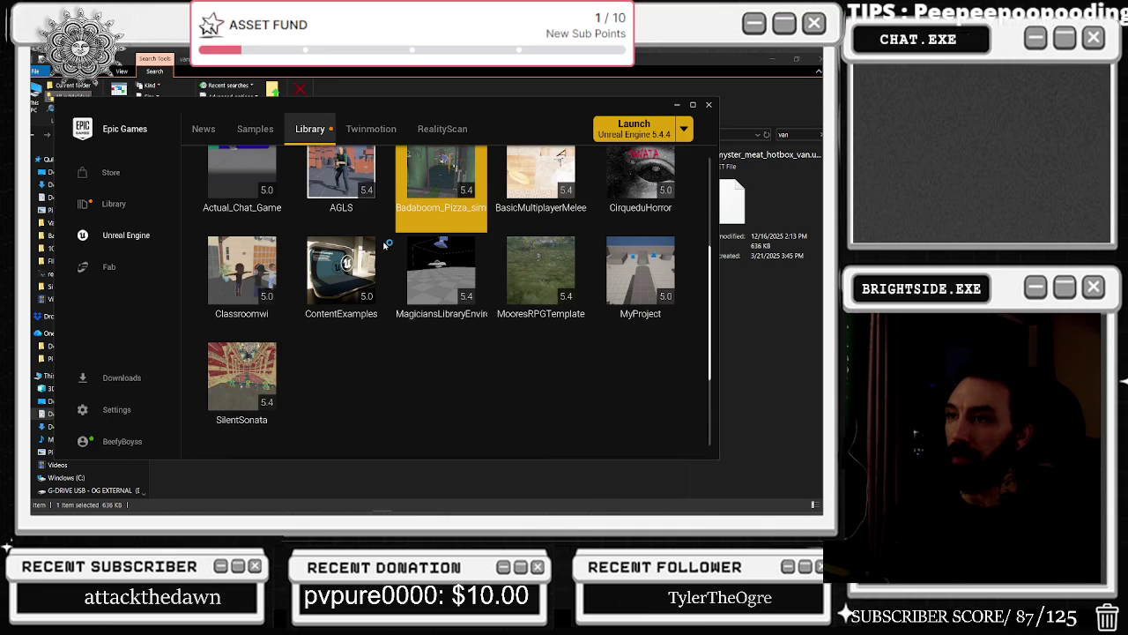
pyautogui.click(134, 205)
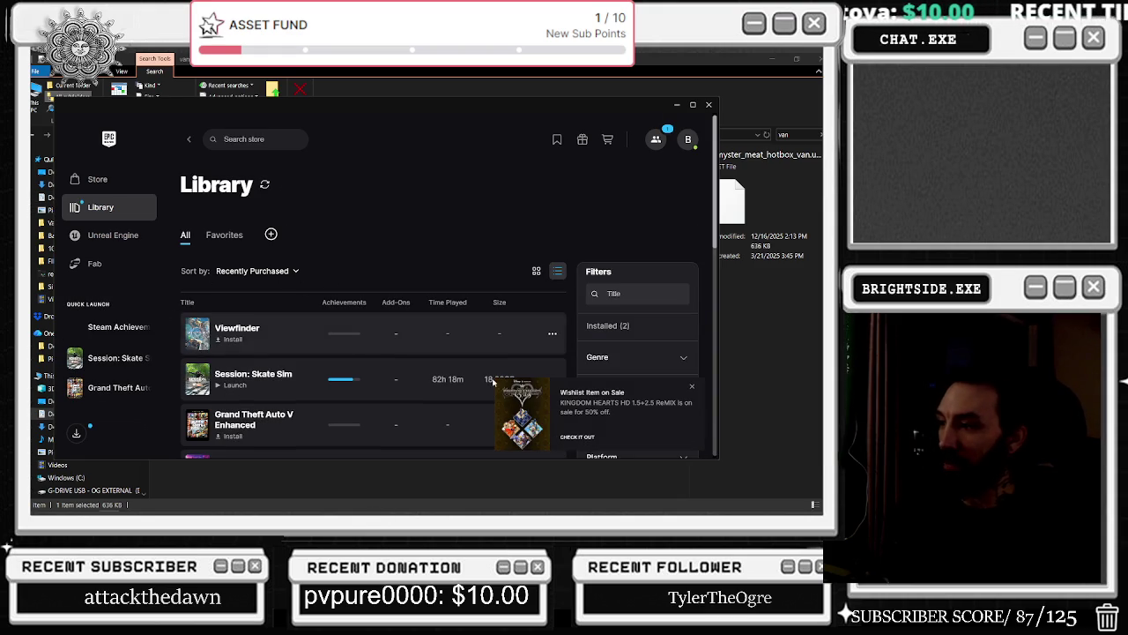
# Browse a discounted wishlist game's store page, then go through Library to Fab.
pyautogui.click(588, 436)
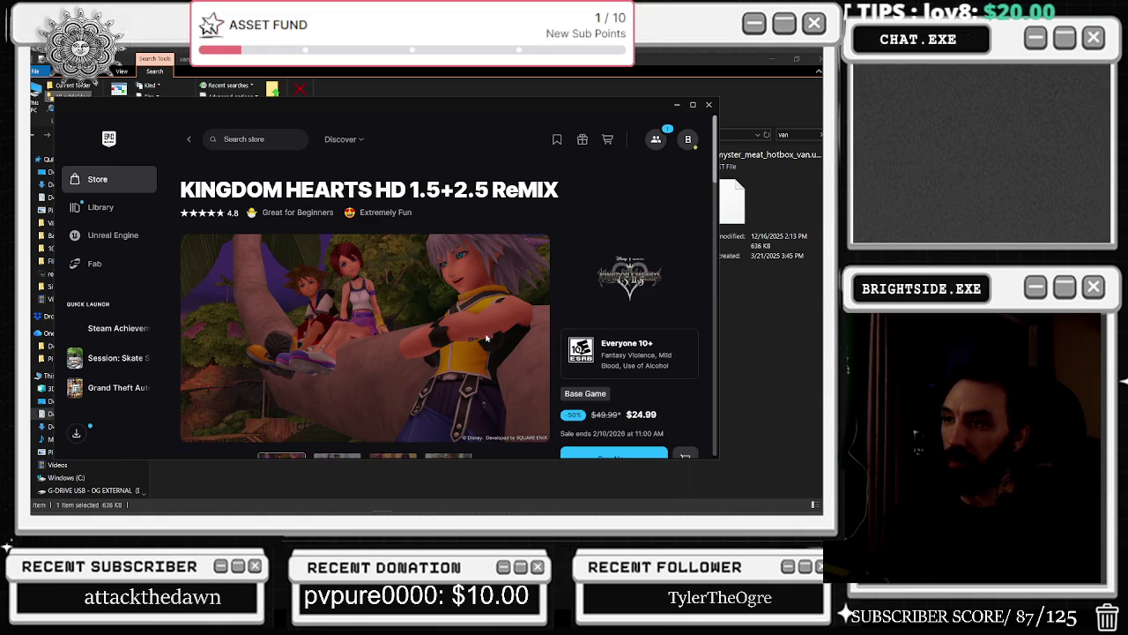
pyautogui.scroll(-5, 485, 338)
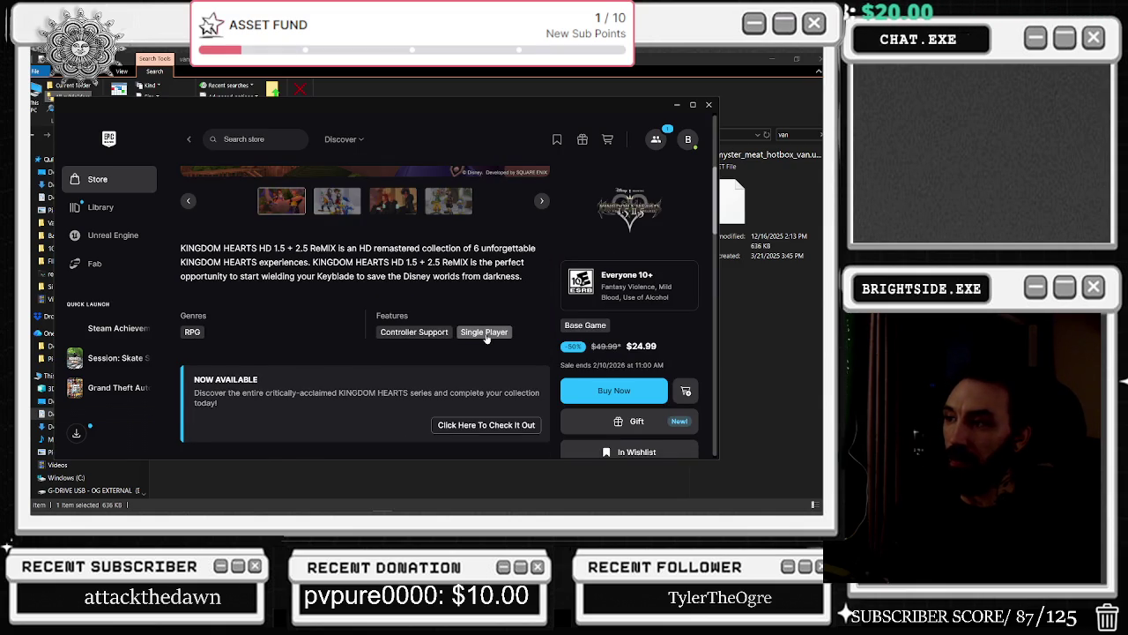
pyautogui.scroll(-1, 486, 337)
pyautogui.scroll(-3, 485, 337)
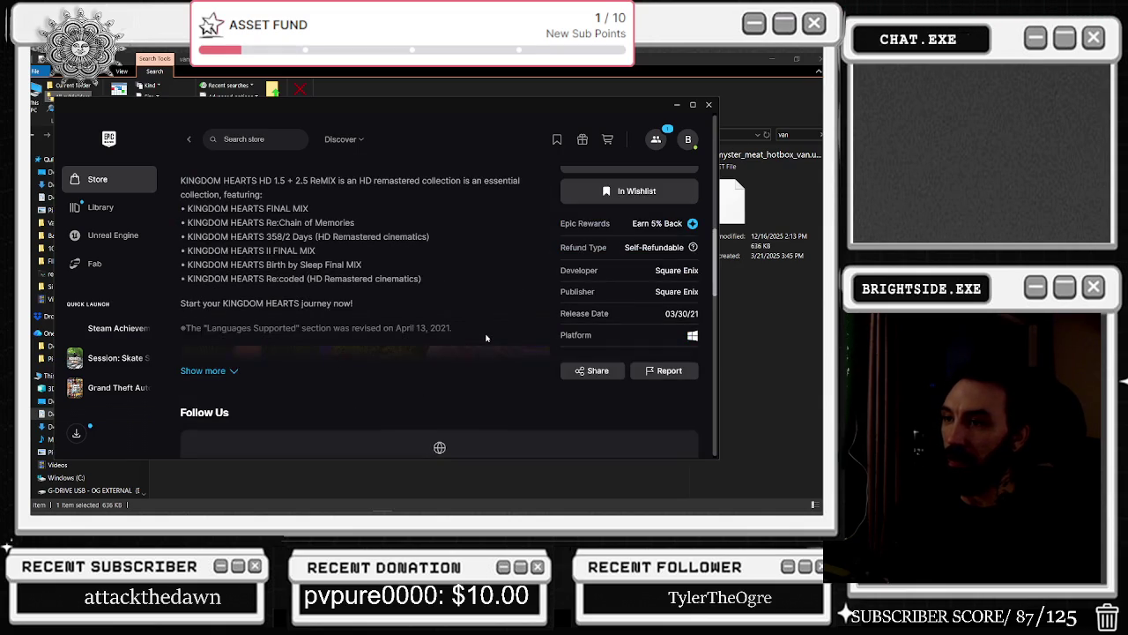
pyautogui.scroll(-8, 486, 338)
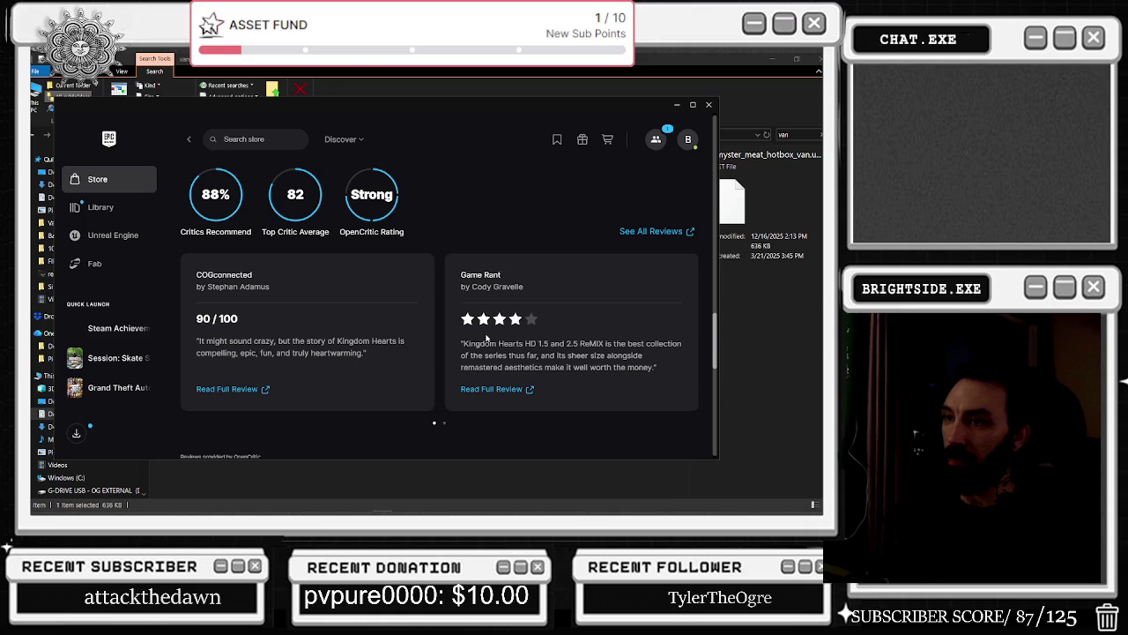
pyautogui.scroll(-1, 486, 338)
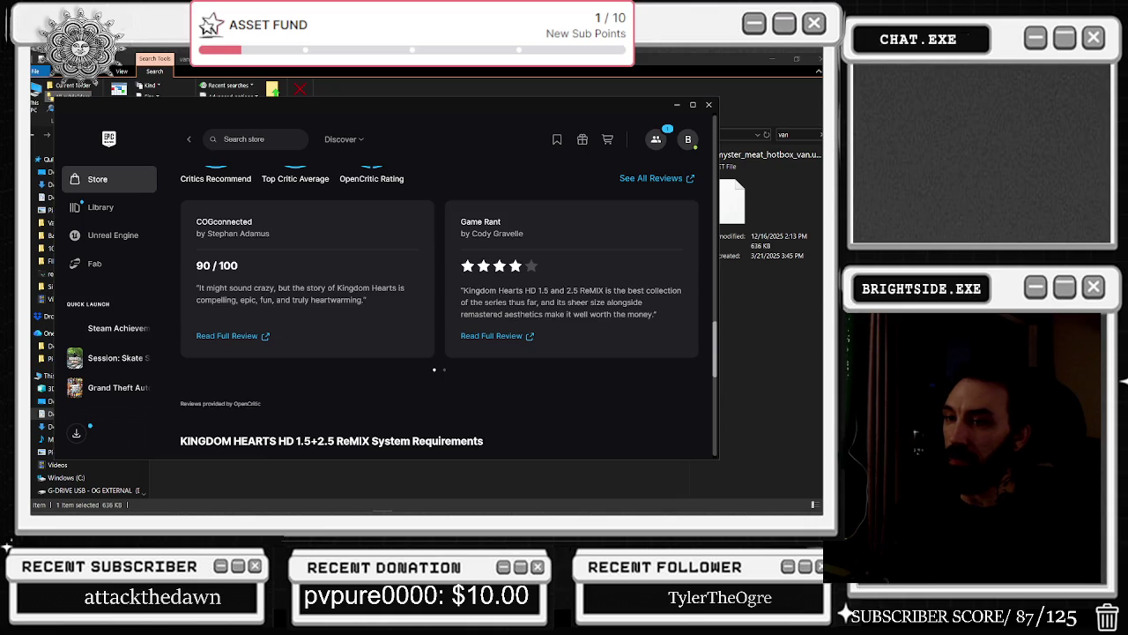
pyautogui.click(100, 207)
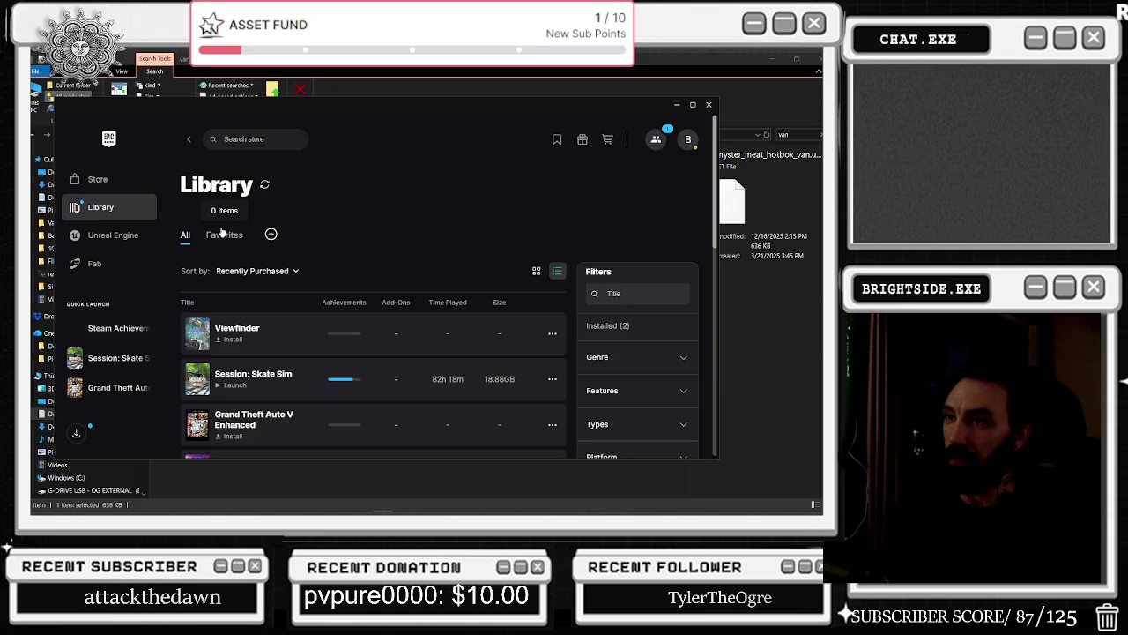
pyautogui.click(94, 263)
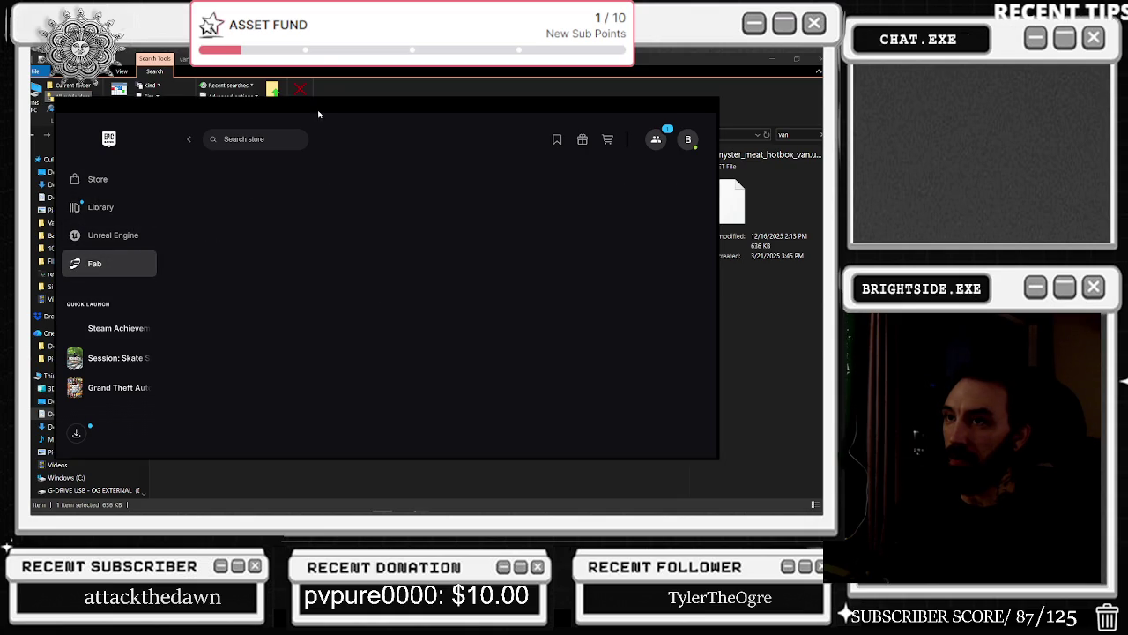
# Search Content for 'car', scroll through results like CharM_Cardboard, and close File Explorer.
pyautogui.write('car')
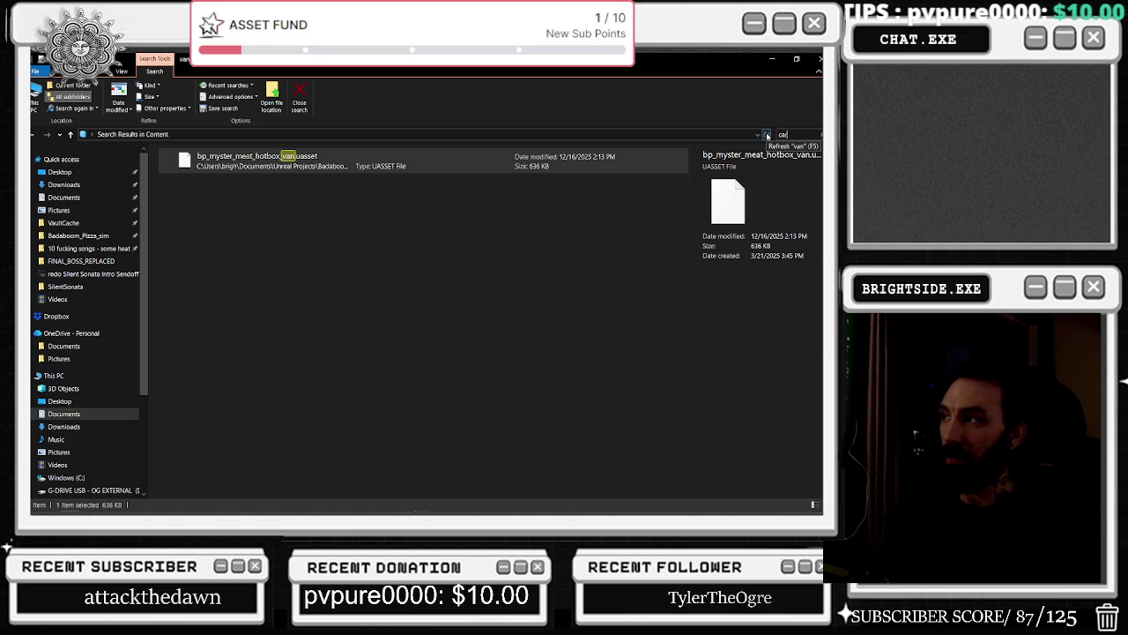
pyautogui.click(767, 135)
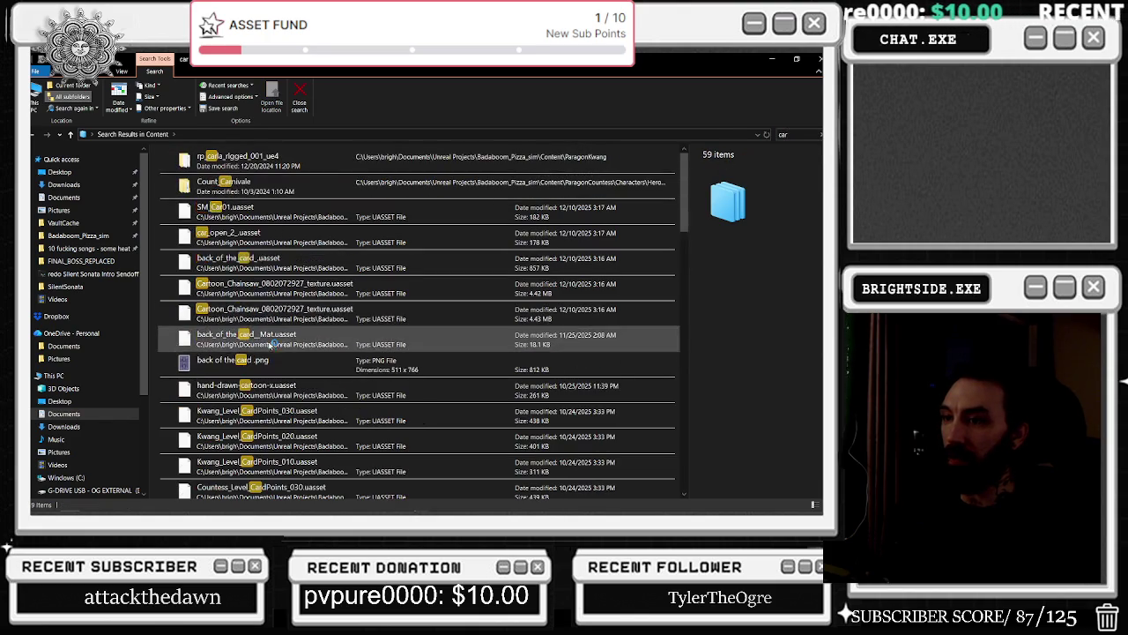
pyautogui.click(255, 183)
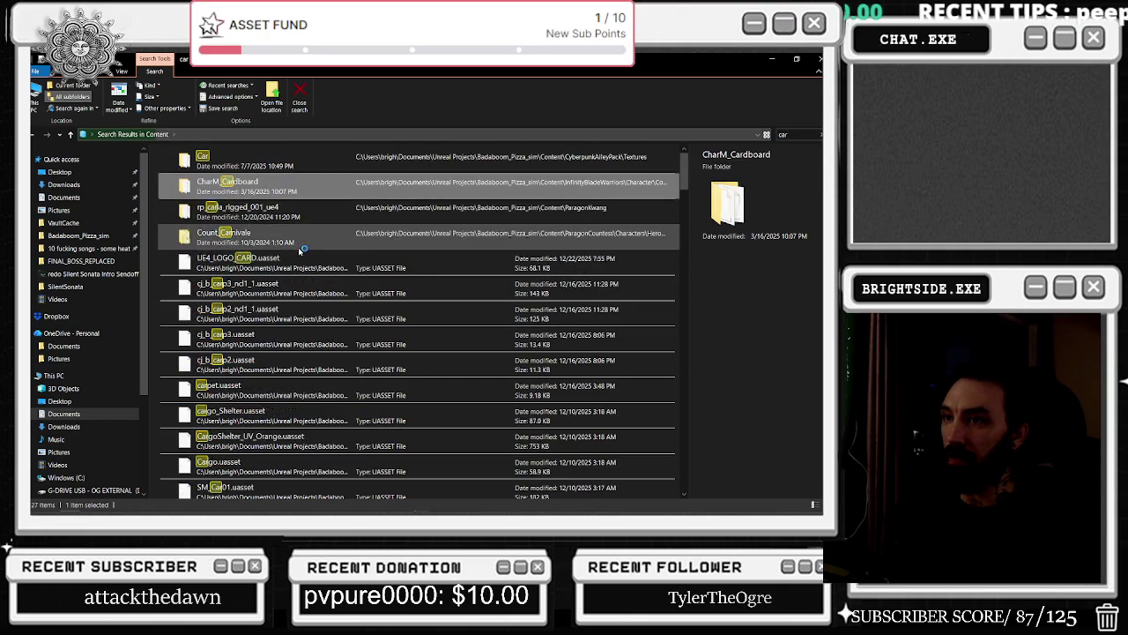
pyautogui.scroll(-5, 300, 251)
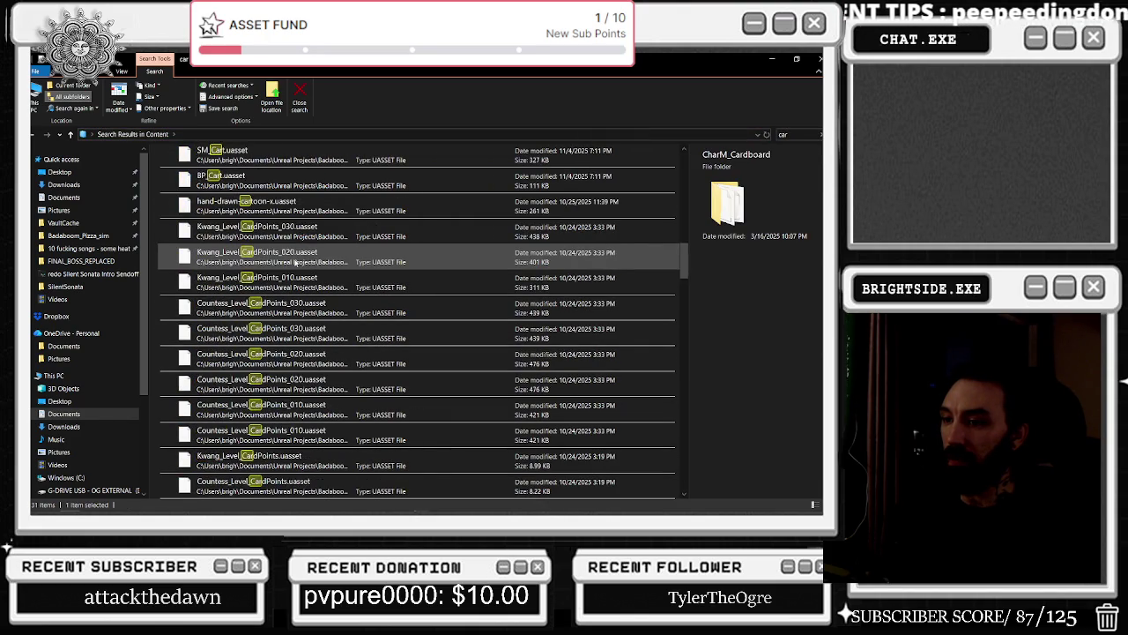
pyautogui.scroll(-4, 295, 262)
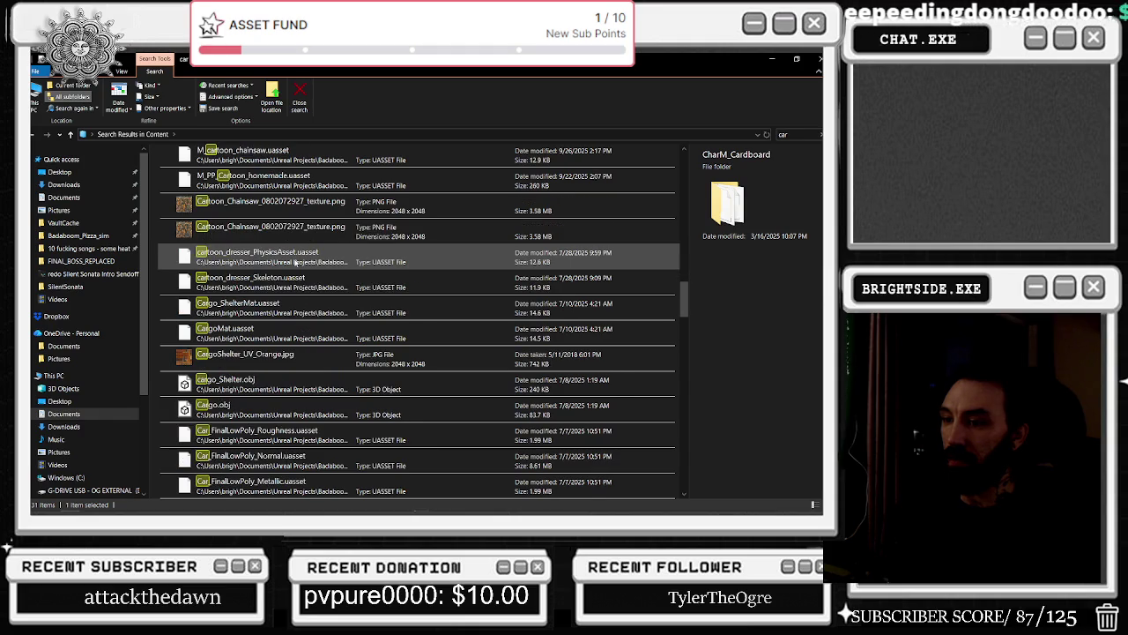
pyautogui.scroll(-2, 247, 304)
pyautogui.scroll(-2, 247, 304)
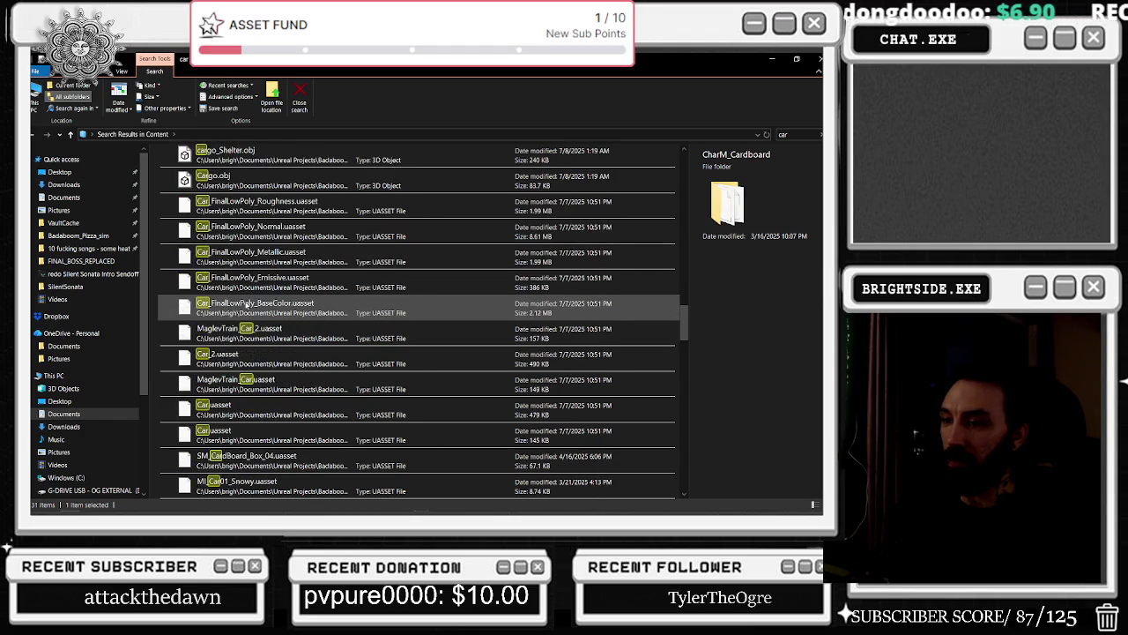
pyautogui.scroll(-3, 248, 304)
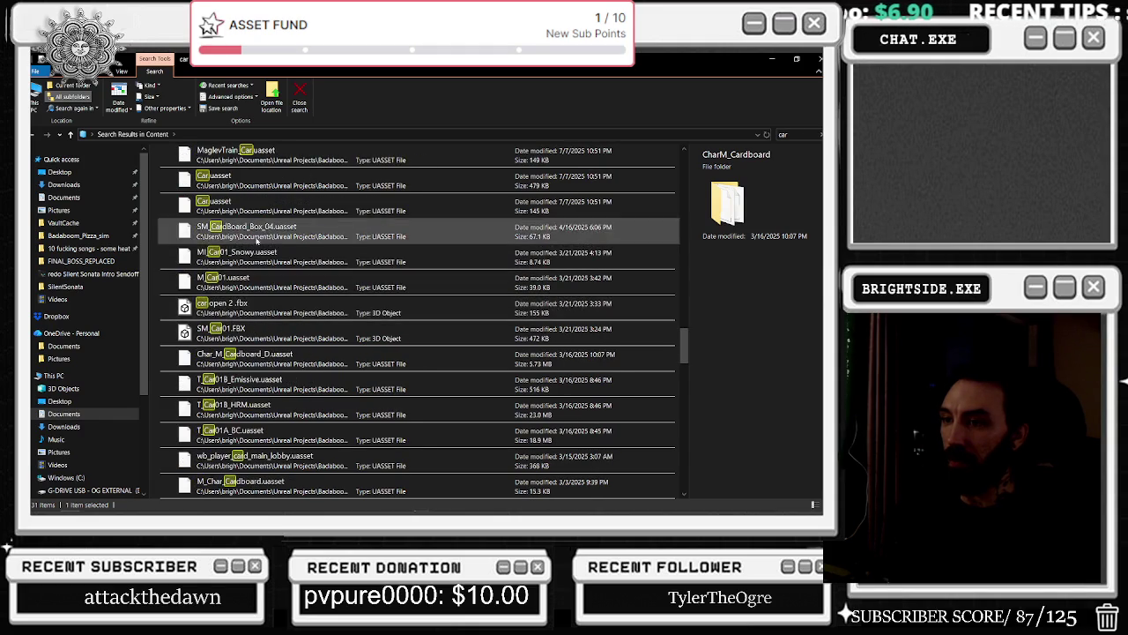
pyautogui.scroll(-5, 251, 318)
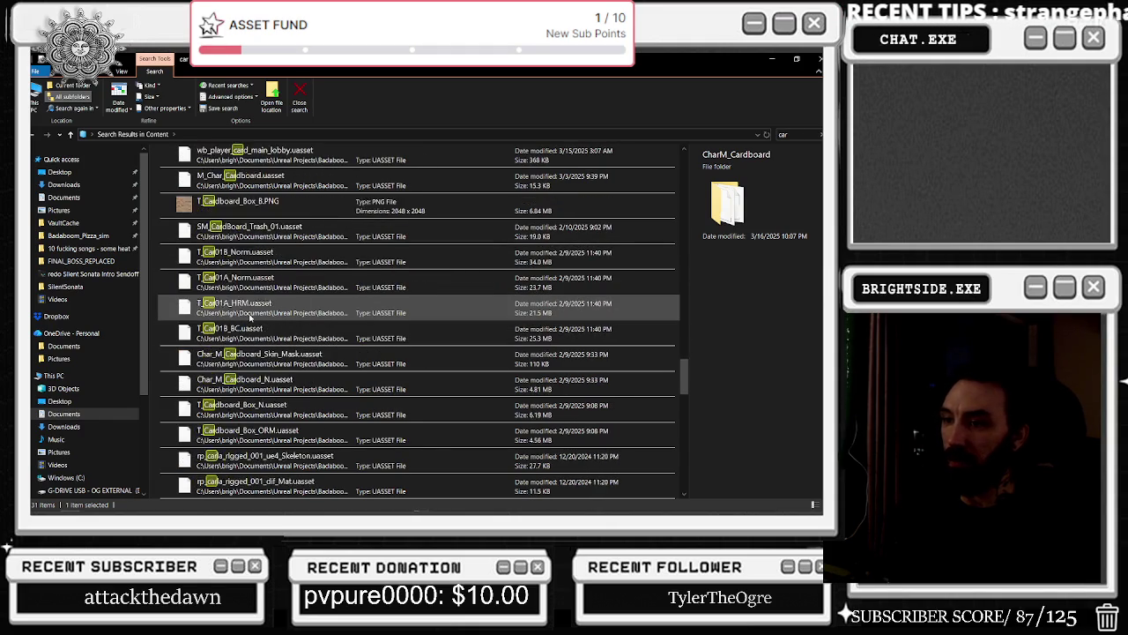
pyautogui.scroll(-10, 251, 317)
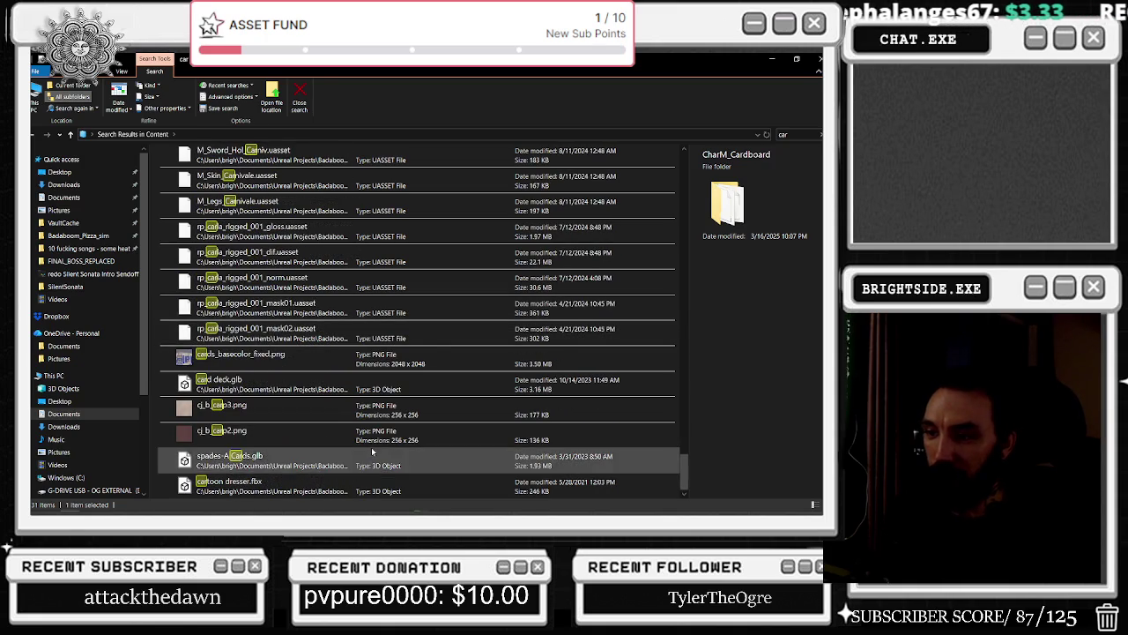
pyautogui.scroll(5, 369, 451)
pyautogui.click(818, 59)
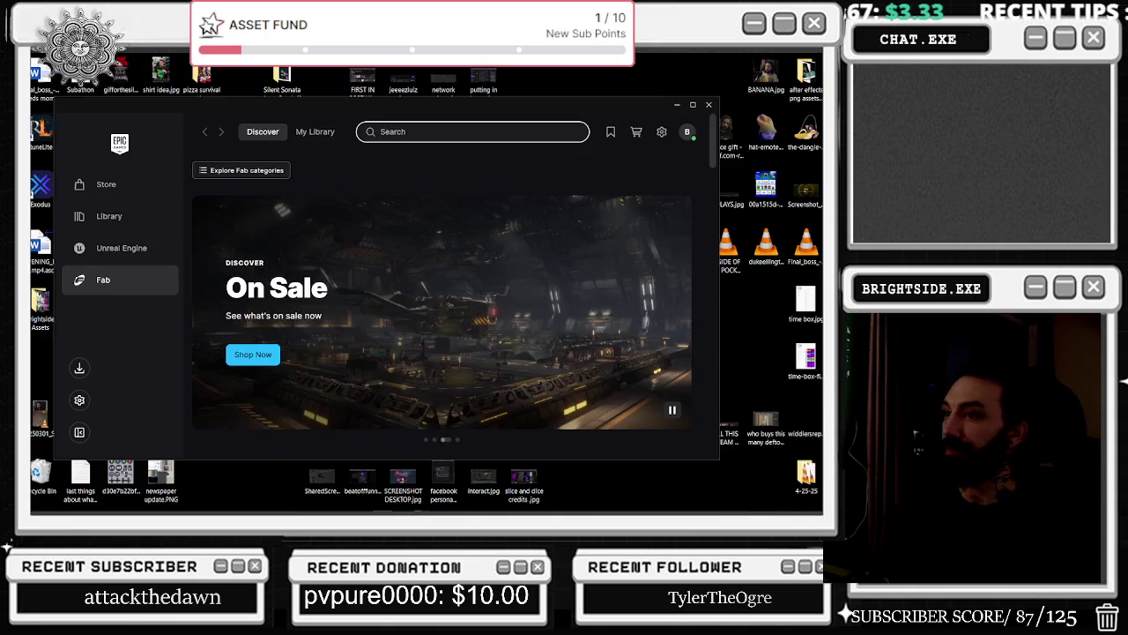
# Move the launcher window aside and back, then scroll Fab's new releases.
pyautogui.moveTo(363, 112)
pyautogui.mouseDown()
pyautogui.moveTo(359, 513)
pyautogui.moveTo(380, 376)
pyautogui.moveTo(352, 375)
pyautogui.mouseUp()
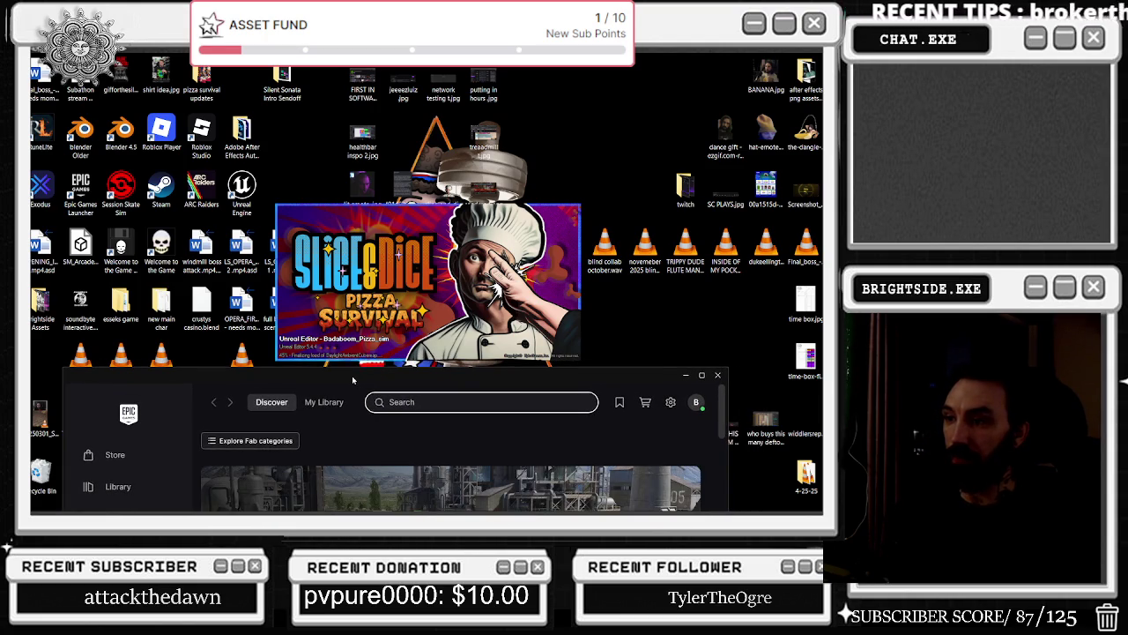
pyautogui.moveTo(354, 378); pyautogui.dragTo(357, 98)
pyautogui.scroll(-3, 444, 248)
pyautogui.scroll(-5, 444, 248)
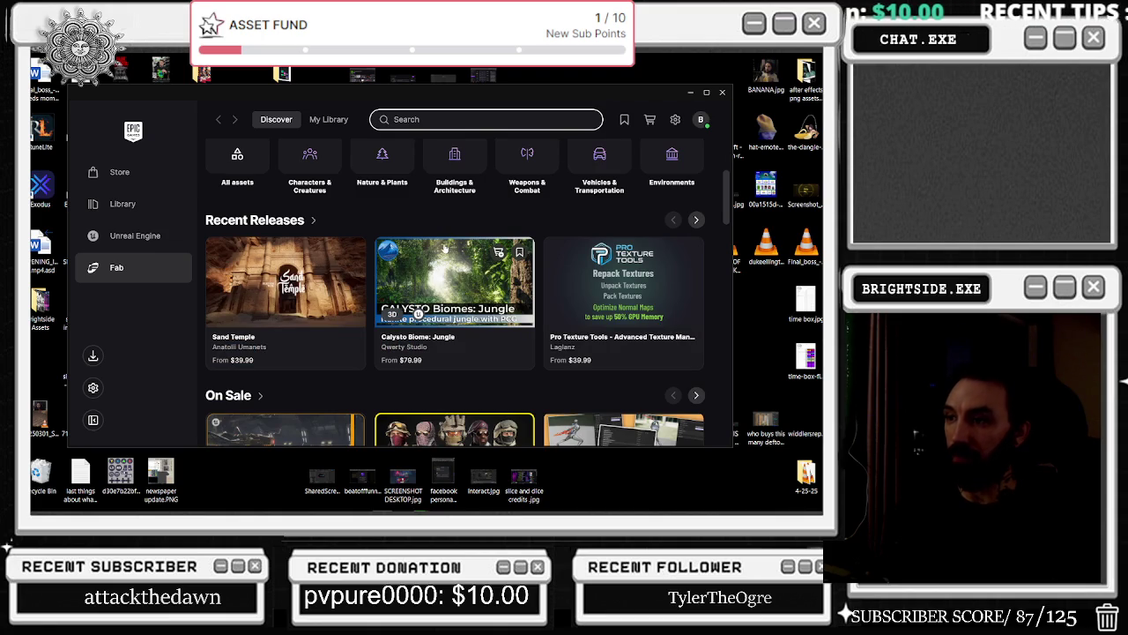
pyautogui.scroll(-2, 445, 248)
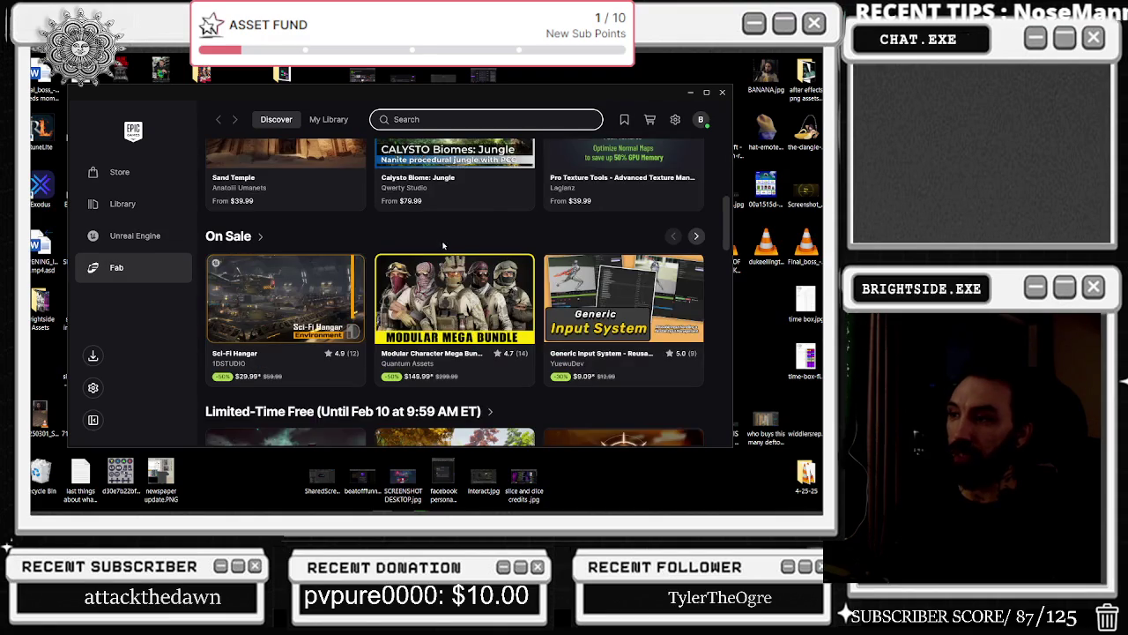
pyautogui.scroll(2, 353, 211)
# Preview the Sand Temple asset's images and details, then return to the Unreal Editor.
pyautogui.click(310, 270)
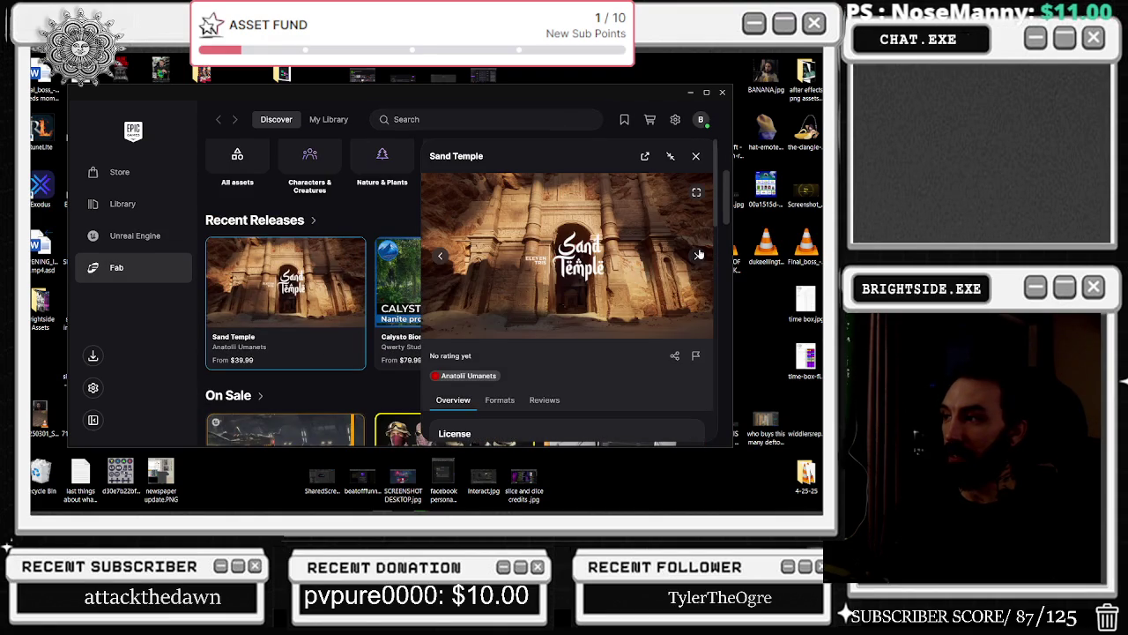
pyautogui.click(699, 255)
pyautogui.click(699, 254)
pyautogui.click(698, 255)
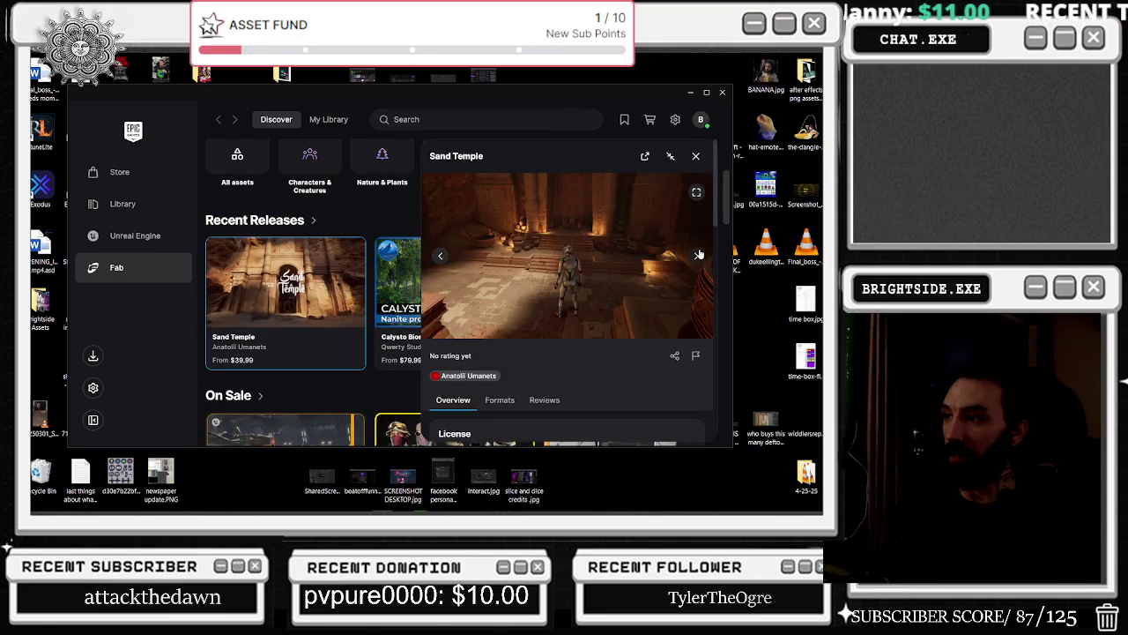
pyautogui.click(699, 255)
pyautogui.scroll(-3, 508, 334)
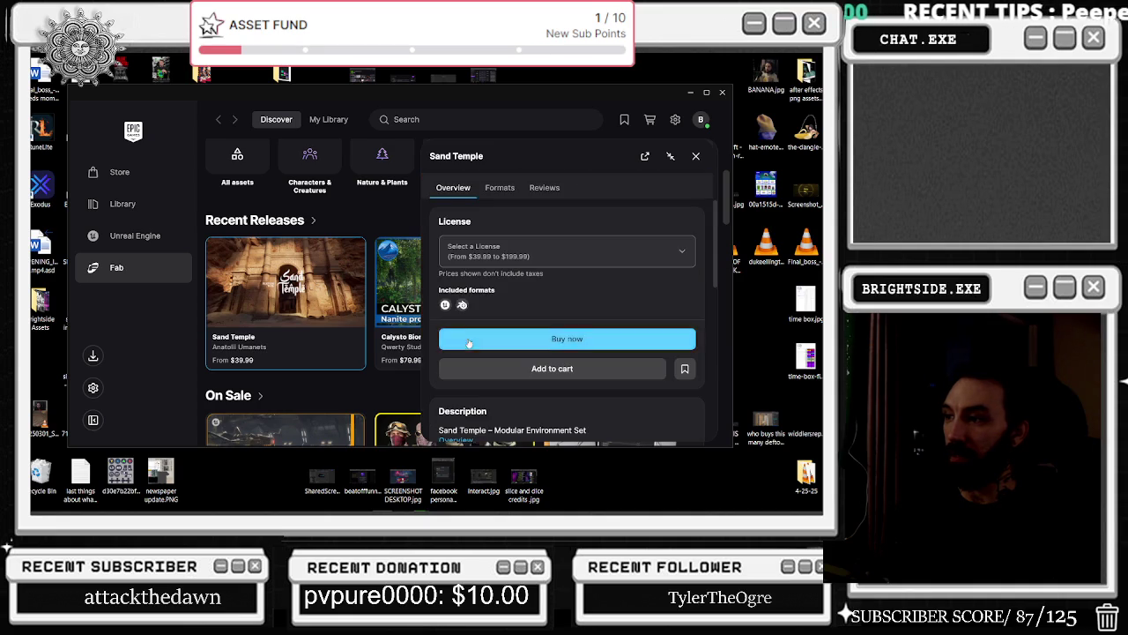
pyautogui.scroll(-3, 309, 309)
pyautogui.scroll(-3, 516, 216)
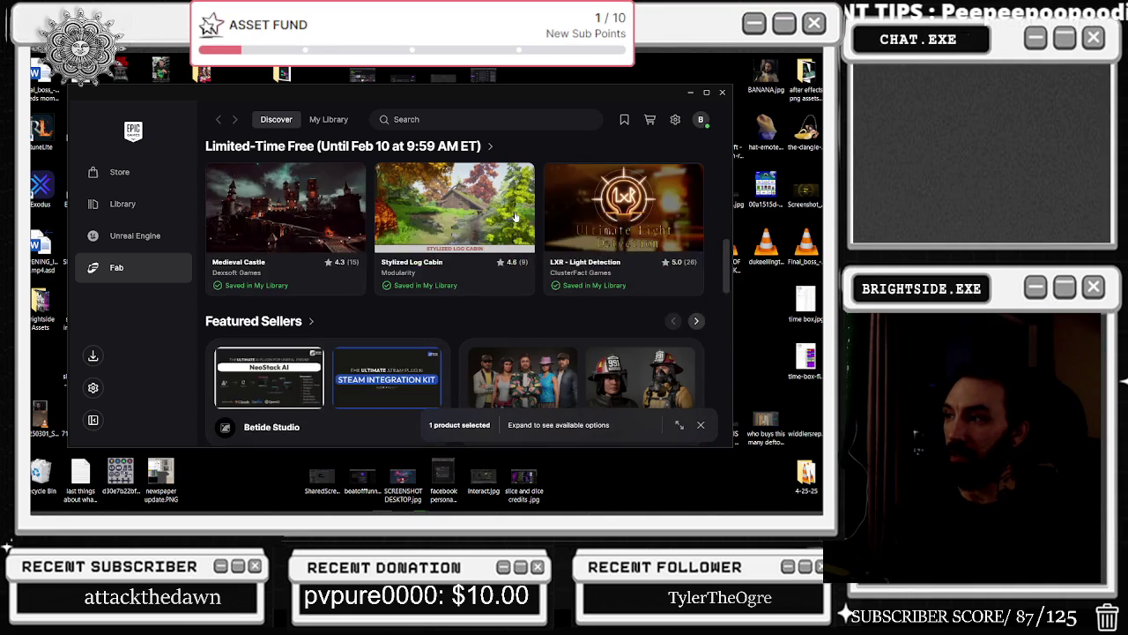
pyautogui.scroll(-3, 515, 216)
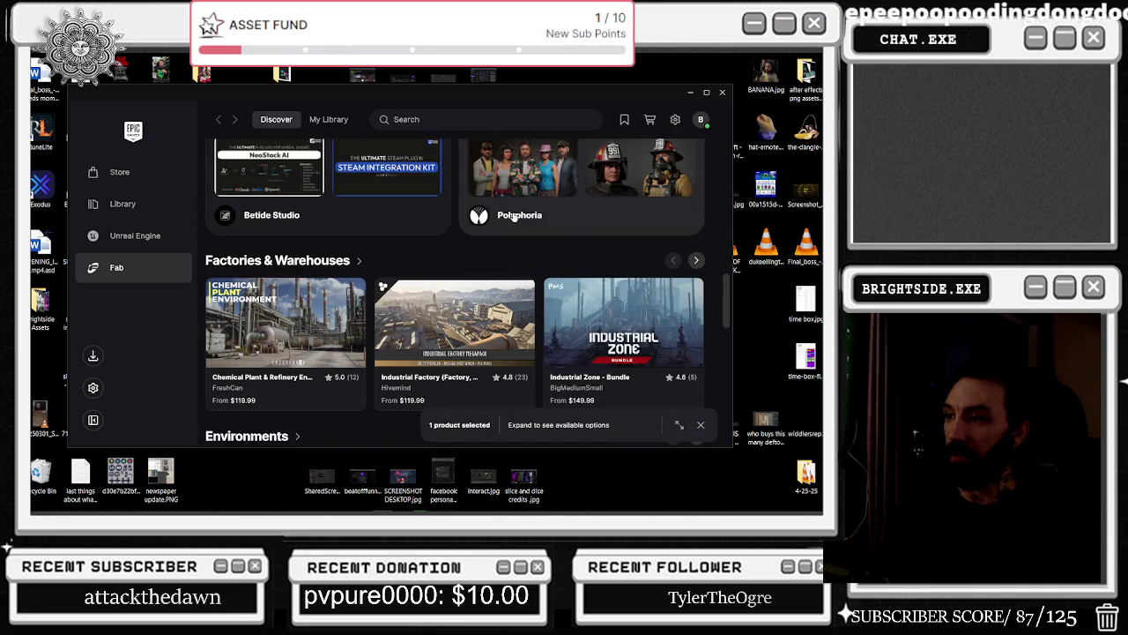
pyautogui.scroll(-3, 514, 216)
pyautogui.hotkey('alt', 'Tab')
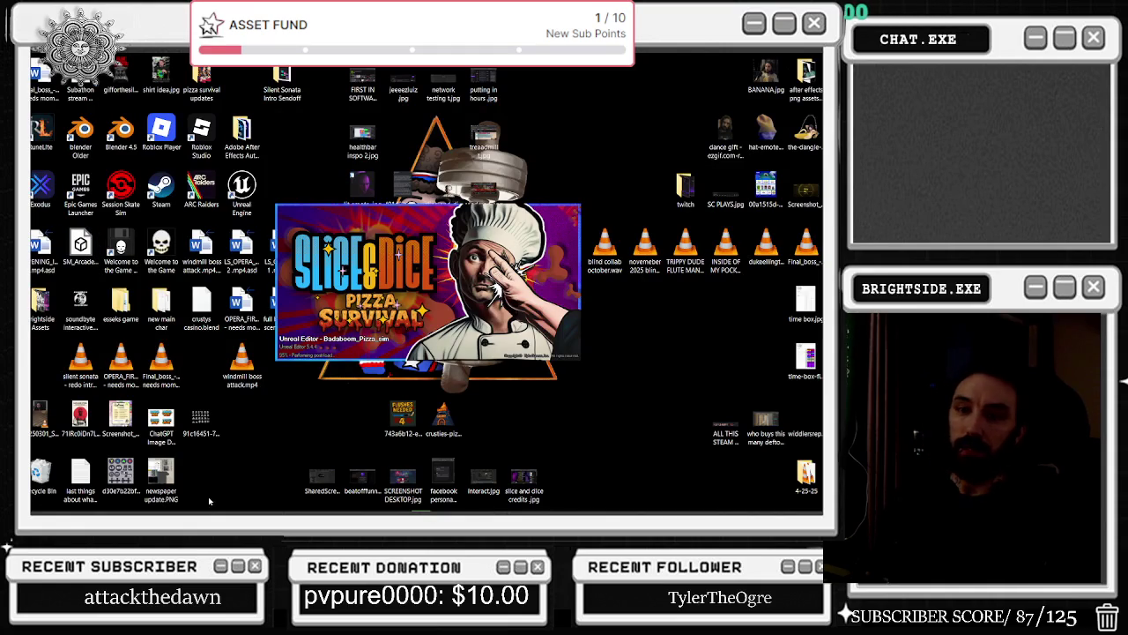
# Wait while the Badaboom_Pizza_sim splash screen loads the editor.
pyautogui.moveTo(359, 511)
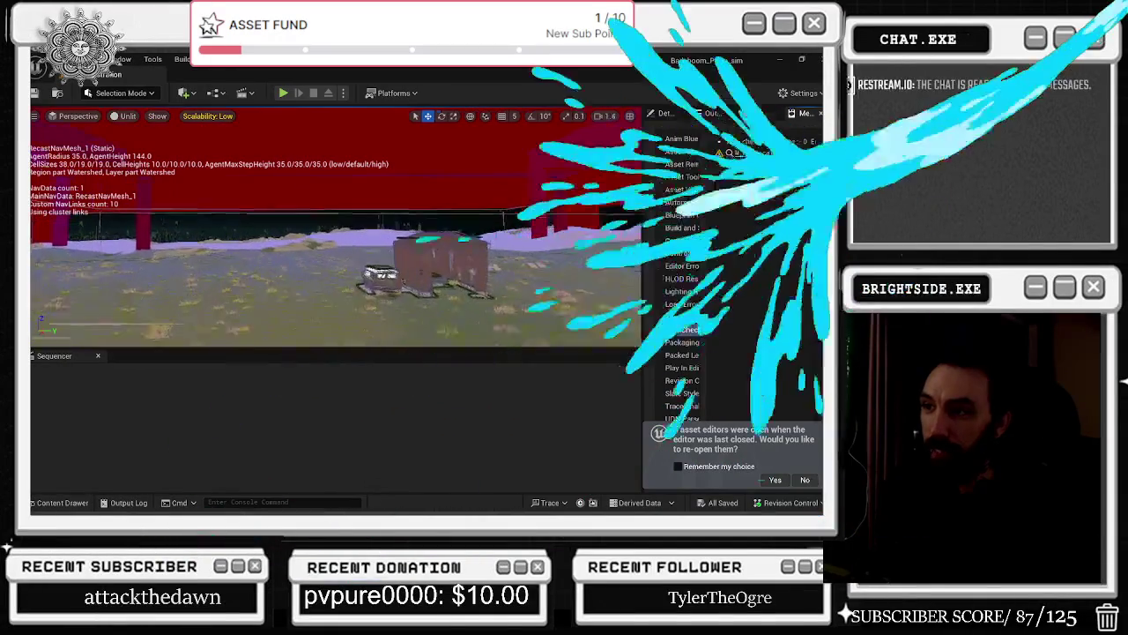
# Select the van's CAR component and browse to its SM_Car01 mesh in Village/Meshes.
pyautogui.moveTo(394, 297); pyautogui.dragTo(402, 249)
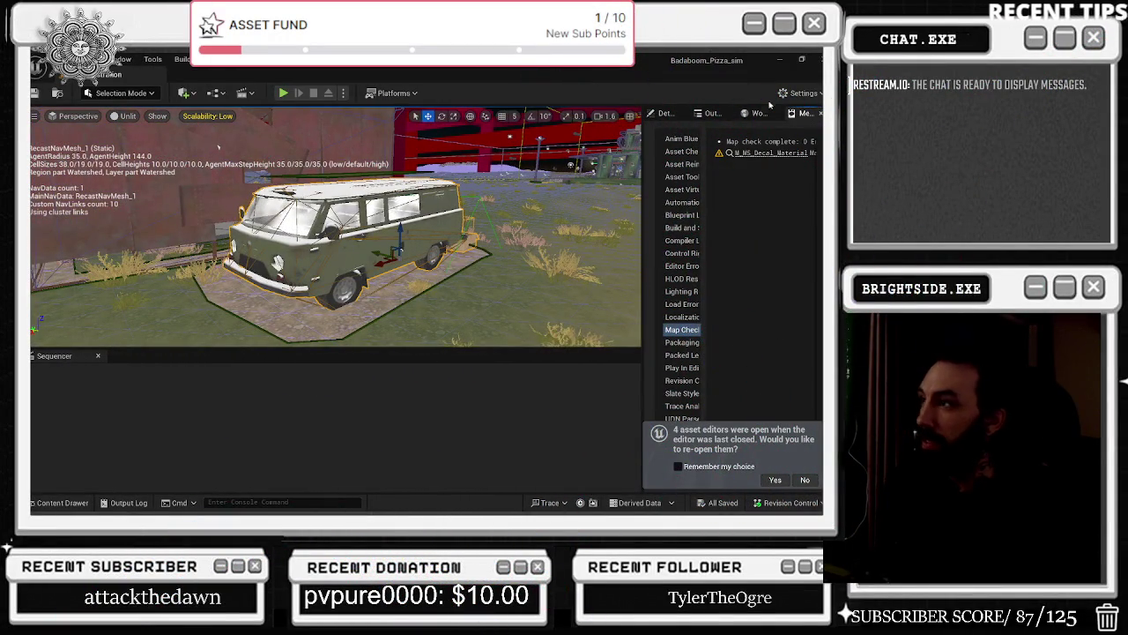
pyautogui.moveTo(707, 116); pyautogui.dragTo(665, 113)
pyautogui.click(712, 114)
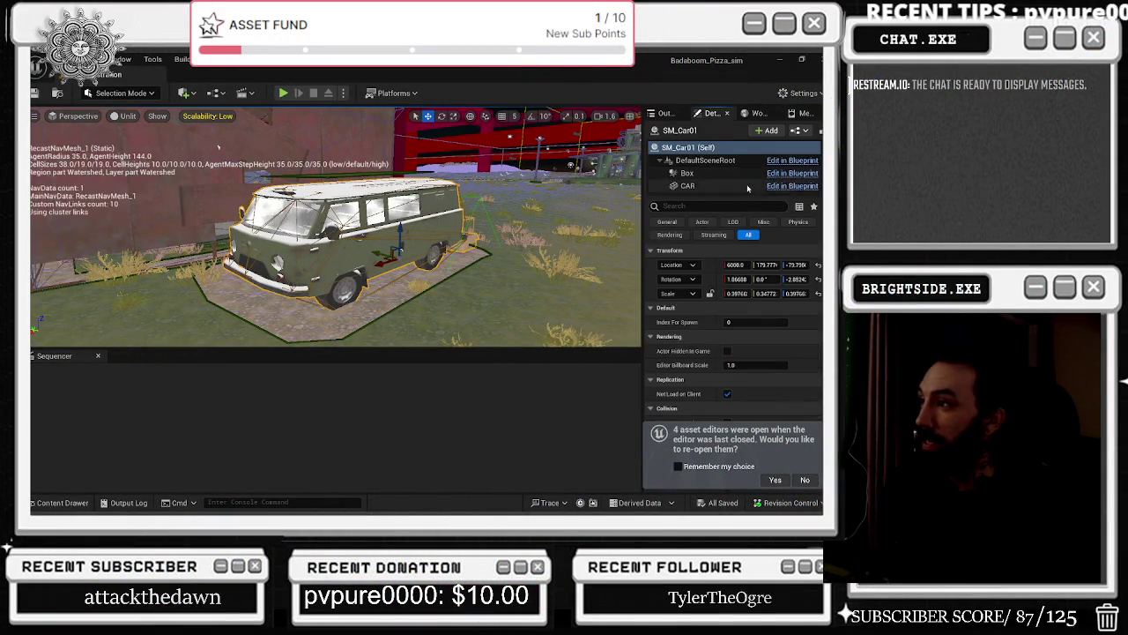
pyautogui.click(713, 186)
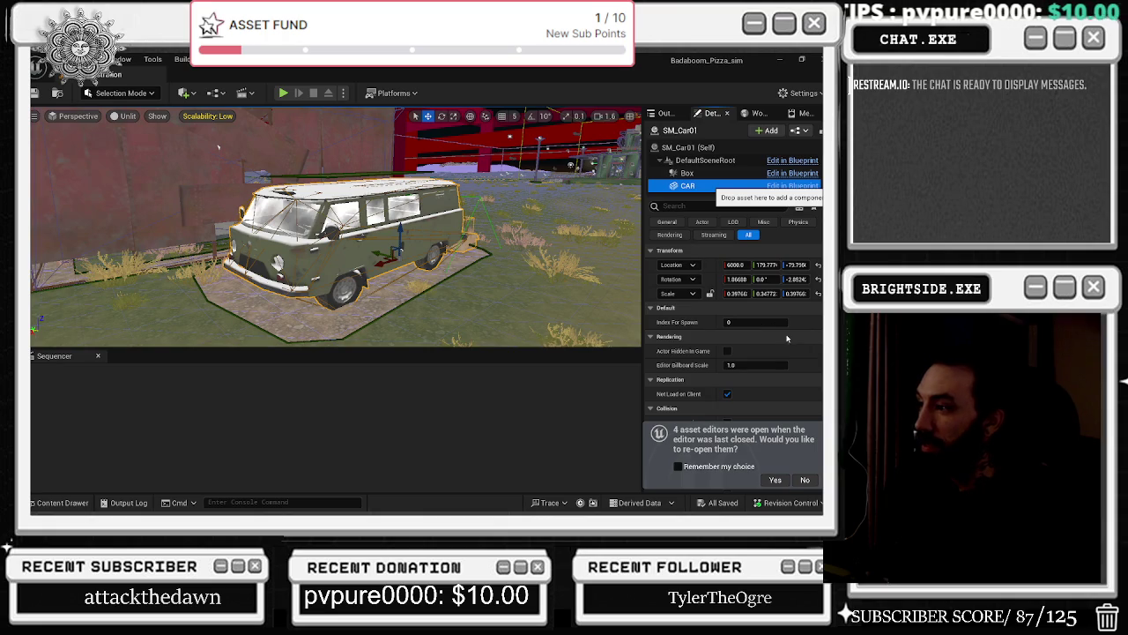
pyautogui.scroll(-2, 792, 336)
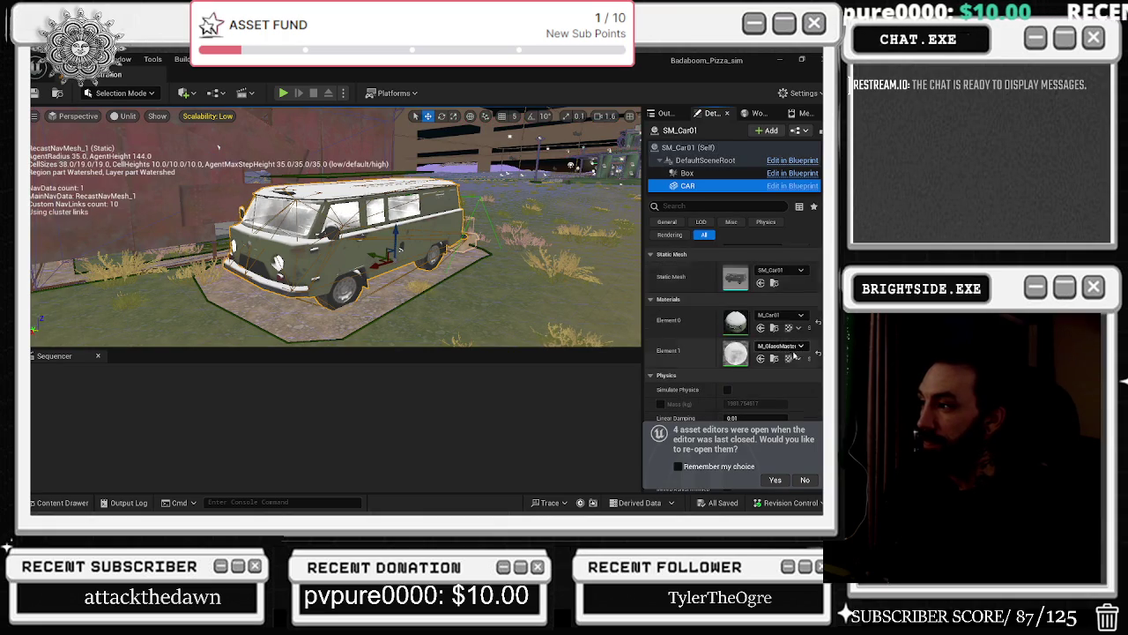
pyautogui.click(775, 282)
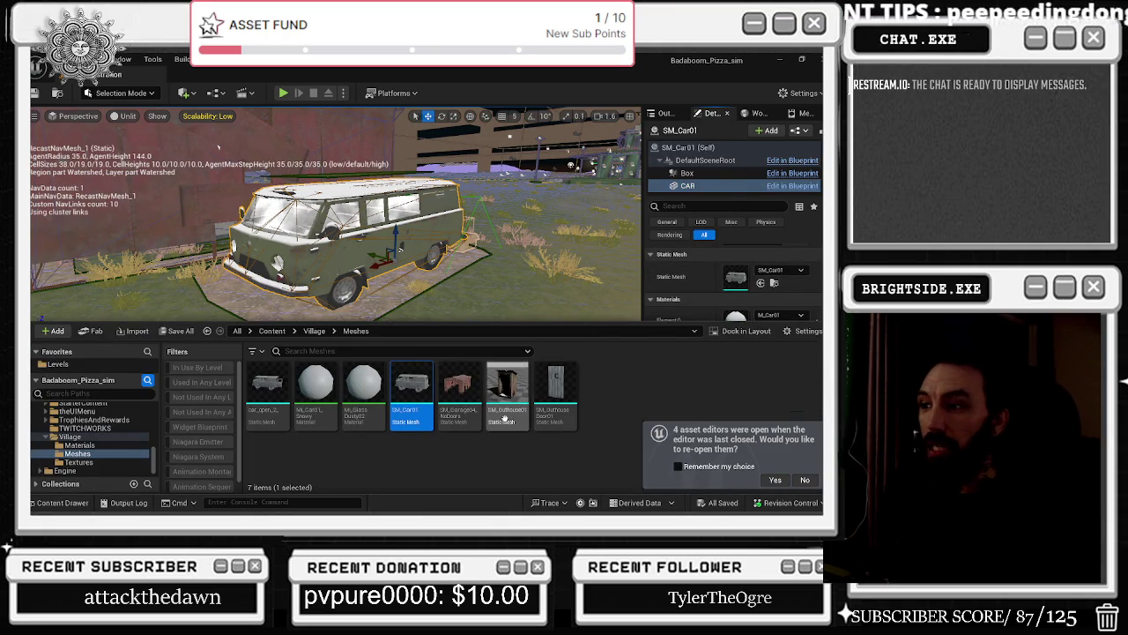
pyautogui.moveTo(506, 422)
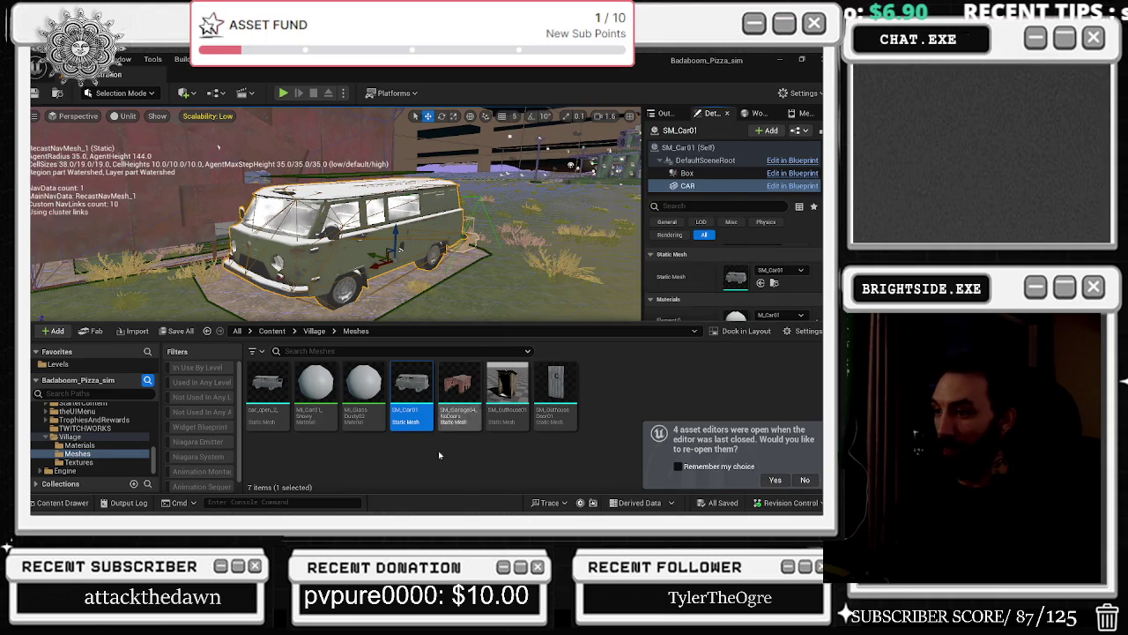
# Start exporting SM_Car01 from its asset actions, then cancel the export.
pyautogui.rightClick(401, 407)
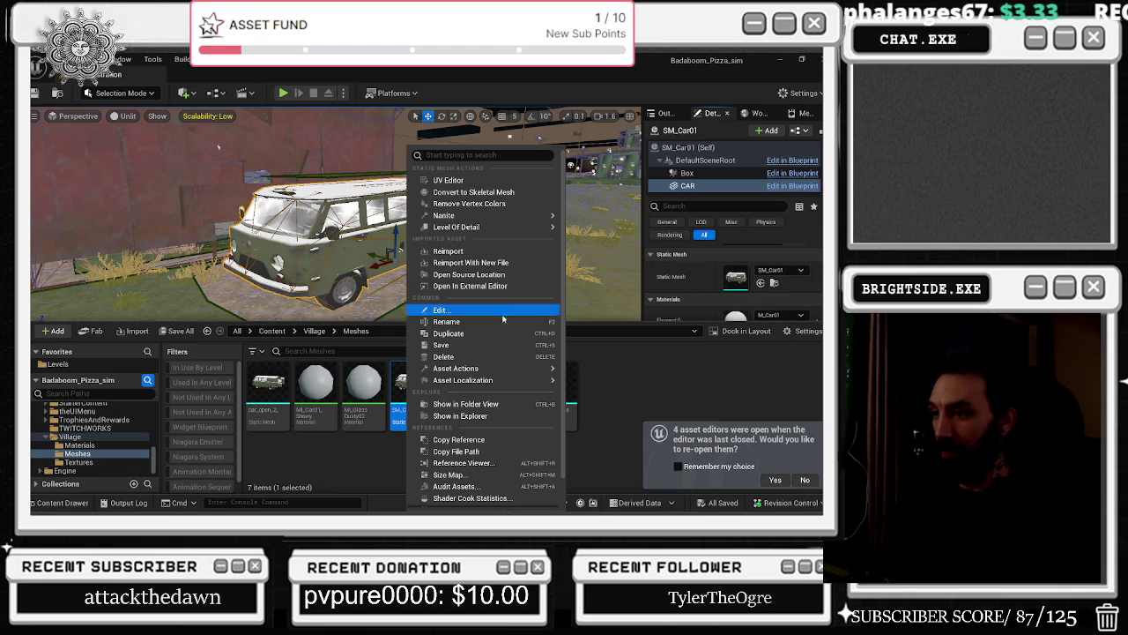
pyautogui.moveTo(493, 368)
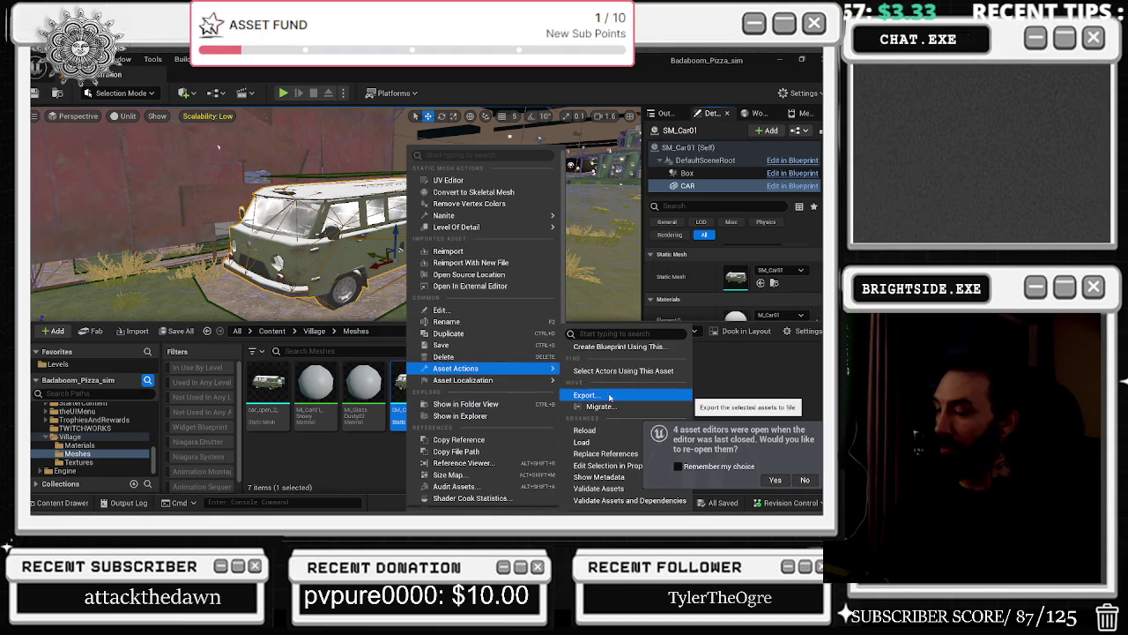
pyautogui.click(661, 402)
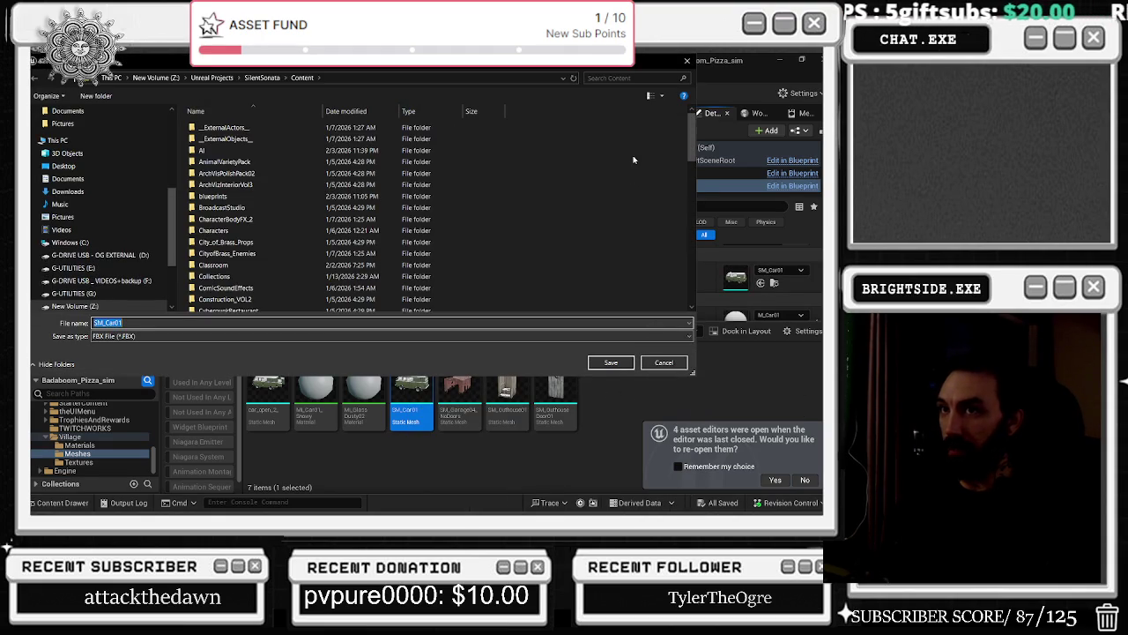
pyautogui.click(686, 62)
# Migrate SM_Car01 with its dependencies into SilentSonata/Content.
pyautogui.rightClick(411, 397)
pyautogui.moveTo(504, 370)
pyautogui.click(603, 407)
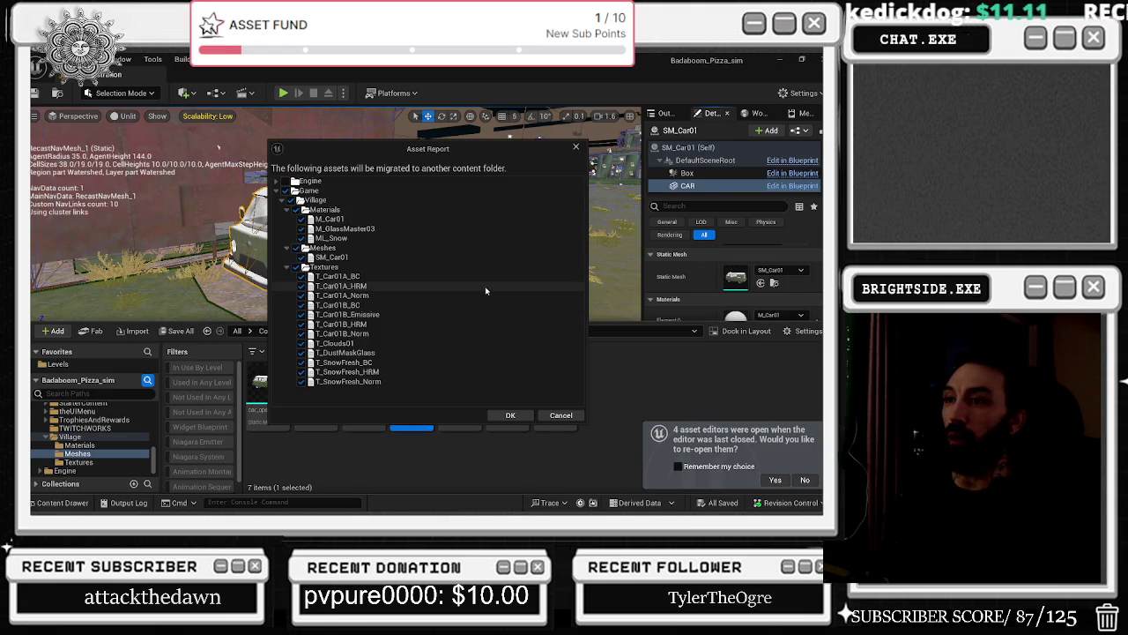
pyautogui.click(510, 416)
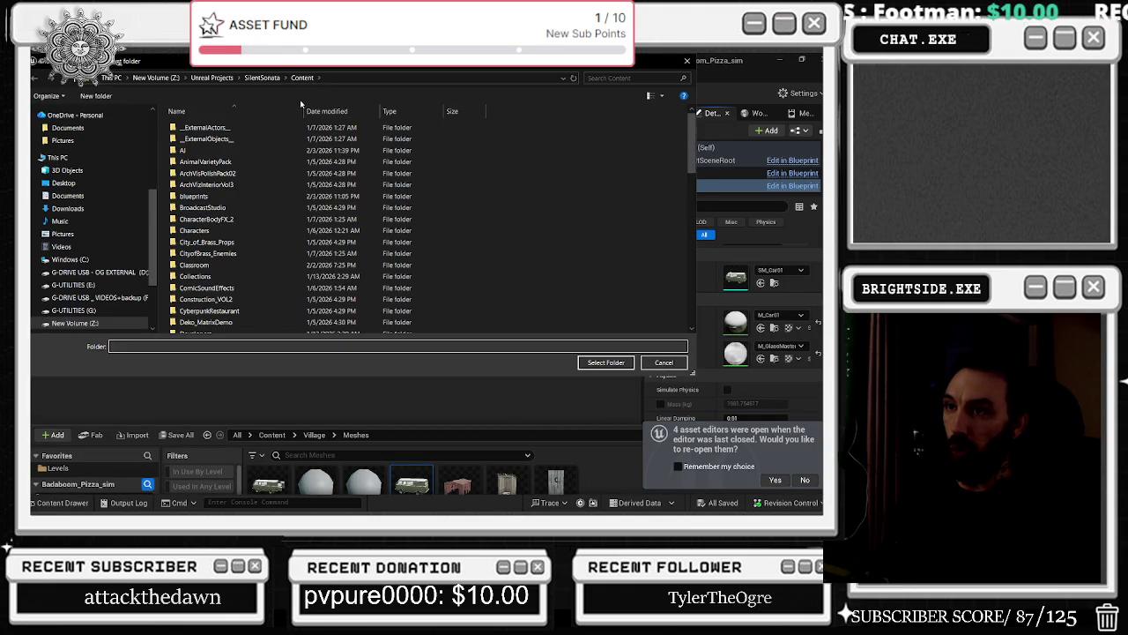
pyautogui.click(606, 363)
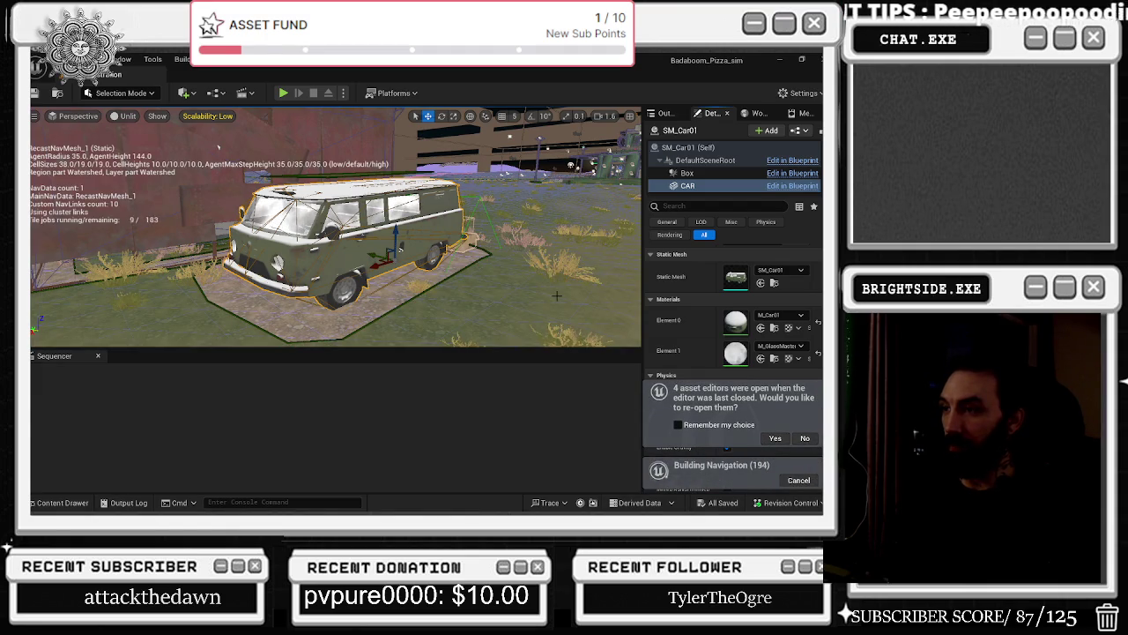
pyautogui.hotkey('ctrl', 'space')
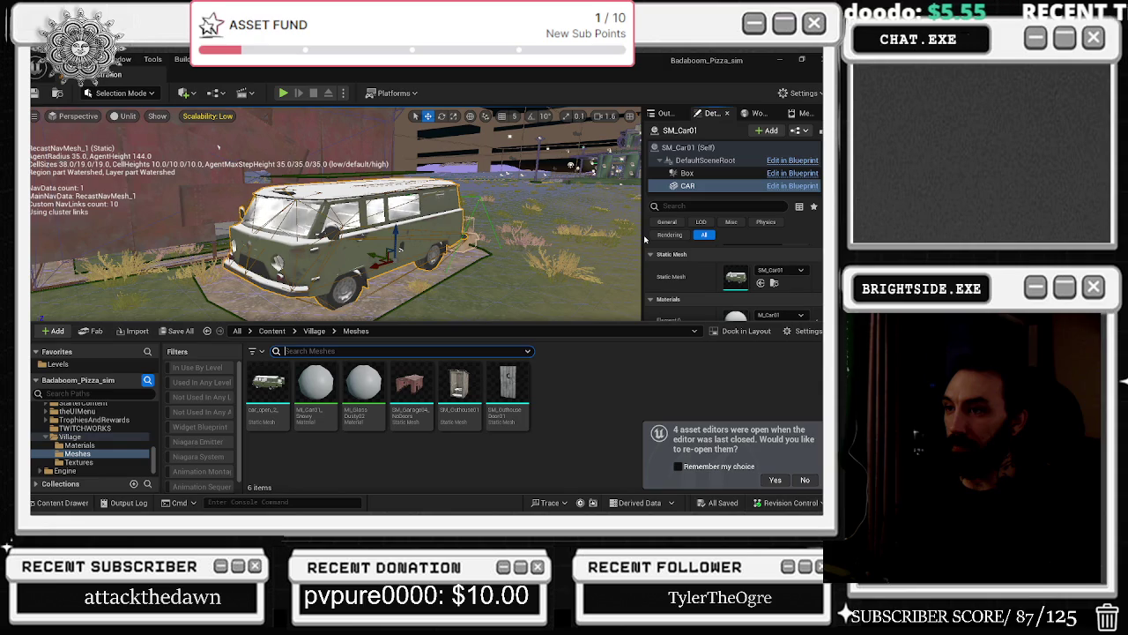
# Migrate the M_GlassMaster03 material and its textures to SilentSonata/Content.
pyautogui.scroll(-3, 688, 297)
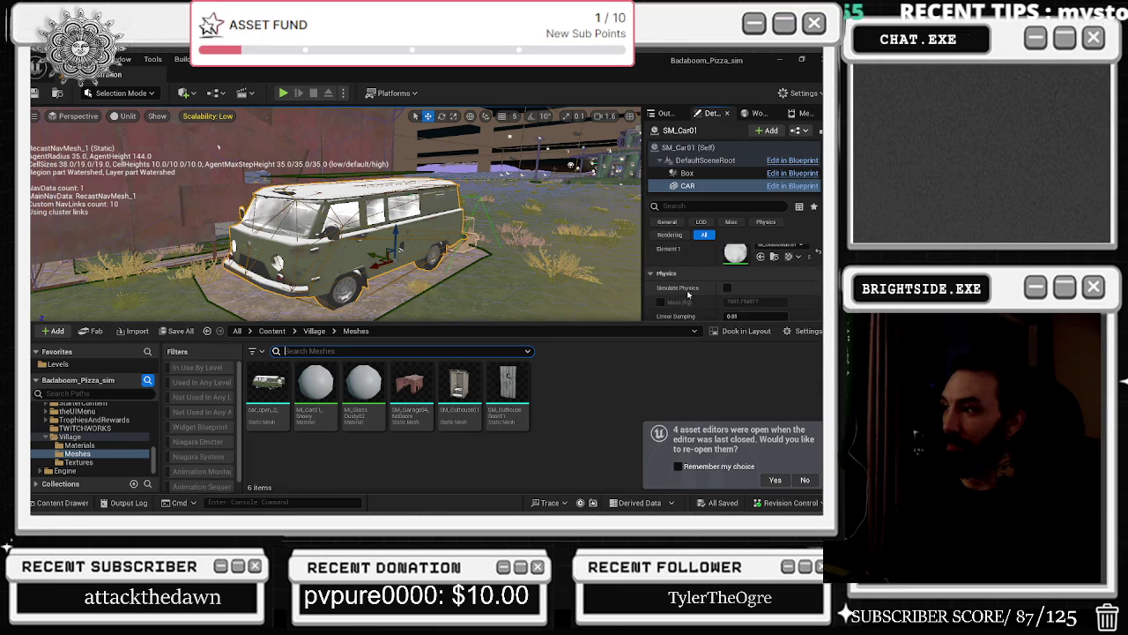
pyautogui.click(732, 300)
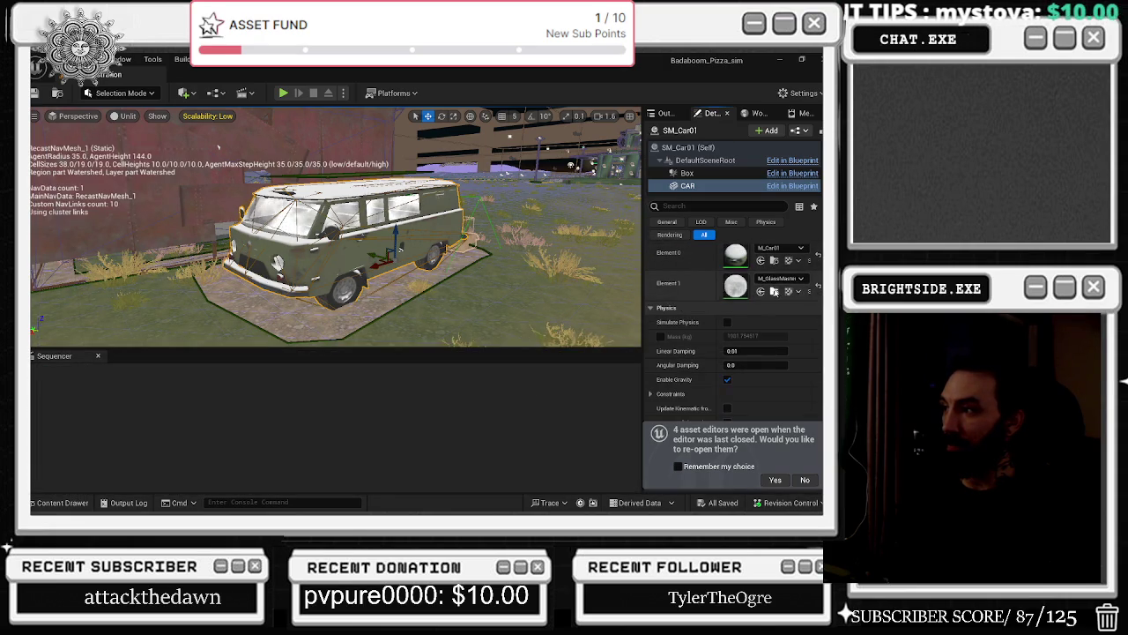
pyautogui.click(774, 291)
pyautogui.rightClick(483, 392)
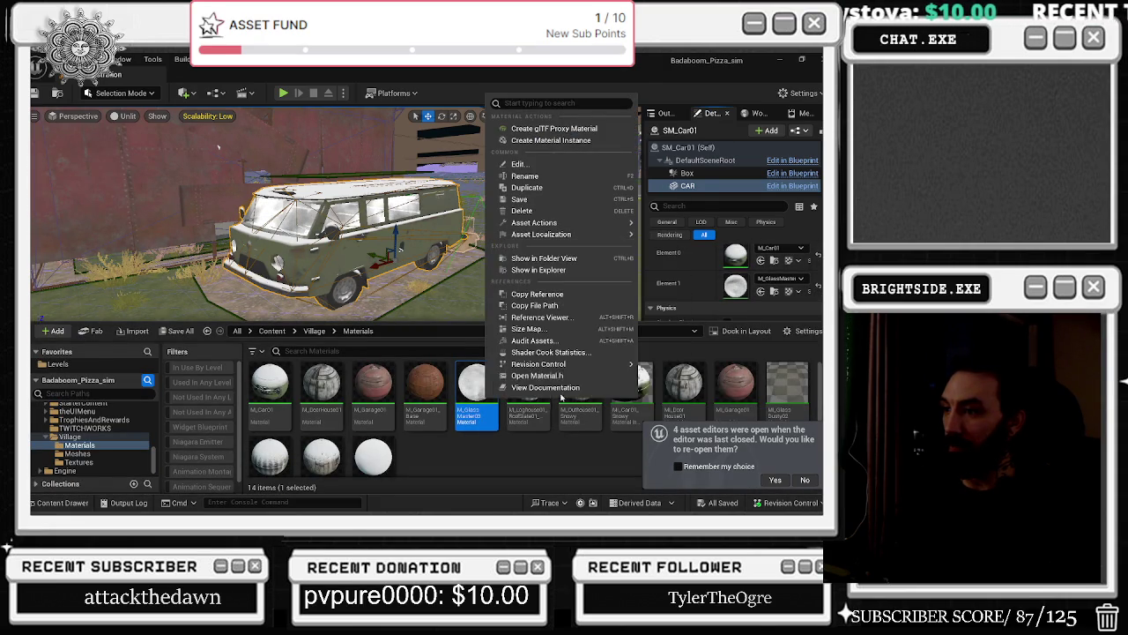
pyautogui.moveTo(581, 364)
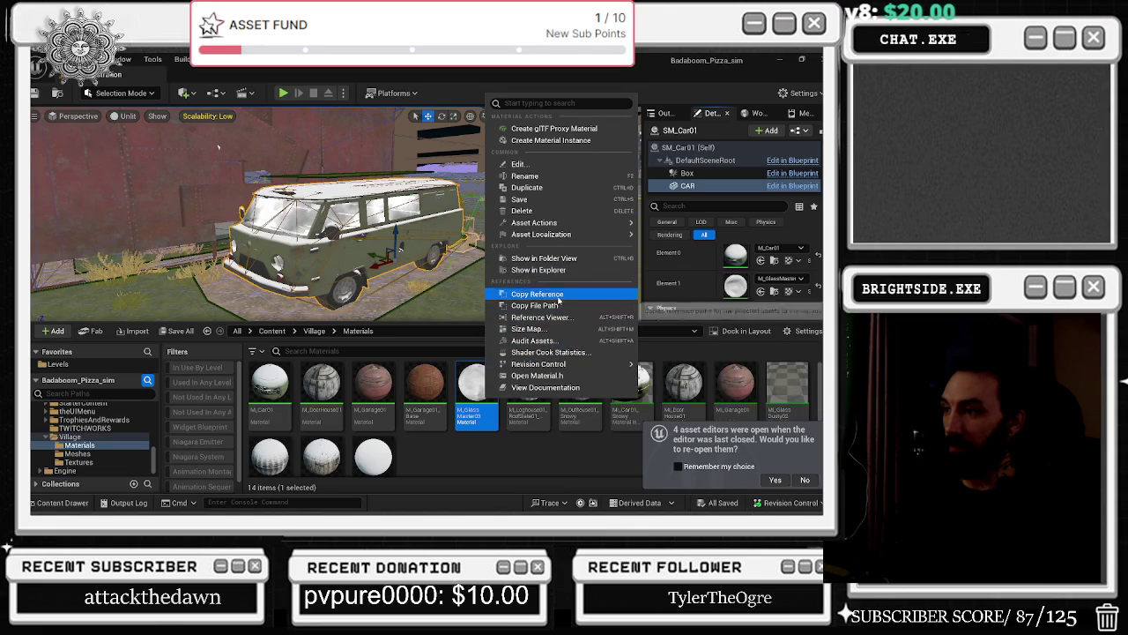
pyautogui.moveTo(537, 223)
pyautogui.click(661, 300)
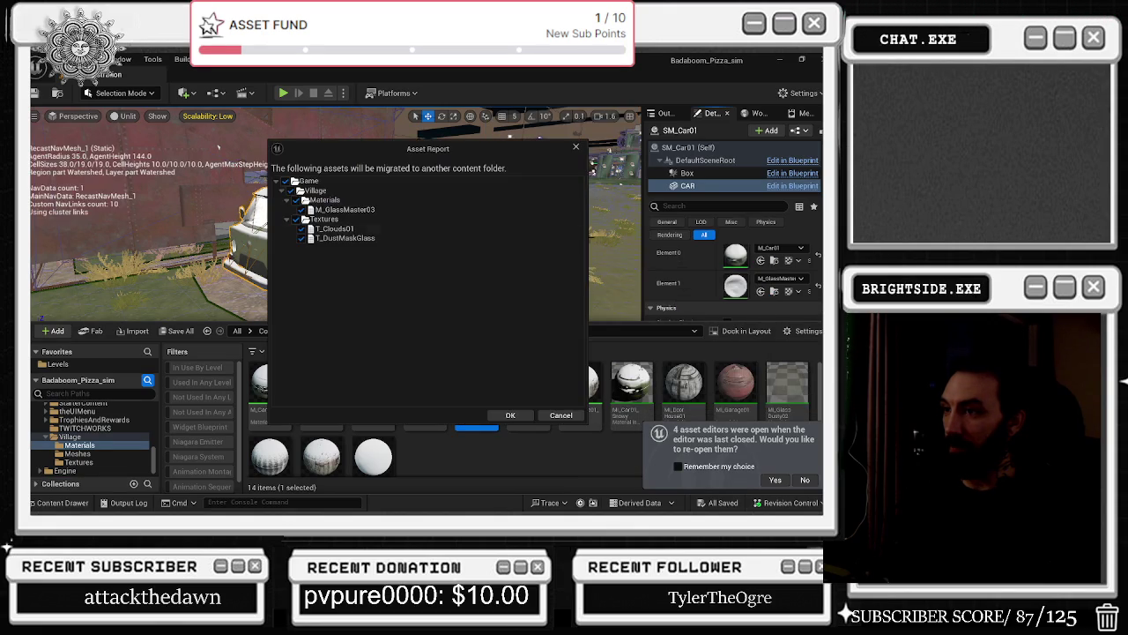
pyautogui.click(508, 415)
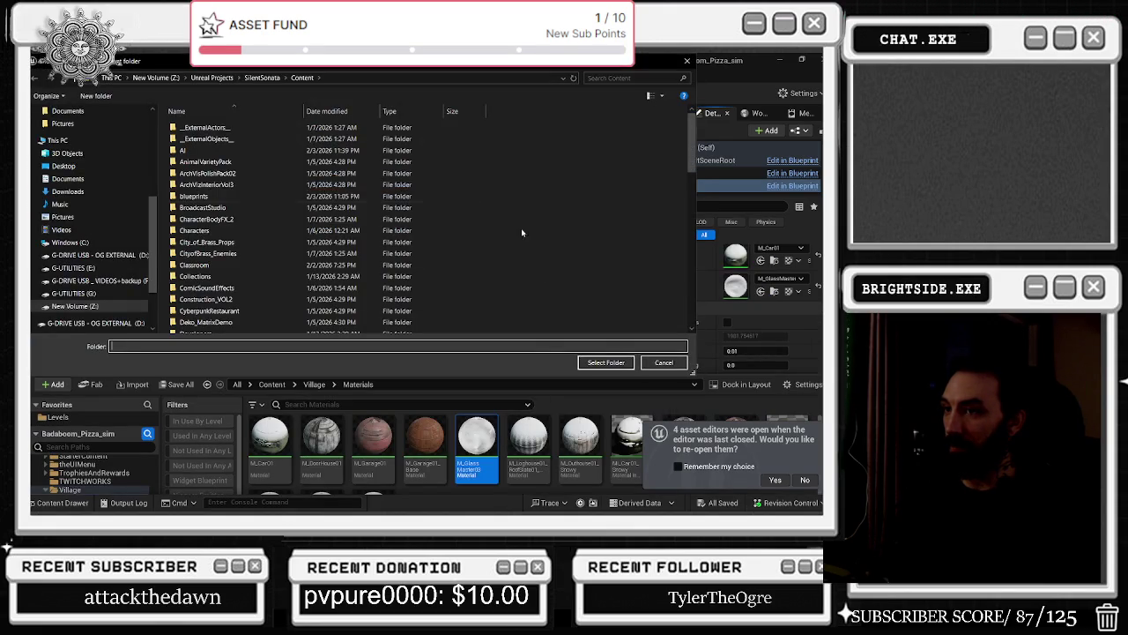
pyautogui.click(605, 362)
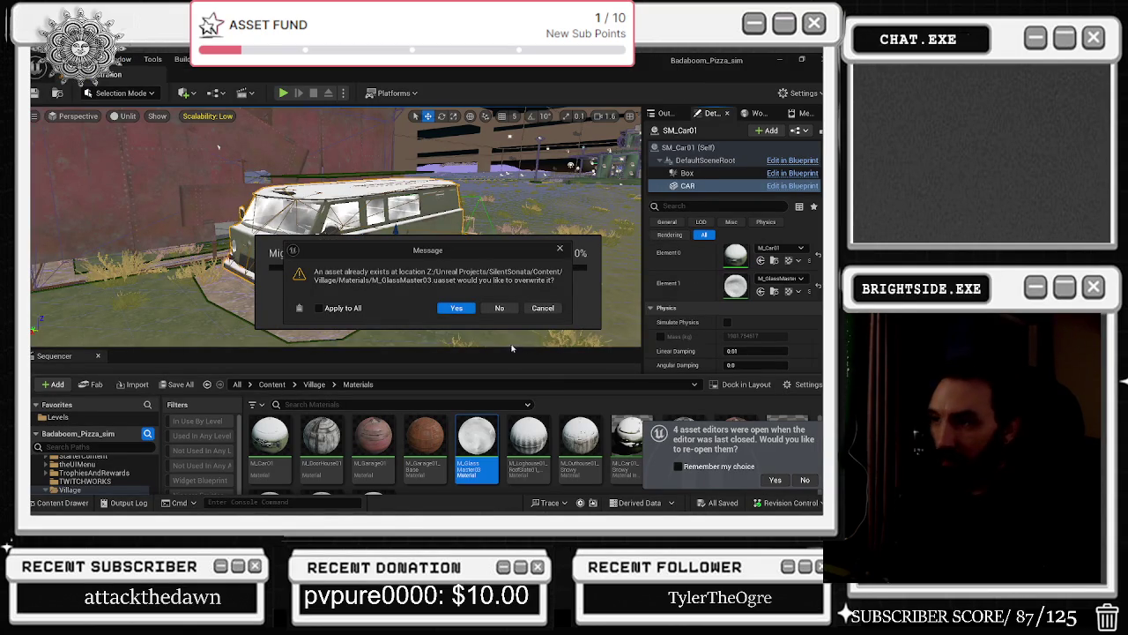
# Decline overwriting M_GlassMaster03, T_Clouds01 and T_DustMaskGlass, keeping the existing files.
pyautogui.click(508, 308)
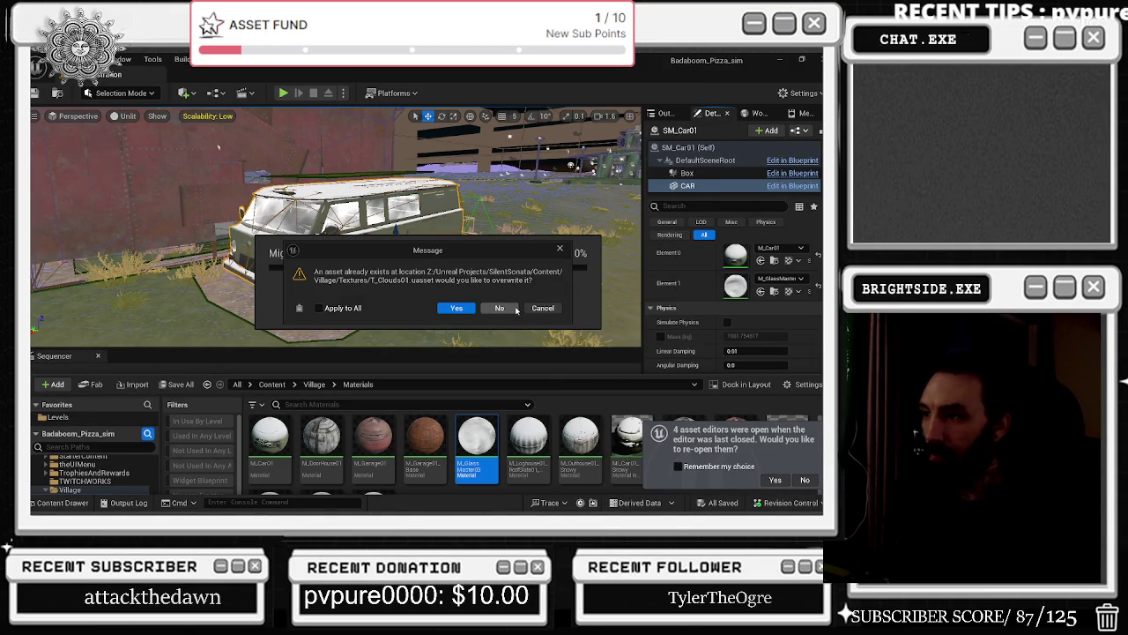
pyautogui.click(514, 312)
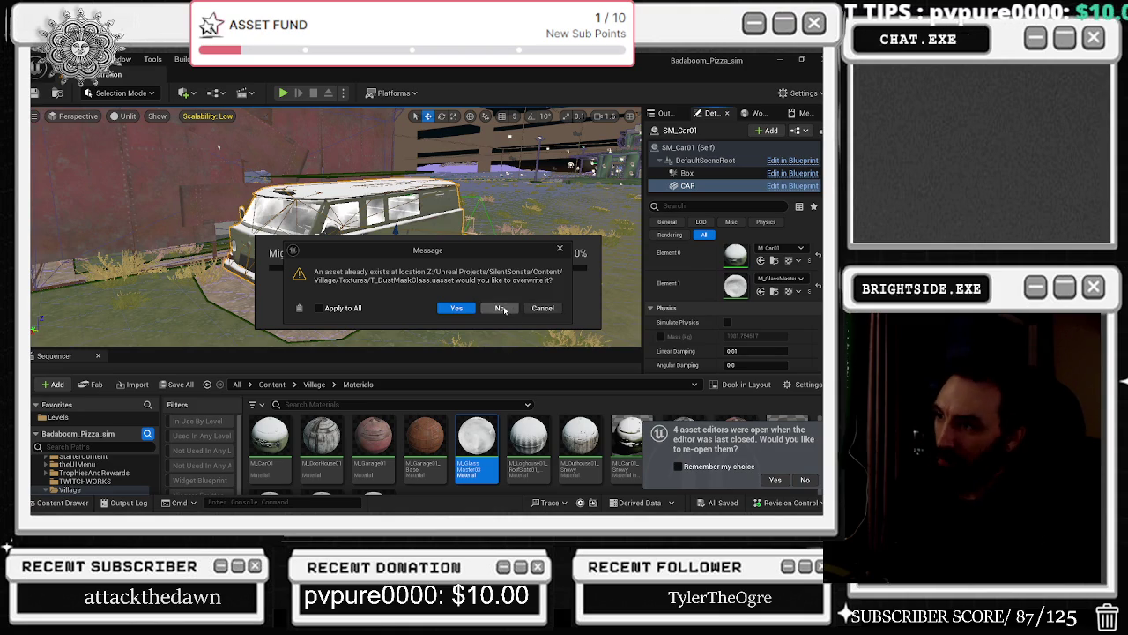
pyautogui.click(501, 308)
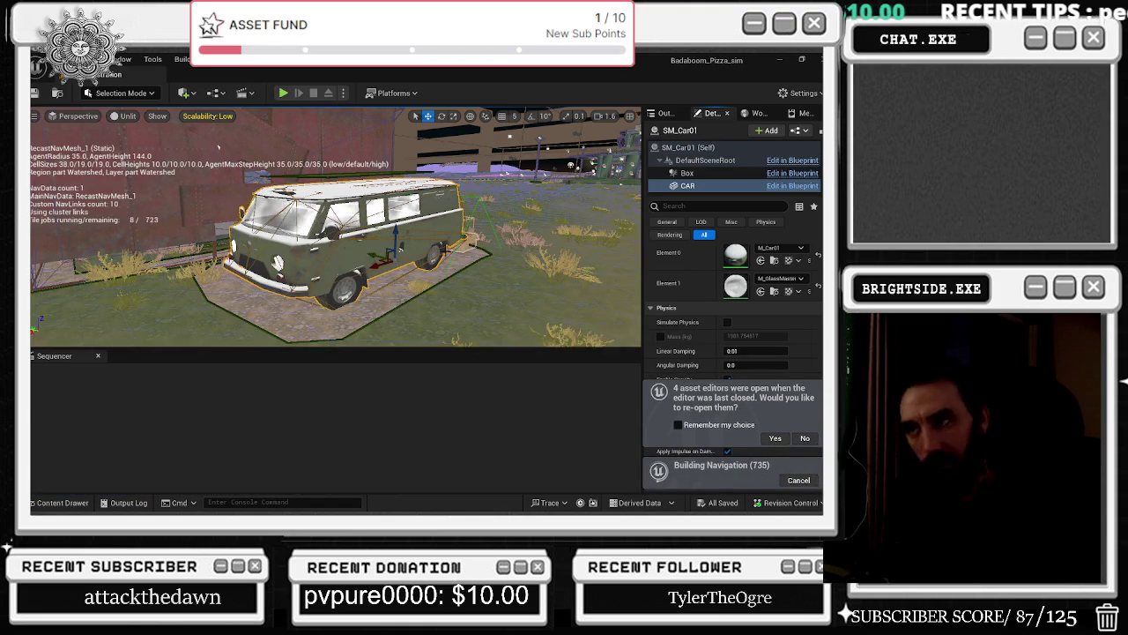
pyautogui.moveTo(219, 147); pyautogui.dragTo(277, 154)
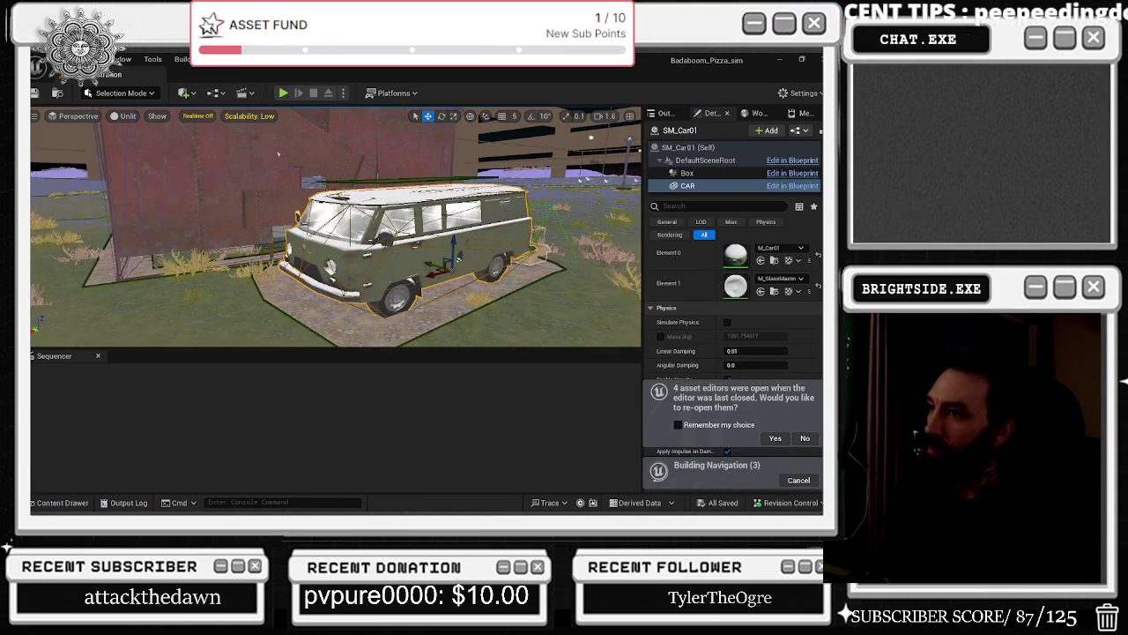
pyautogui.click(779, 59)
# In the SilentSonata editor, select the VW bus and inspect its static mesh.
pyautogui.hotkey('alt', 'Tab')
pyautogui.hotkey('alt', 'Tab')
pyautogui.hotkey('alt', 'Tab')
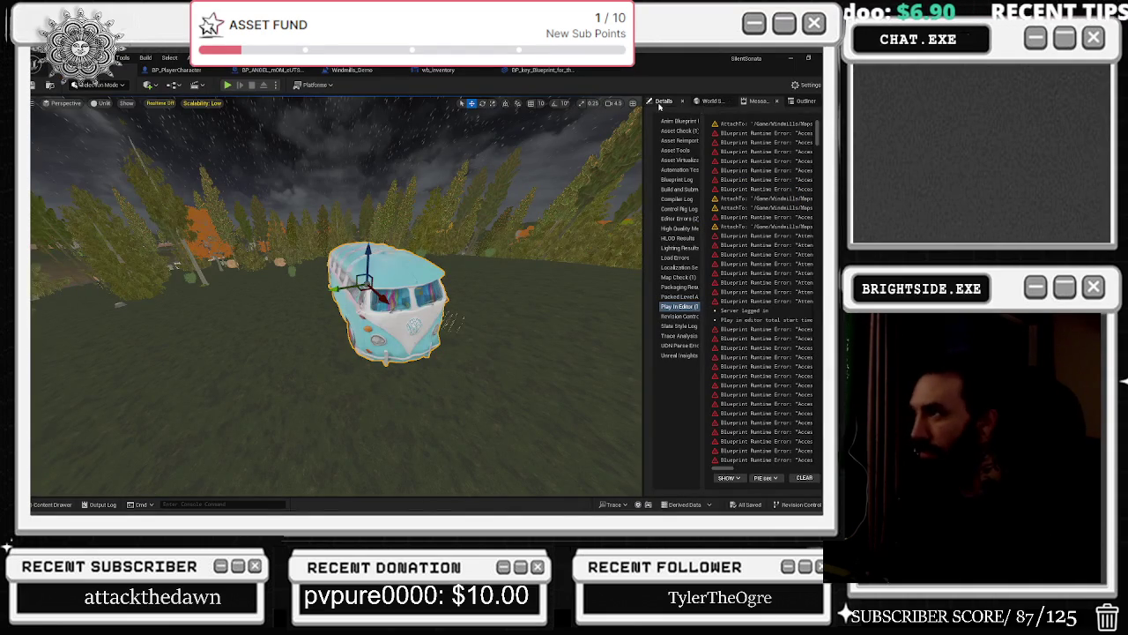
pyautogui.click(662, 102)
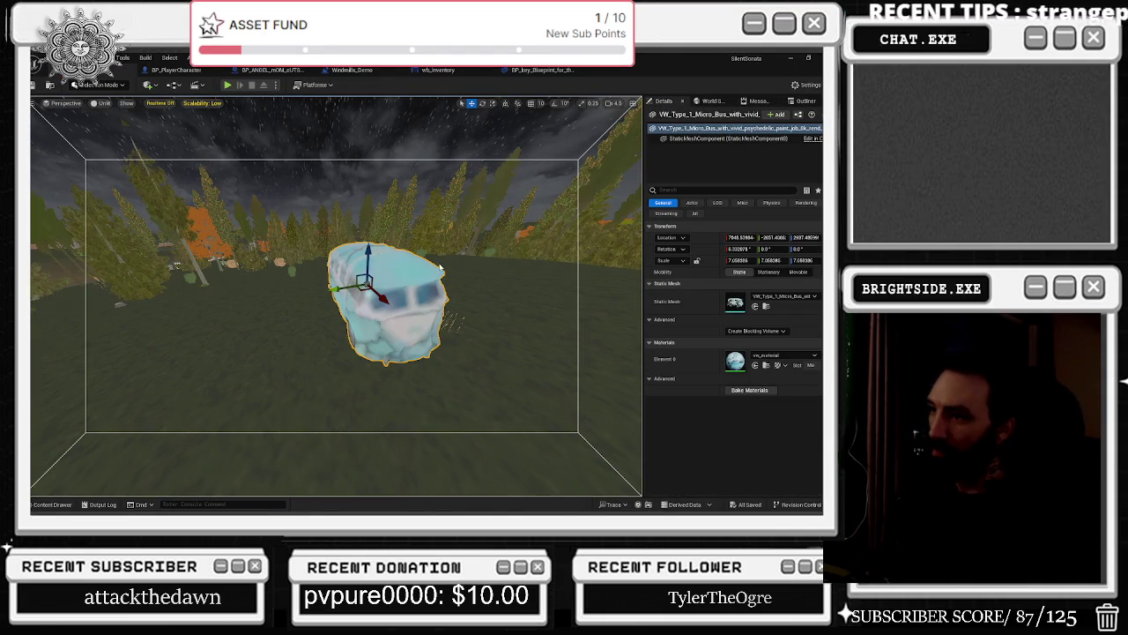
pyautogui.click(805, 101)
pyautogui.click(667, 102)
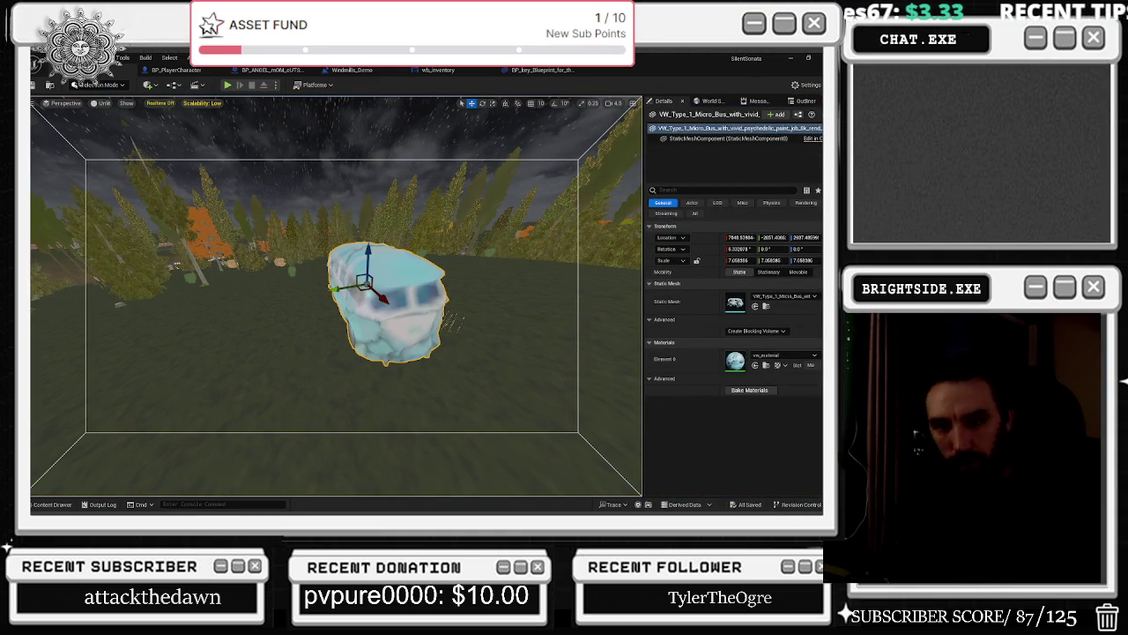
pyautogui.hotkey('ctrl', 'e')
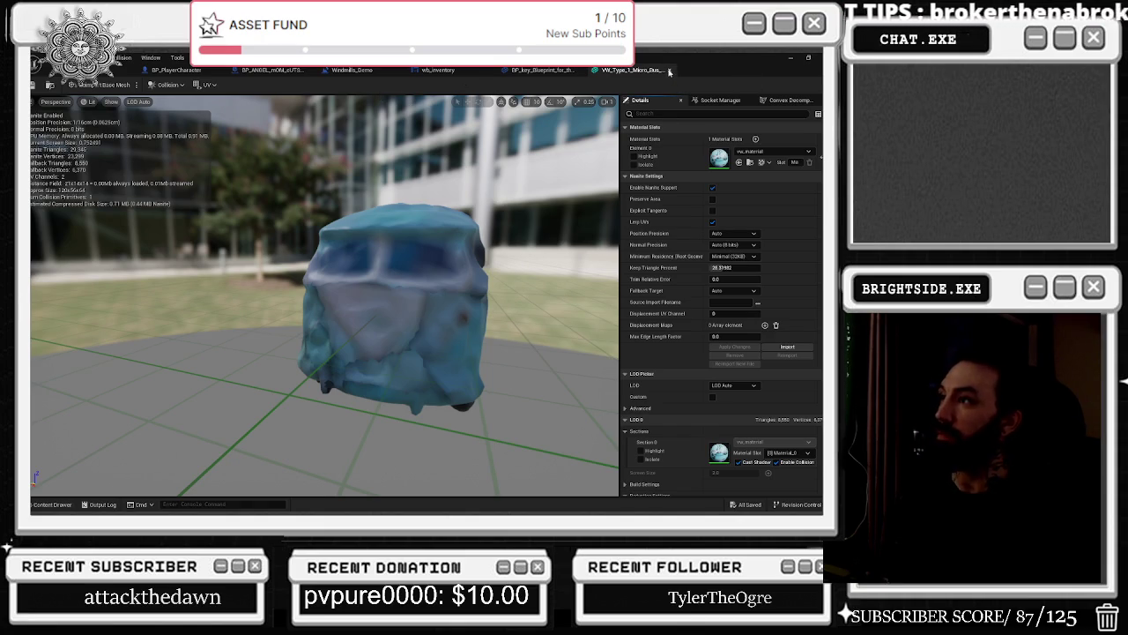
pyautogui.click(669, 71)
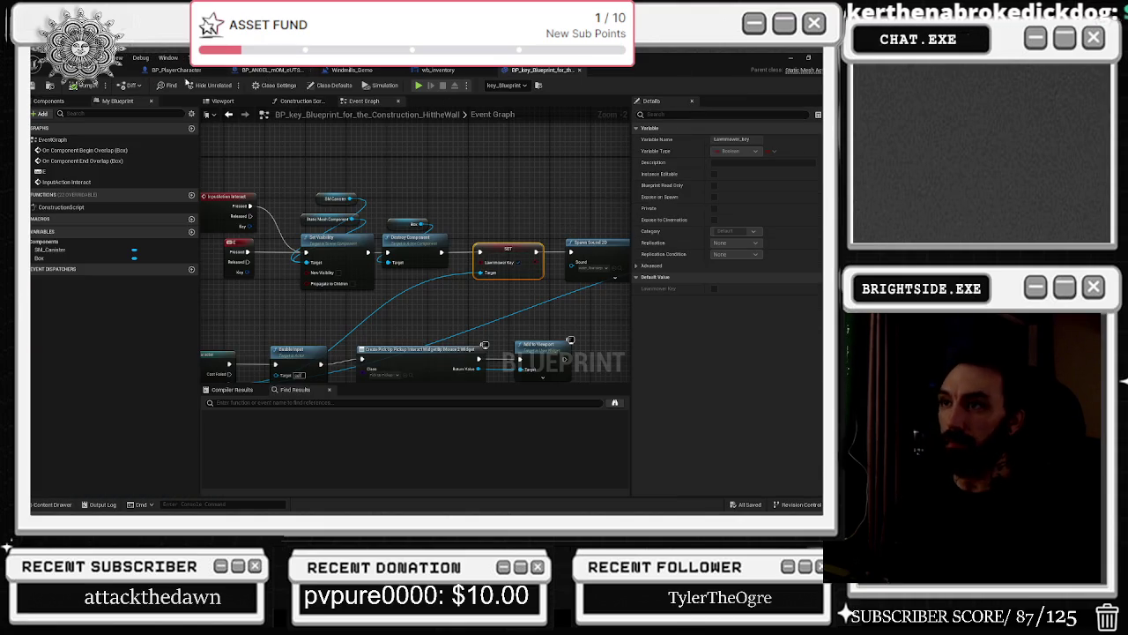
pyautogui.click(123, 69)
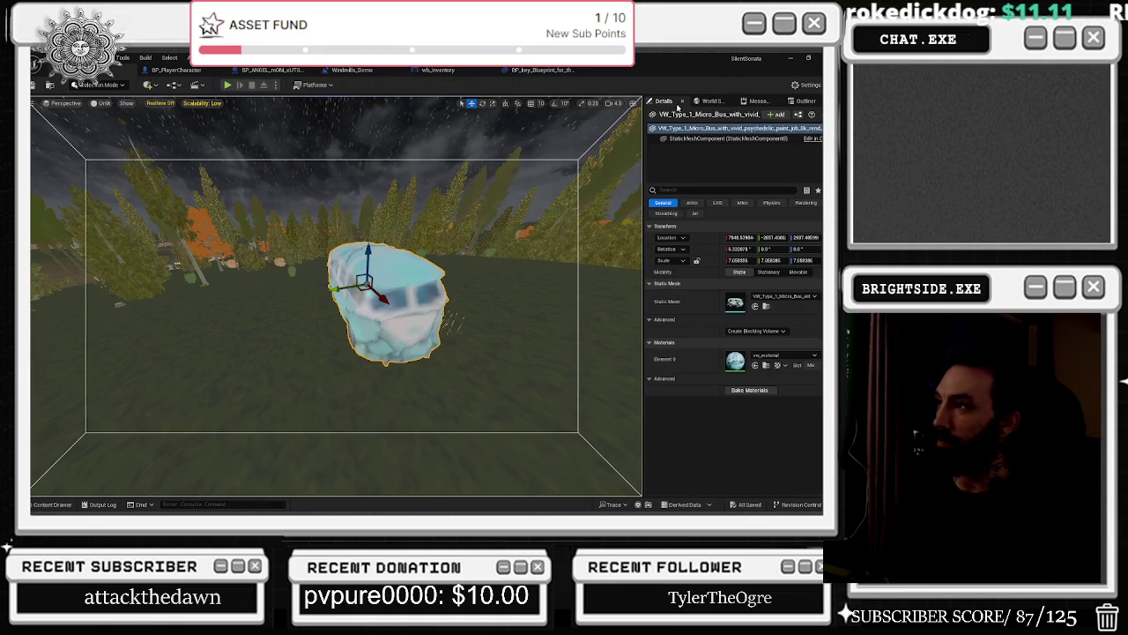
# Undock the Details panel and reinspect the VW_Type_1_Micro_Bus mesh before returning to the level.
pyautogui.moveTo(661, 101); pyautogui.dragTo(675, 95)
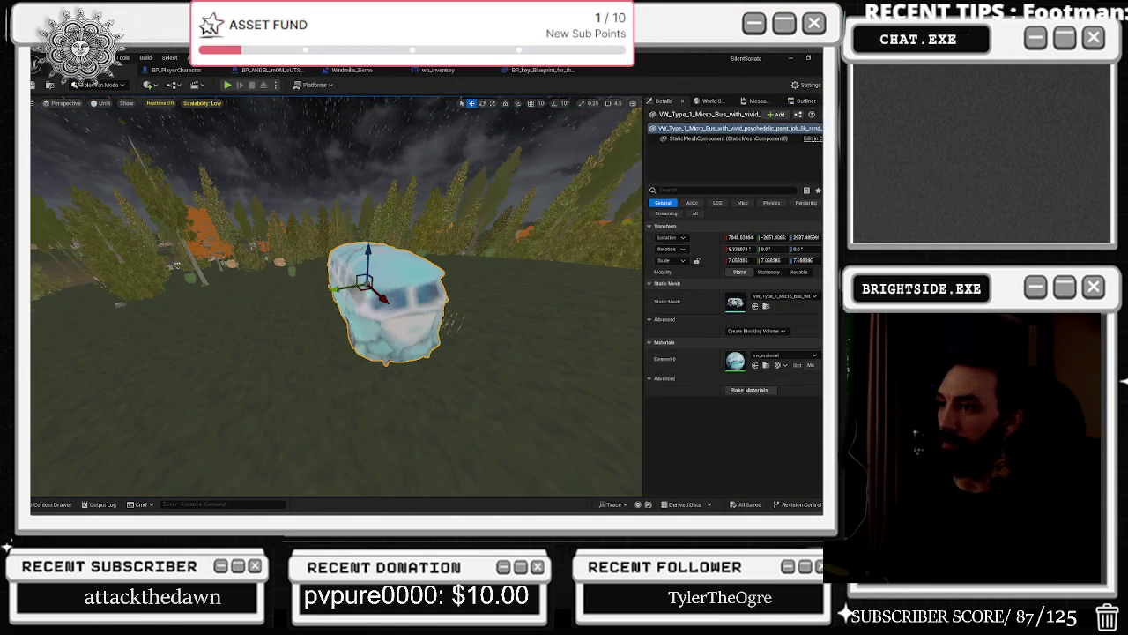
pyautogui.hotkey('ctrl', 'e')
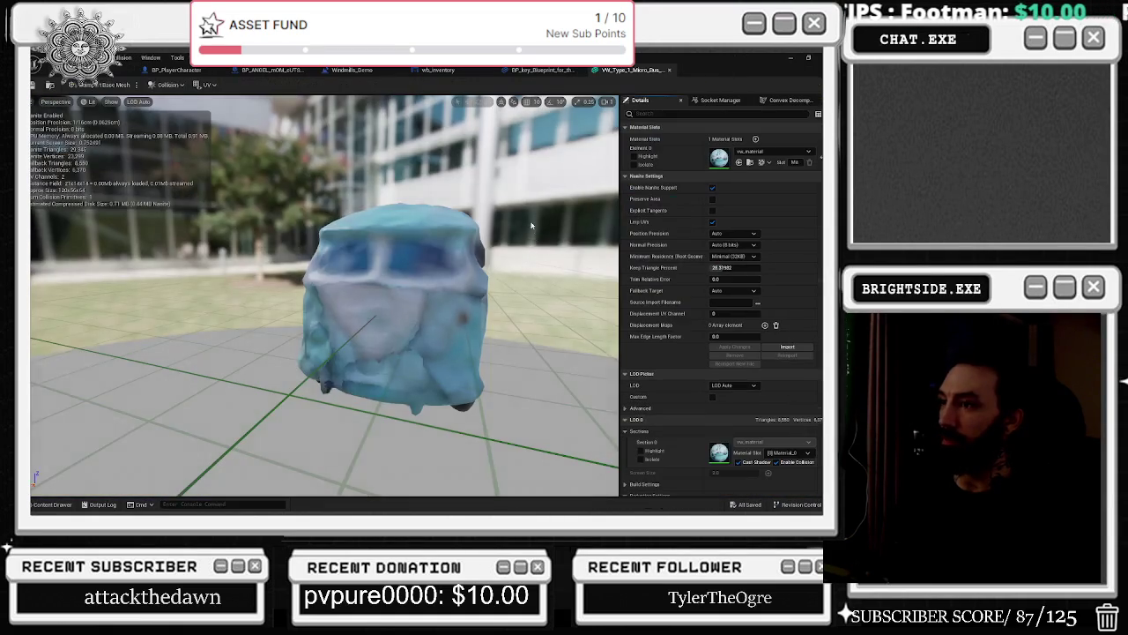
pyautogui.click(668, 69)
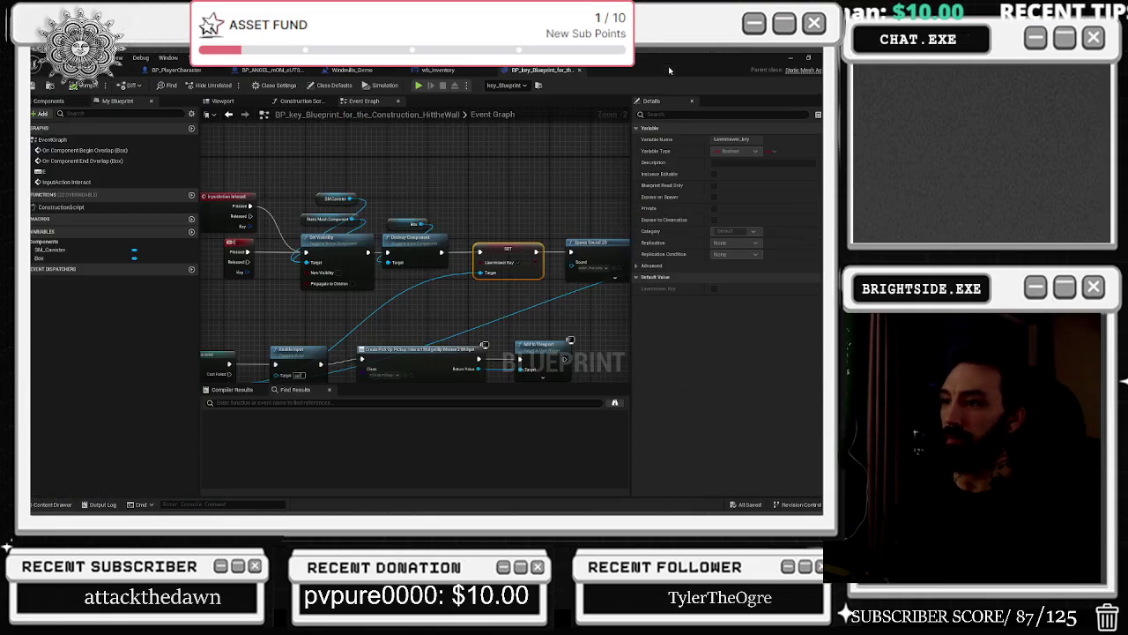
pyautogui.click(50, 76)
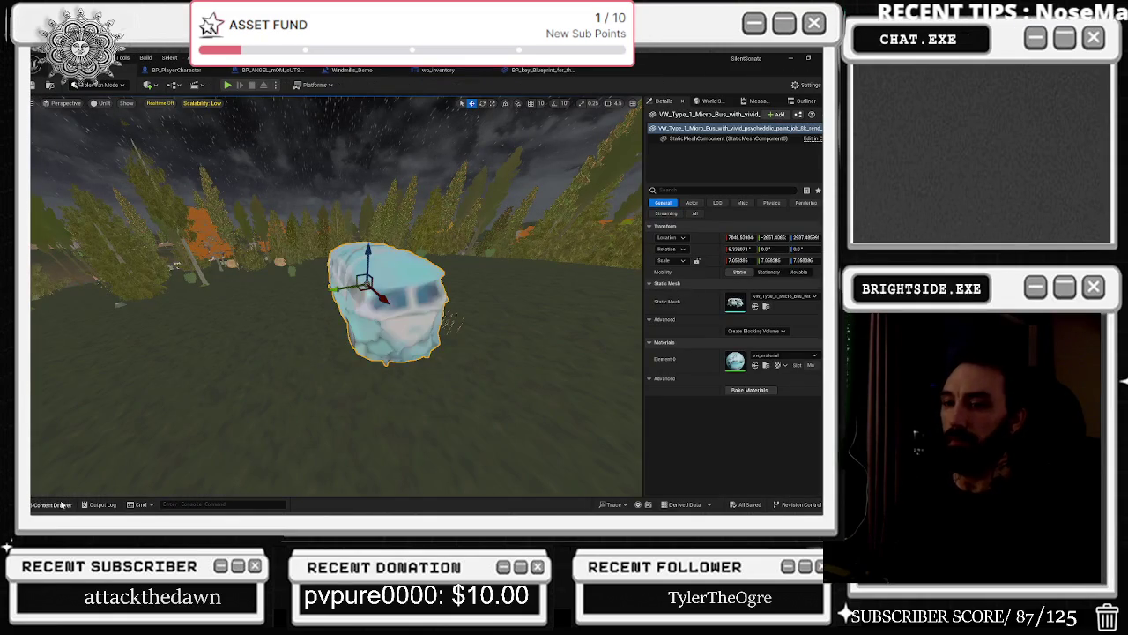
pyautogui.click(51, 504)
# Find SM_Car01 across all folders, place it beside the bus, rotate it and scale to about 1.7x.
pyautogui.write('m_car')
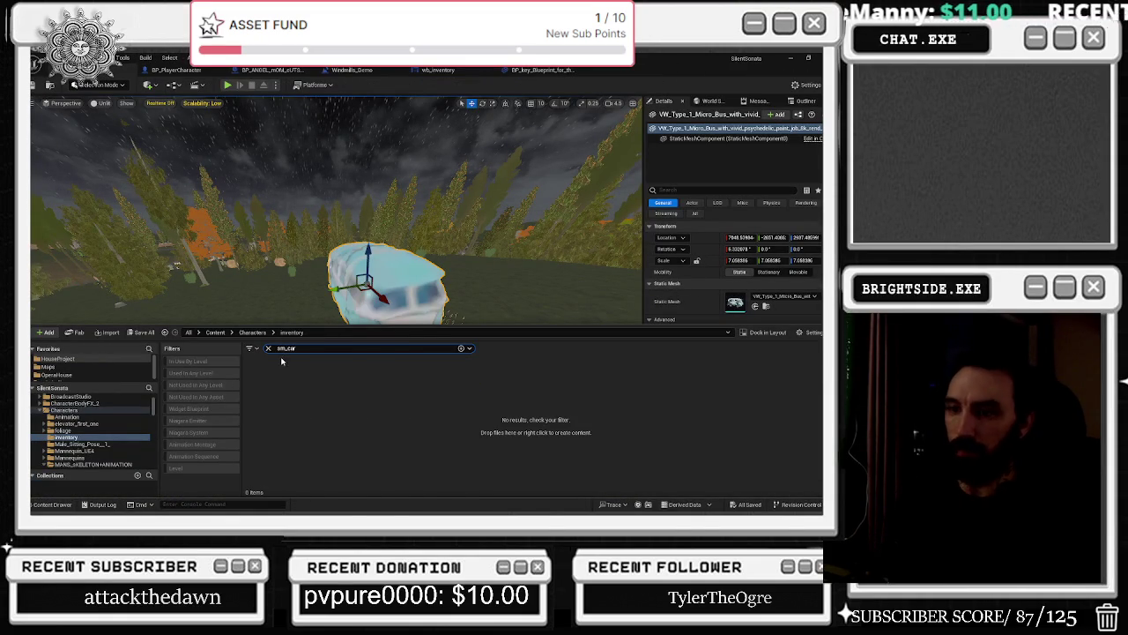
pyautogui.scroll(5, 109, 404)
pyautogui.click(109, 401)
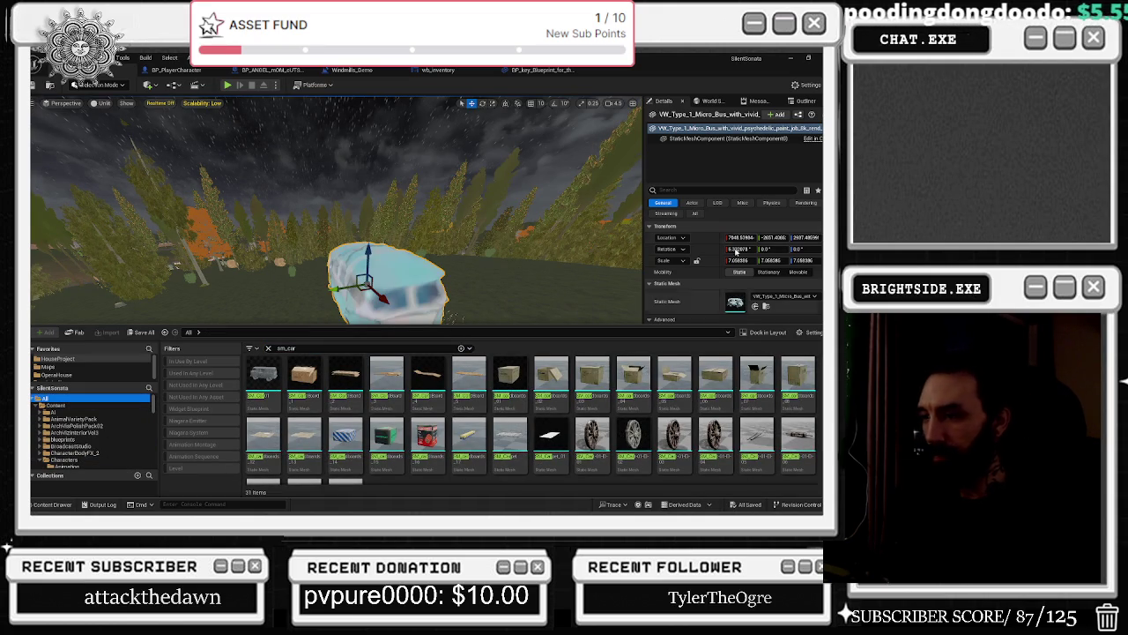
pyautogui.click(263, 377)
pyautogui.moveTo(448, 303)
pyautogui.mouseDown()
pyautogui.moveTo(472, 328)
pyautogui.moveTo(498, 397)
pyautogui.moveTo(533, 392)
pyautogui.moveTo(511, 378)
pyautogui.mouseUp()
pyautogui.press('e')
pyautogui.press('r')
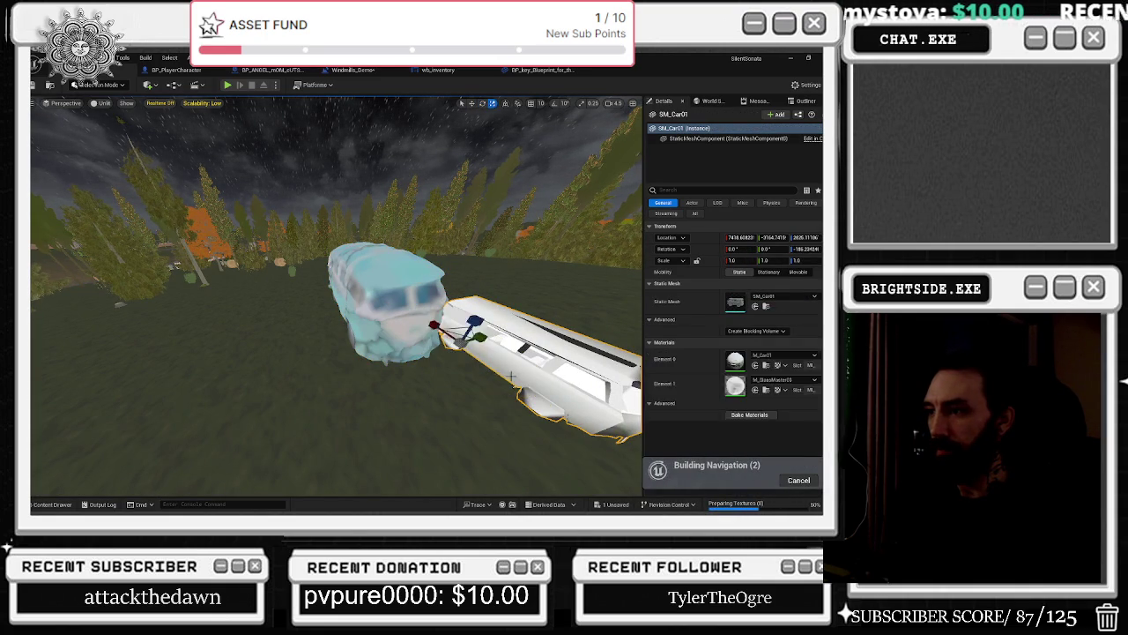
pyautogui.moveTo(456, 340); pyautogui.dragTo(638, 381)
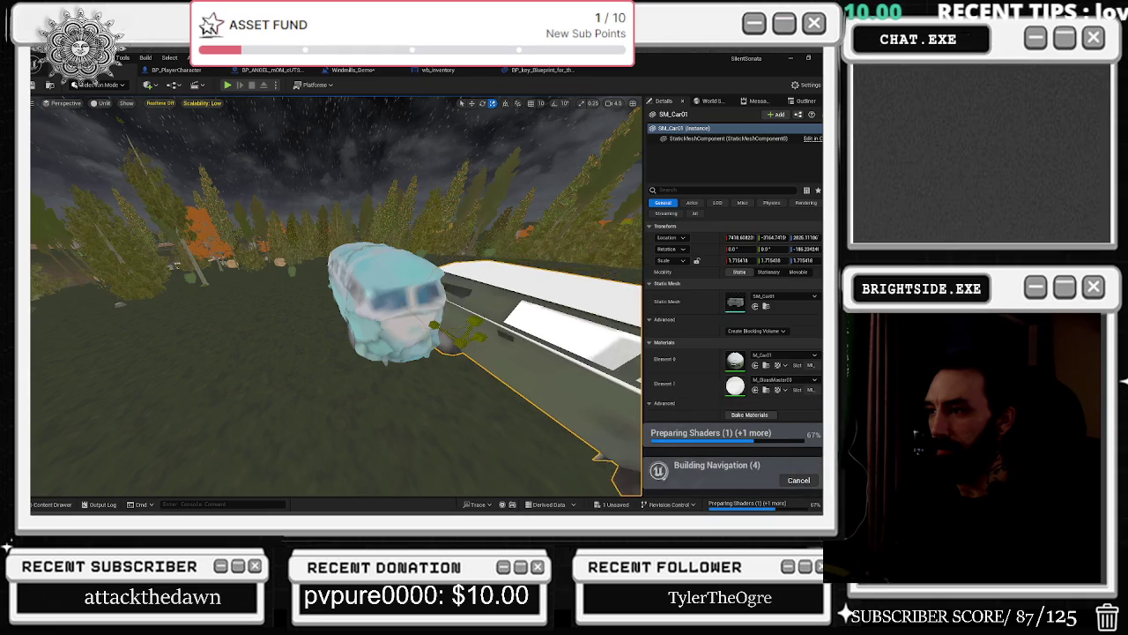
# Focus on the van and tilt it a few degrees on its X axis.
pyautogui.click(388, 291)
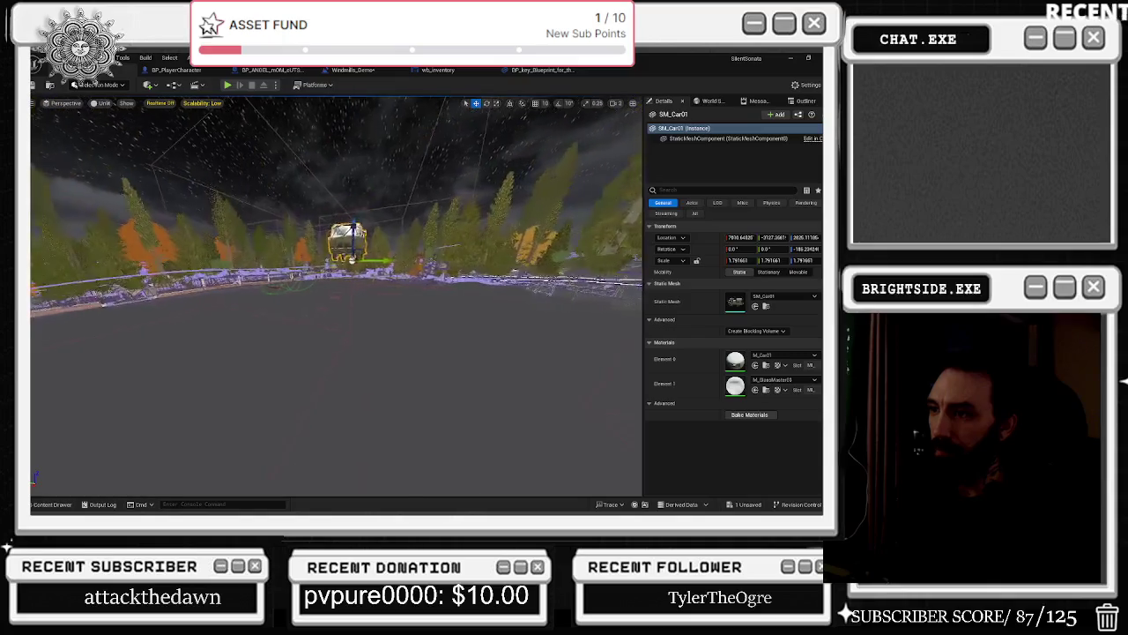
pyautogui.press('f')
pyautogui.press('e')
pyautogui.moveTo(298, 264); pyautogui.dragTo(288, 238)
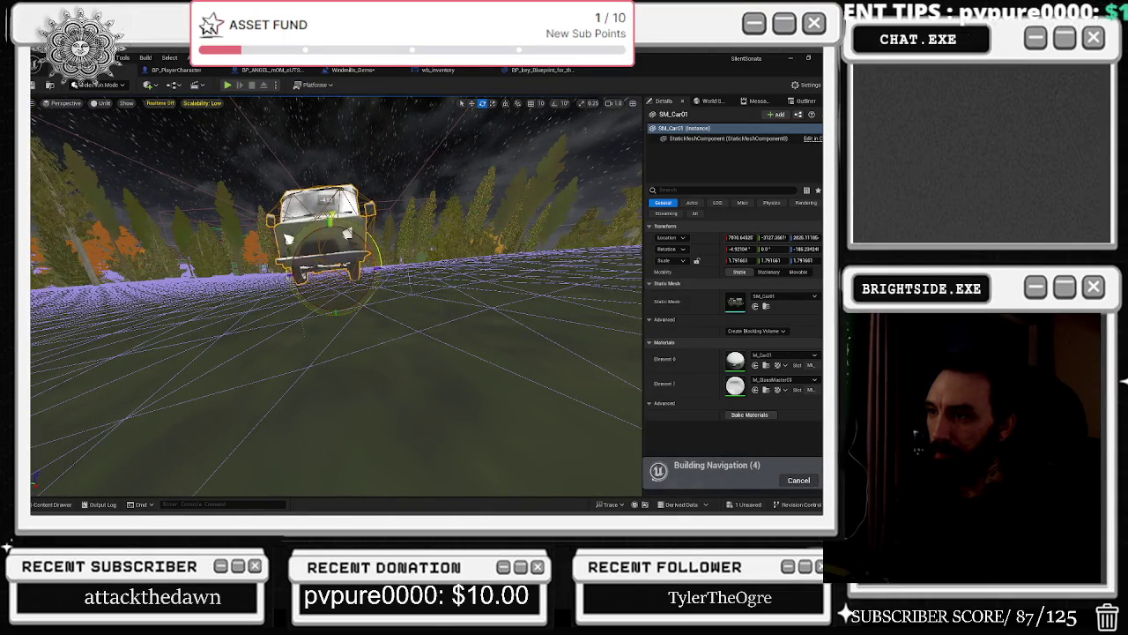
pyautogui.moveTo(375, 232)
pyautogui.mouseDown()
pyautogui.moveTo(361, 257)
pyautogui.moveTo(257, 254)
pyautogui.mouseUp()
pyautogui.press('r')
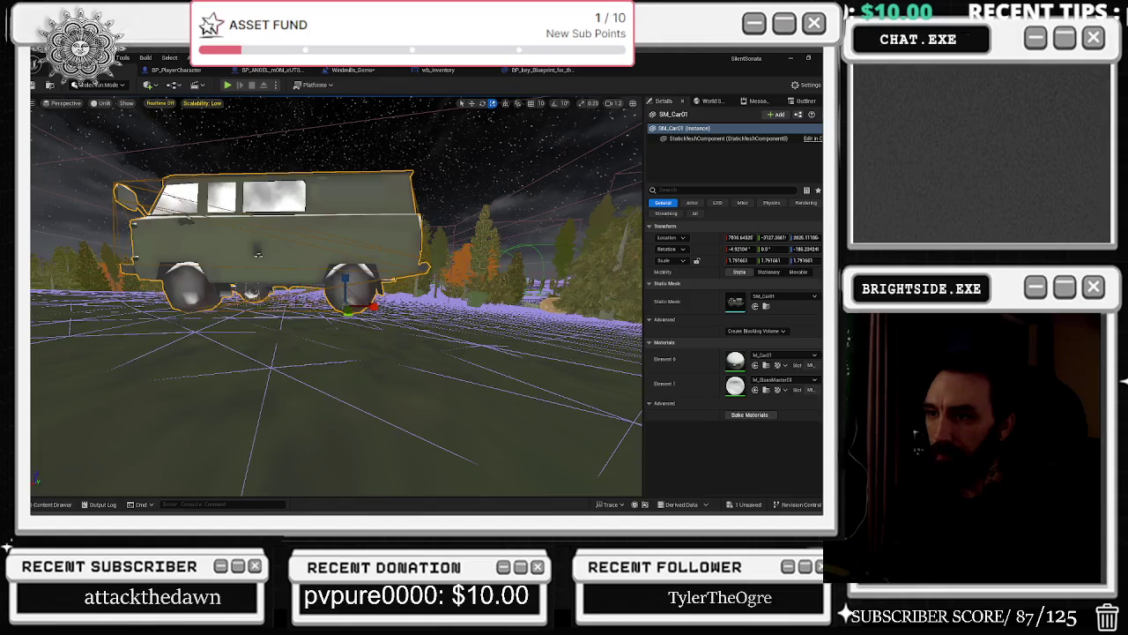
pyautogui.press('w')
pyautogui.press('e')
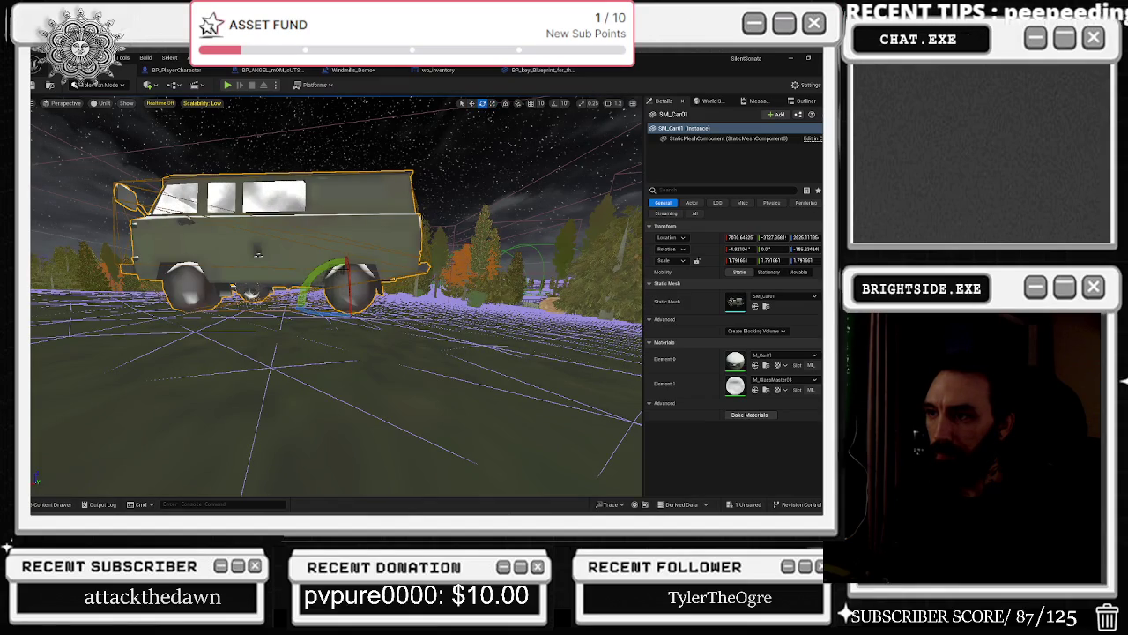
pyautogui.moveTo(347, 252); pyautogui.dragTo(333, 262)
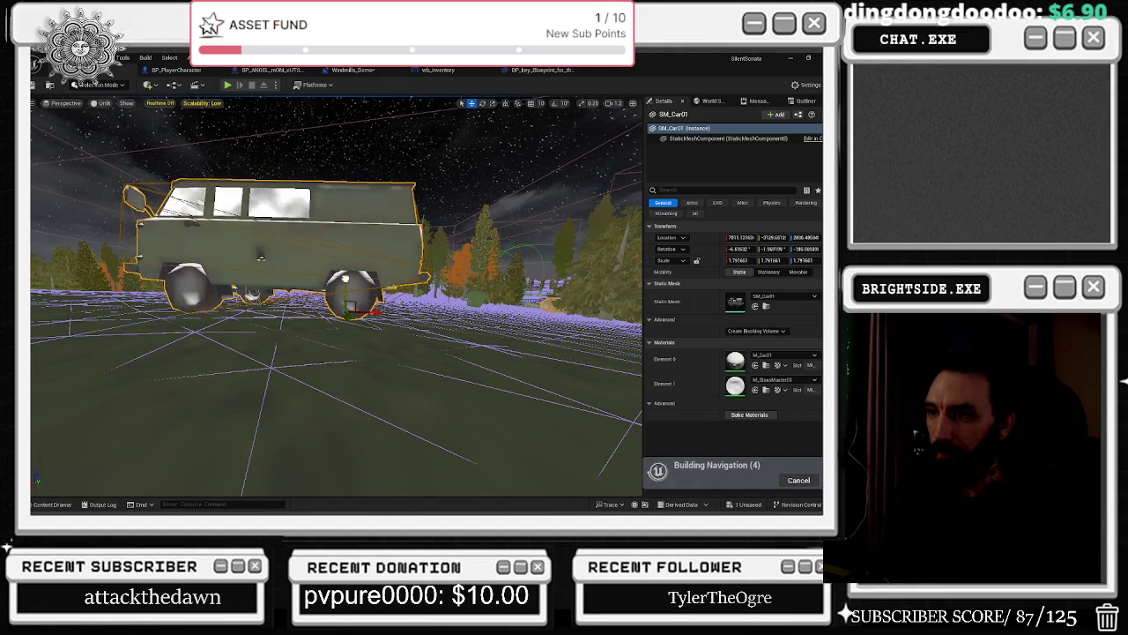
pyautogui.moveTo(258, 257)
pyautogui.mouseDown()
pyautogui.moveTo(370, 258)
pyautogui.moveTo(370, 291)
pyautogui.moveTo(335, 260)
pyautogui.moveTo(348, 207)
pyautogui.moveTo(348, 273)
pyautogui.moveTo(331, 326)
pyautogui.moveTo(322, 308)
pyautogui.mouseUp()
pyautogui.hotkey('alt', 'Tab')
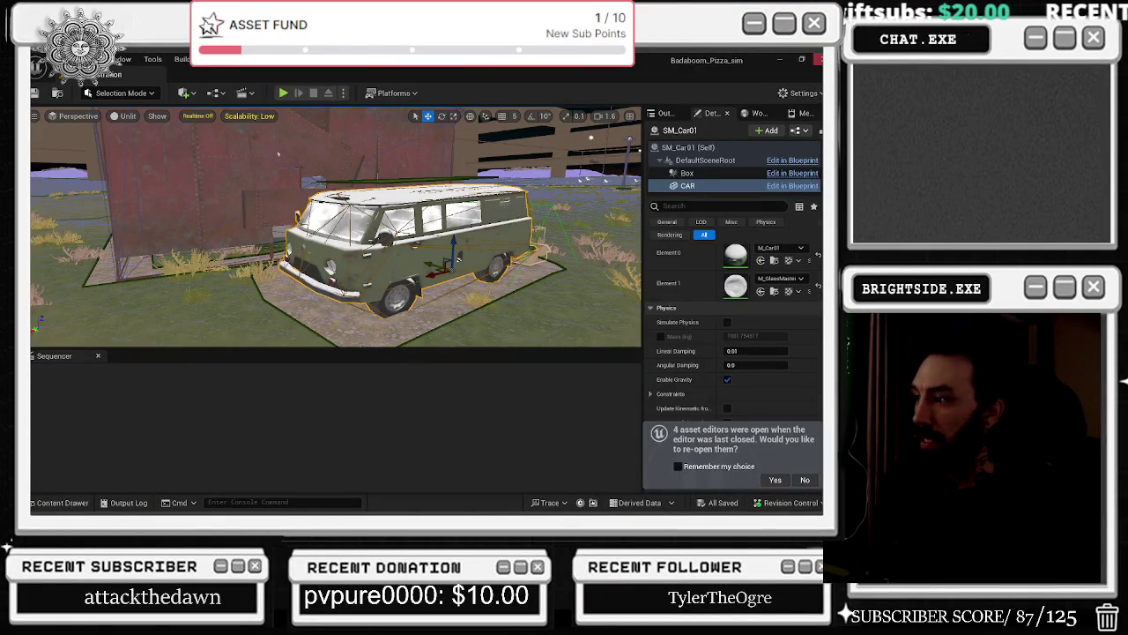
# Reopen Badaboom_Pizza_sim's editors, save WB_Widget_For_Spray_Bottle, then close the project with Don't Save.
pyautogui.hotkey('alt', 'Tab')
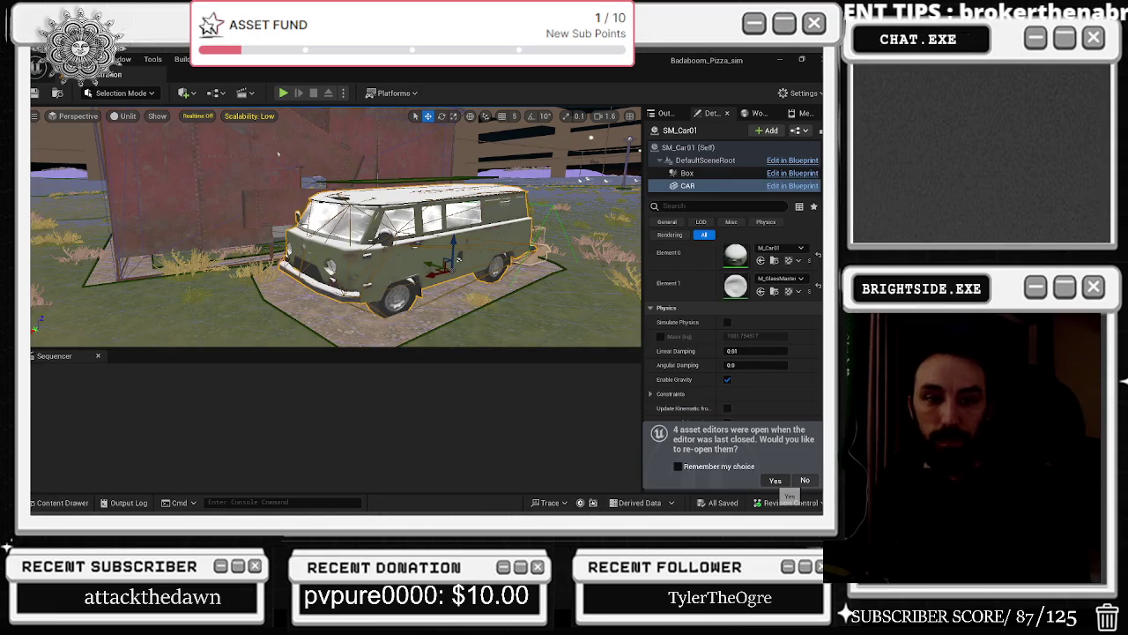
pyautogui.click(775, 480)
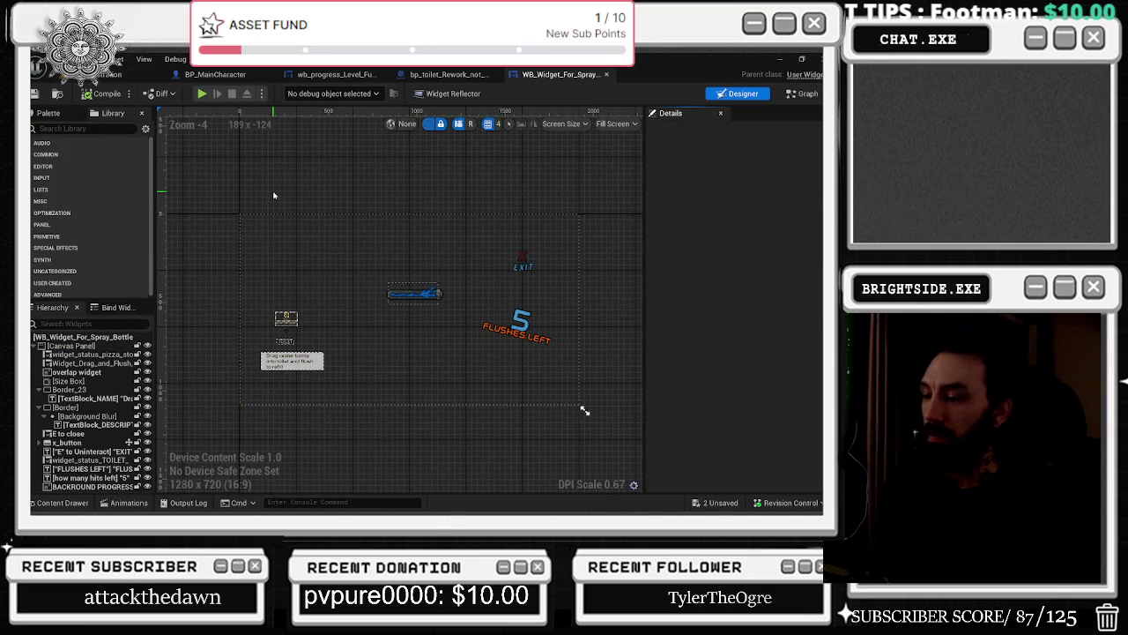
pyautogui.scroll(1, 617, 370)
pyautogui.scroll(-1, 425, 315)
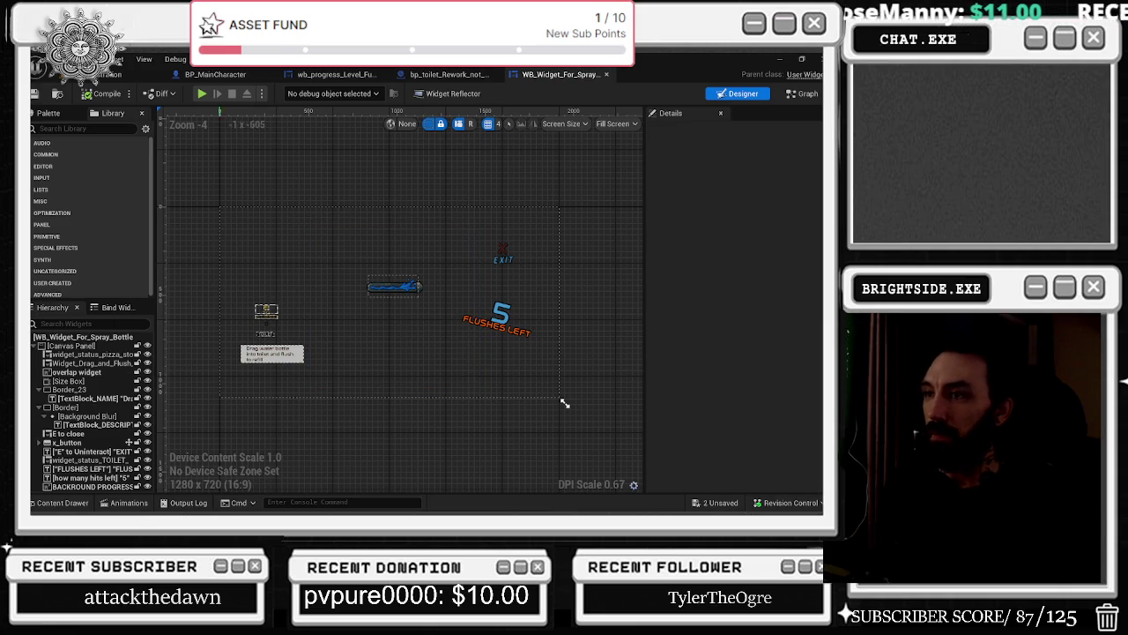
pyautogui.hotkey('ctrl', 's')
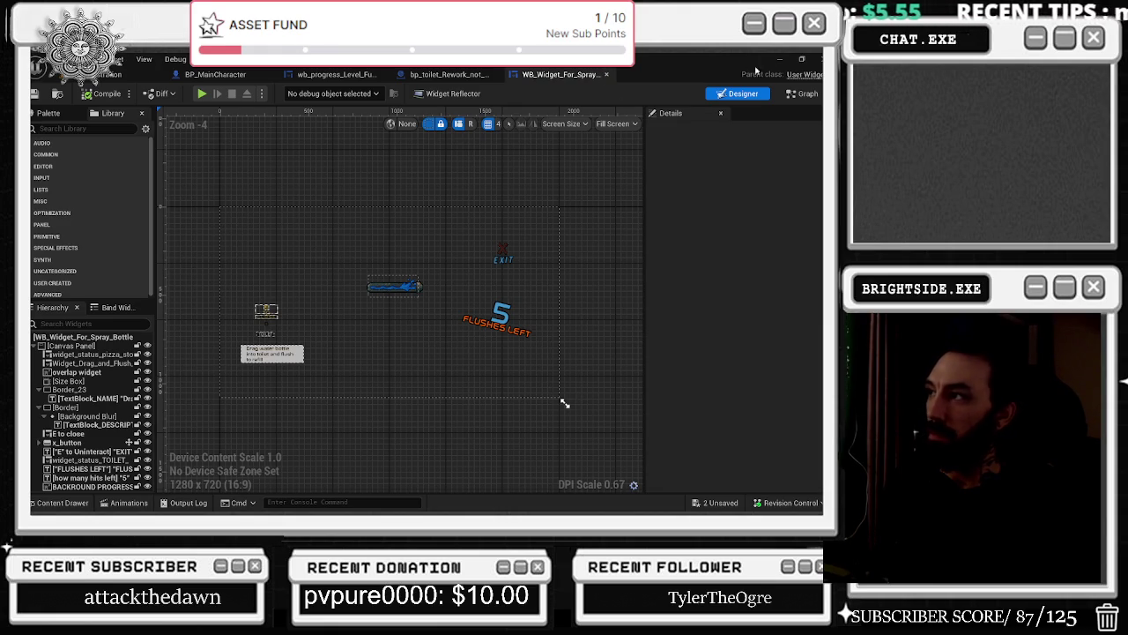
pyautogui.hotkey('ctrl', 'shift', 's')
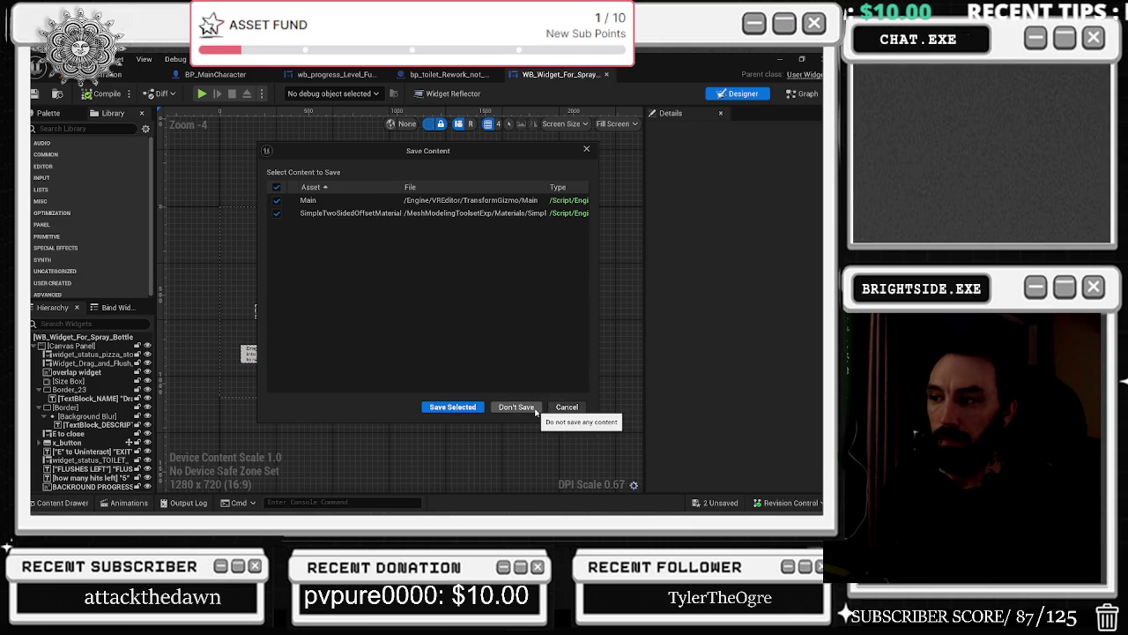
pyautogui.click(517, 407)
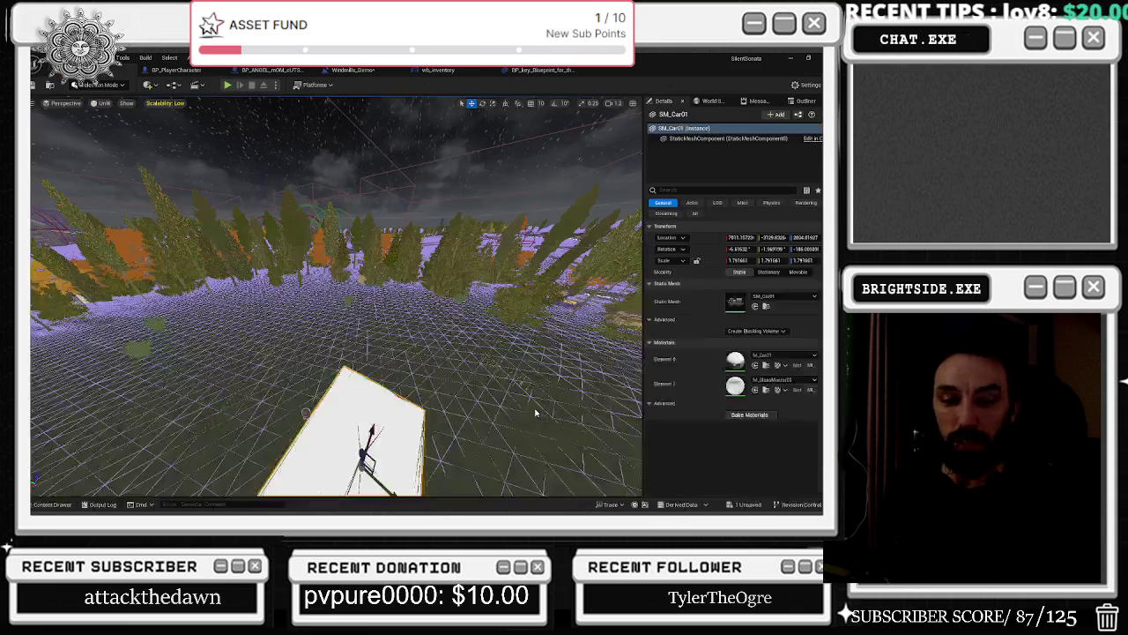
# Turn on realtime viewport updates and frame the car for an overhead view of the level.
pyautogui.moveTo(439, 306)
pyautogui.mouseDown()
pyautogui.moveTo(371, 256)
pyautogui.moveTo(343, 261)
pyautogui.mouseUp()
pyautogui.hotkey('ctrl', 'r')
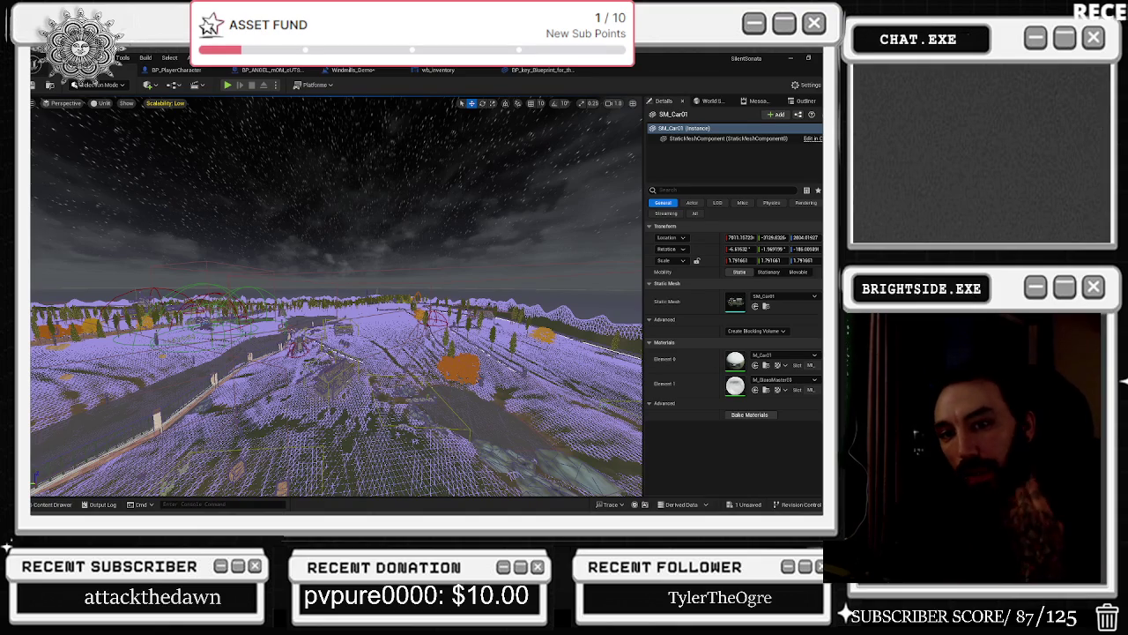
pyautogui.press('f')
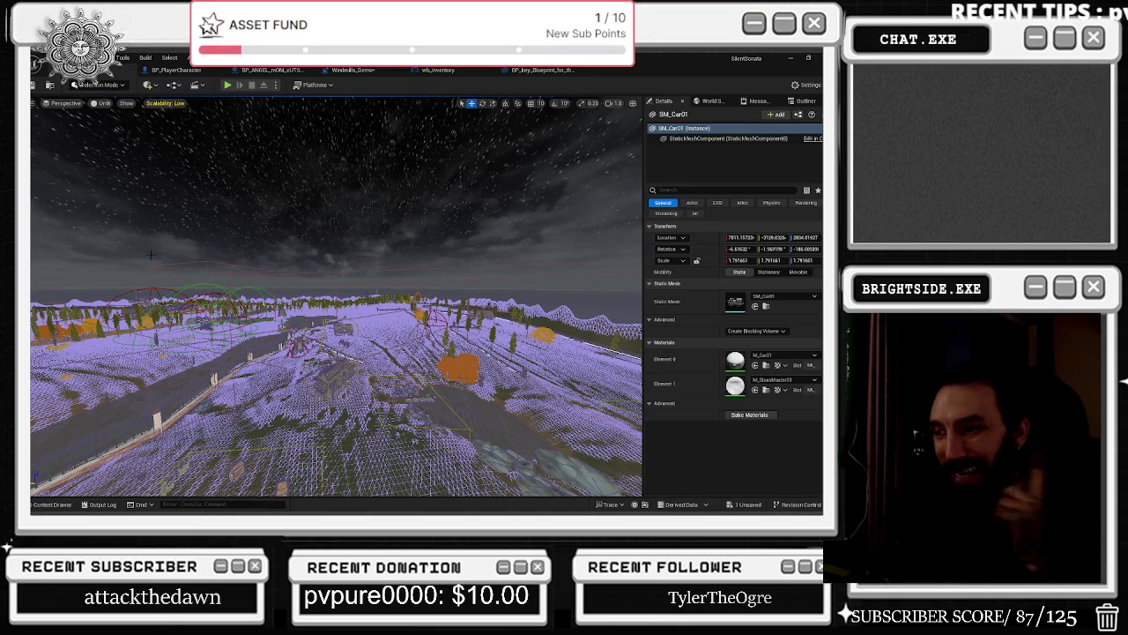
pyautogui.moveTo(335, 300)
pyautogui.mouseDown()
pyautogui.moveTo(282, 344)
pyautogui.moveTo(322, 304)
pyautogui.moveTo(350, 386)
pyautogui.moveTo(361, 358)
pyautogui.moveTo(339, 326)
pyautogui.mouseUp()
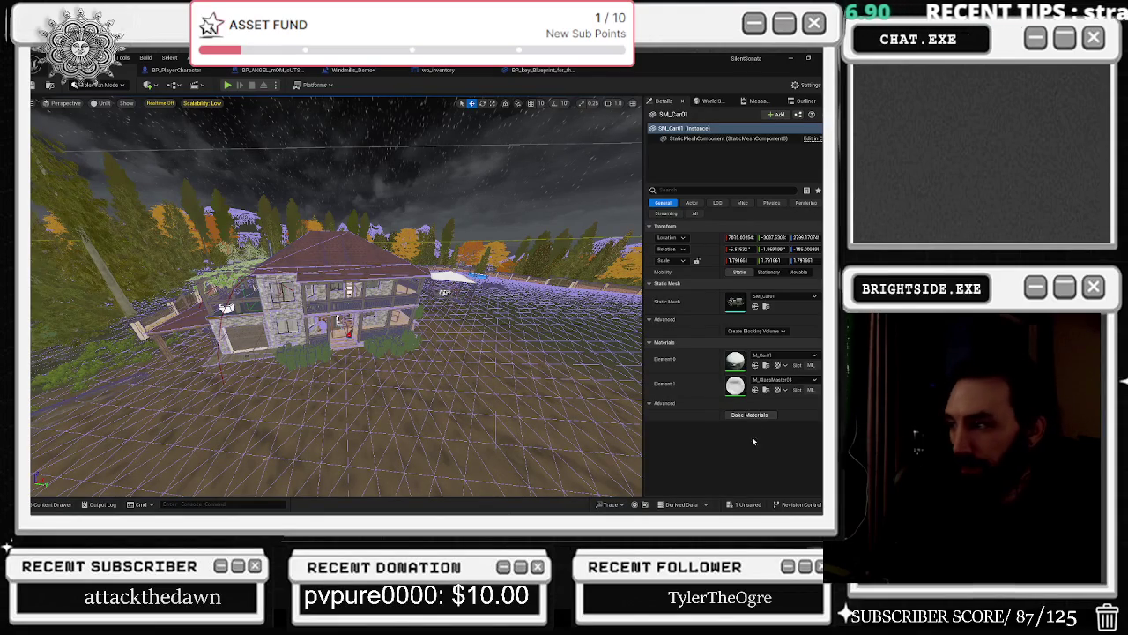
# Save the Windmills_Demo map and browse the Content Drawer to the HouseProject favorite folder.
pyautogui.click(748, 504)
pyautogui.click(509, 407)
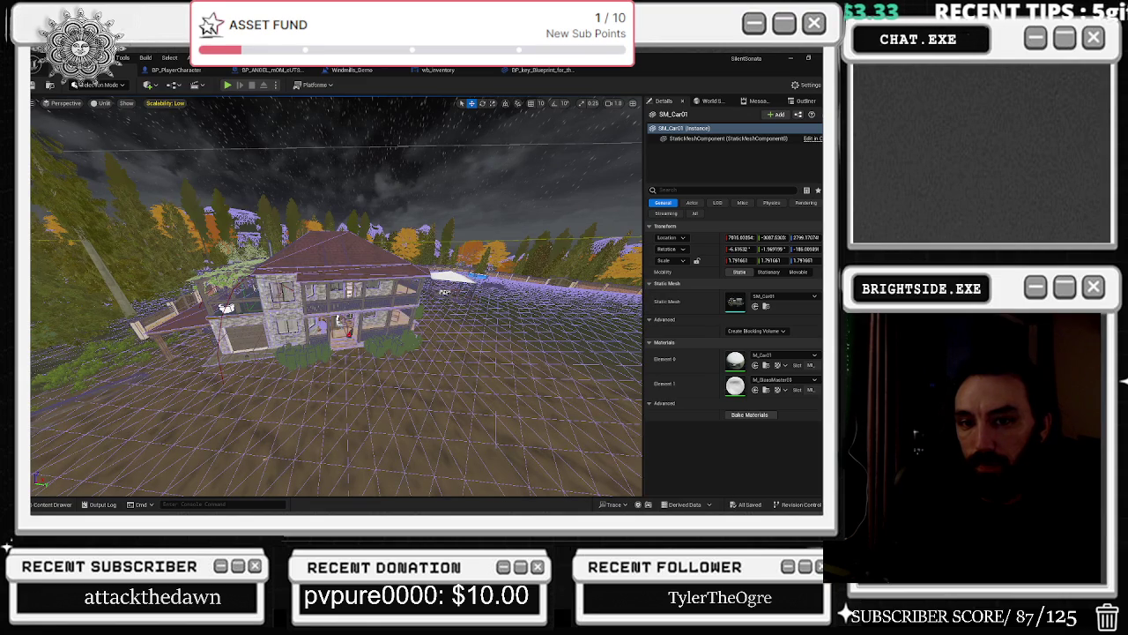
pyautogui.click(63, 505)
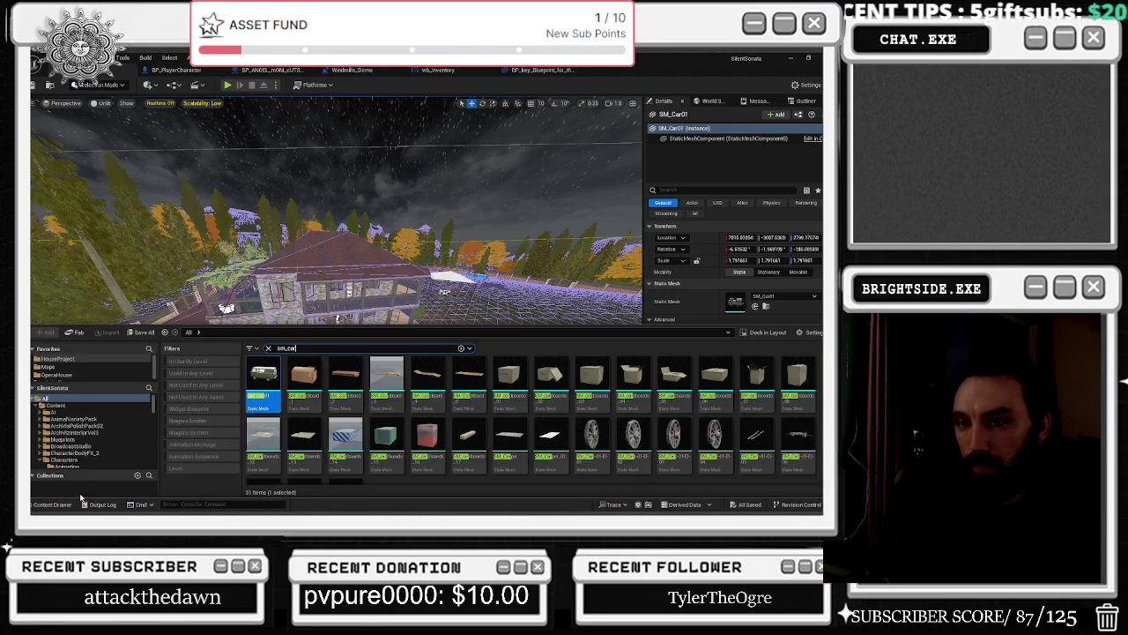
pyautogui.click(58, 359)
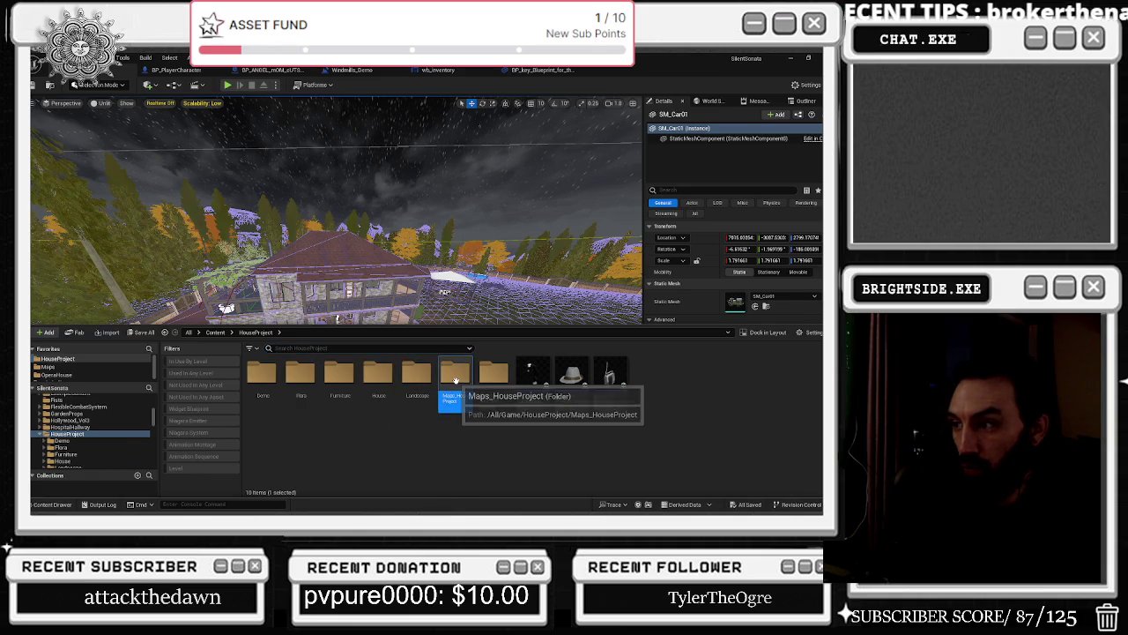
# Load the house map from the Maps_HouseProject folder.
pyautogui.doubleClick(454, 374)
pyautogui.click(494, 375)
pyautogui.hotkey('alt', 'Tab')
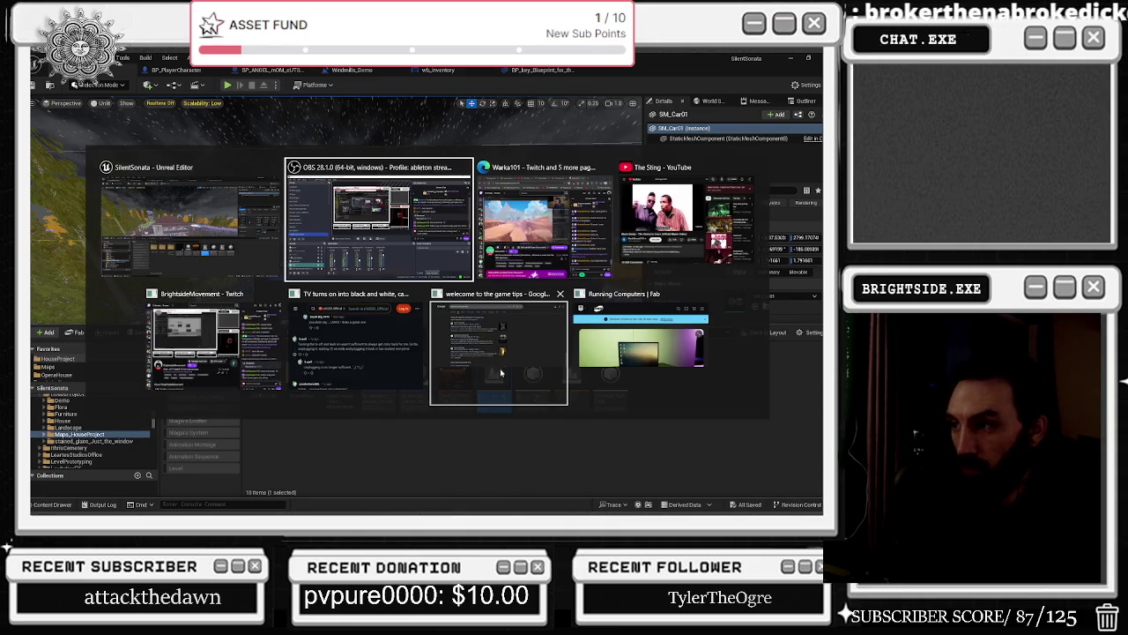
pyautogui.press('Escape')
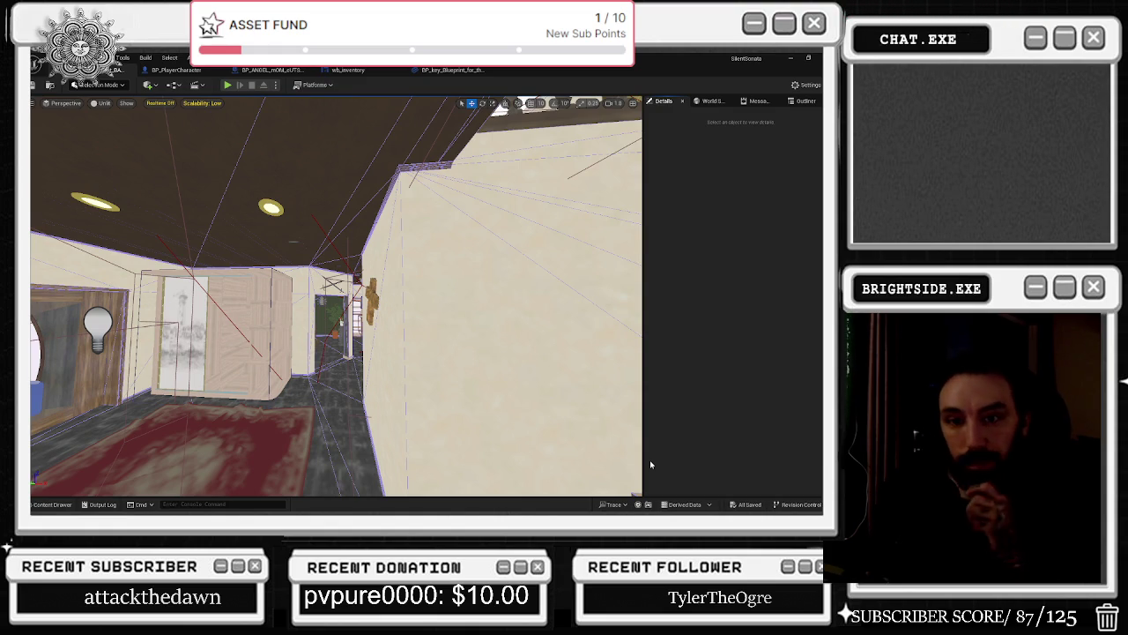
# Fly through the house interior up into the attic and select bp_Attic_door2.
pyautogui.moveTo(462, 344)
pyautogui.mouseDown()
pyautogui.moveTo(440, 352)
pyautogui.moveTo(396, 308)
pyautogui.moveTo(423, 343)
pyautogui.moveTo(405, 335)
pyautogui.moveTo(379, 317)
pyautogui.moveTo(370, 291)
pyautogui.moveTo(392, 308)
pyautogui.moveTo(419, 293)
pyautogui.mouseUp()
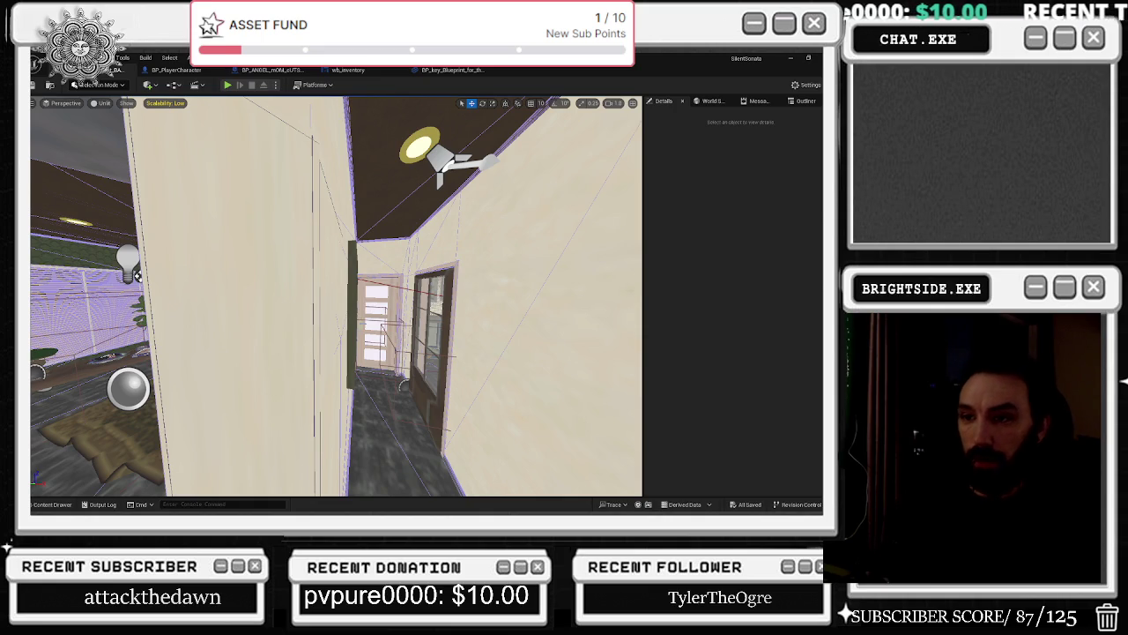
pyautogui.moveTo(330, 245); pyautogui.dragTo(401, 267)
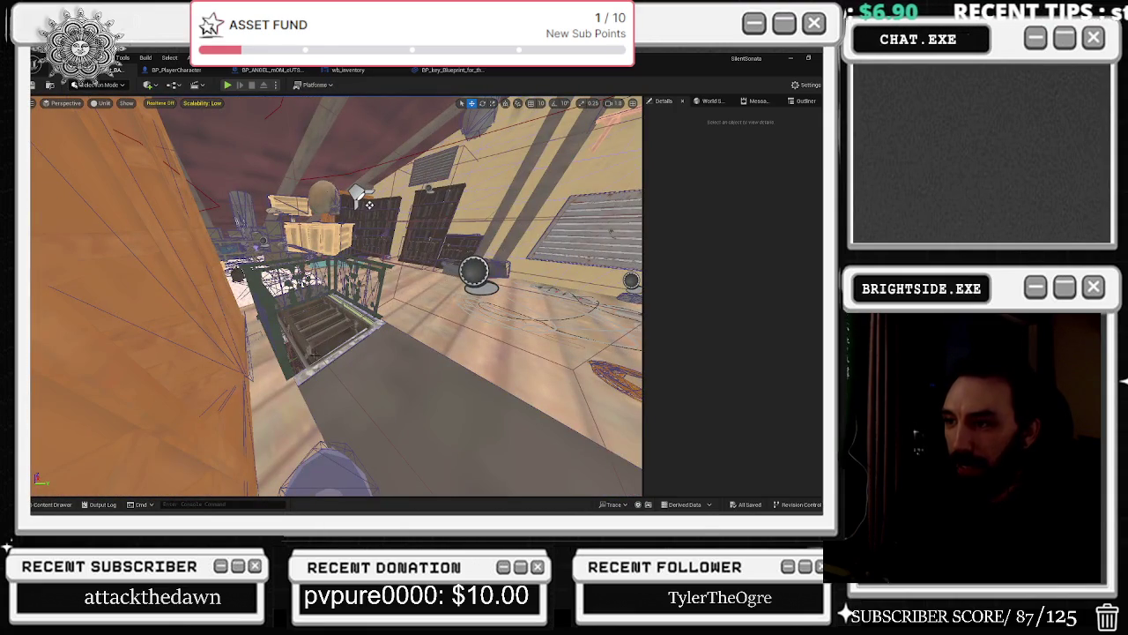
pyautogui.click(369, 204)
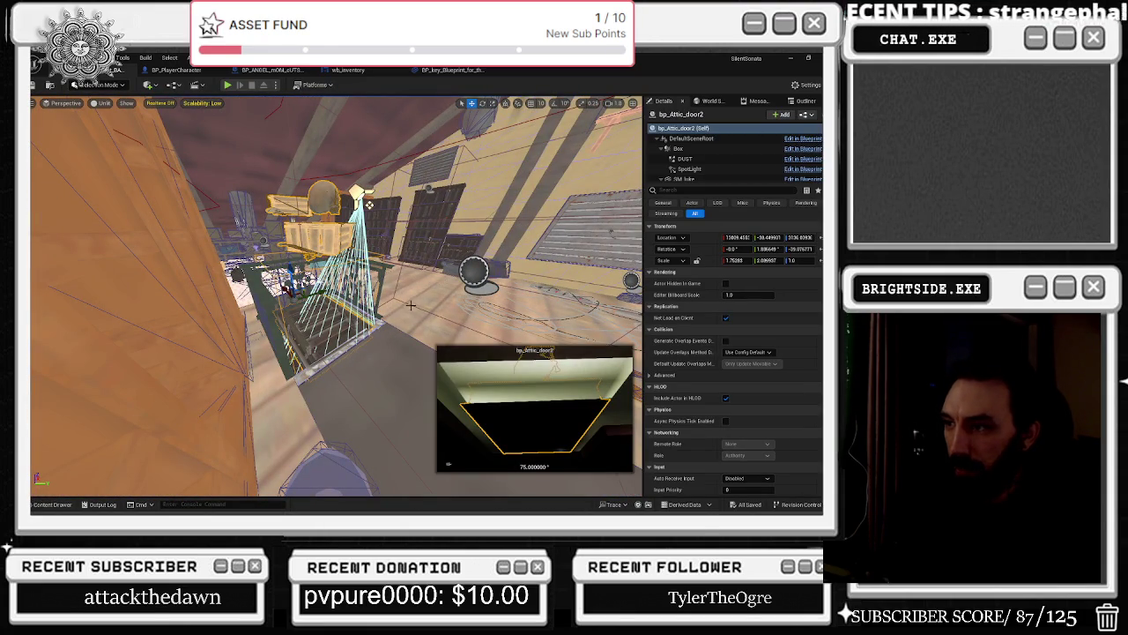
# Open the bp_pushoff_Attic_Grate_airvent blueprint from the attic actors with Ctrl+E.
pyautogui.click(410, 304)
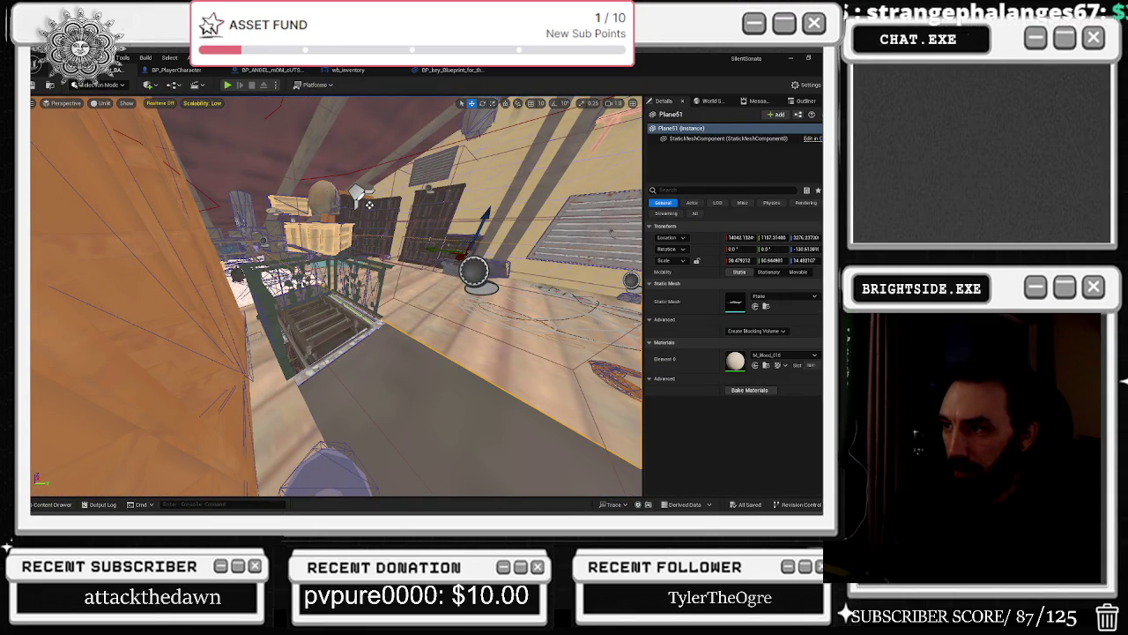
pyautogui.click(474, 272)
pyautogui.moveTo(473, 272); pyautogui.dragTo(478, 275)
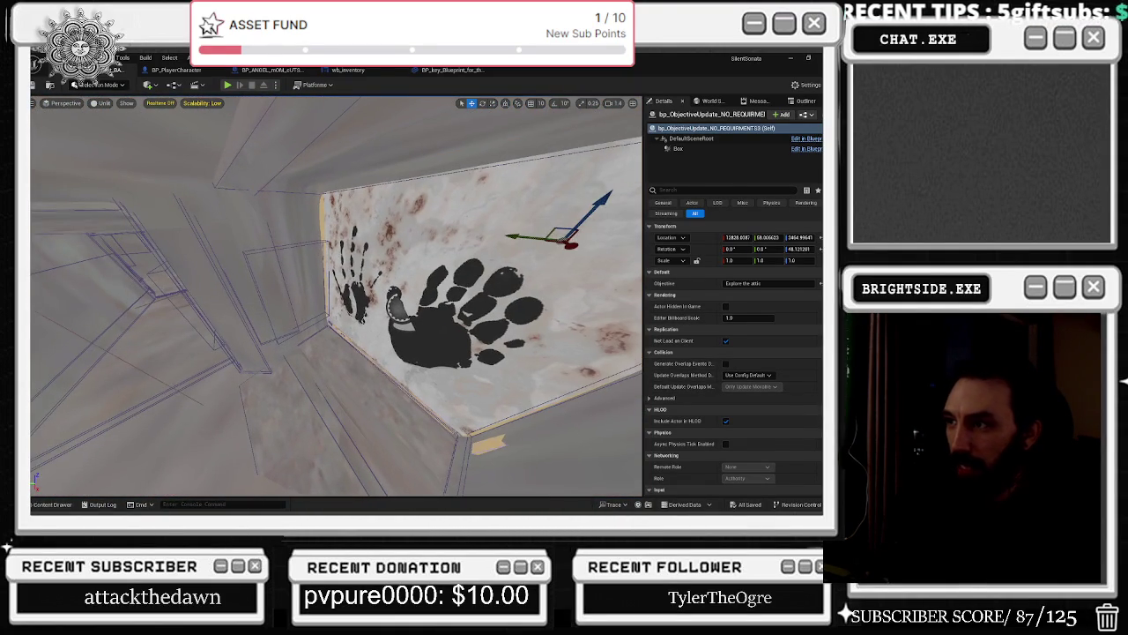
pyautogui.hotkey('ctrl', 'e')
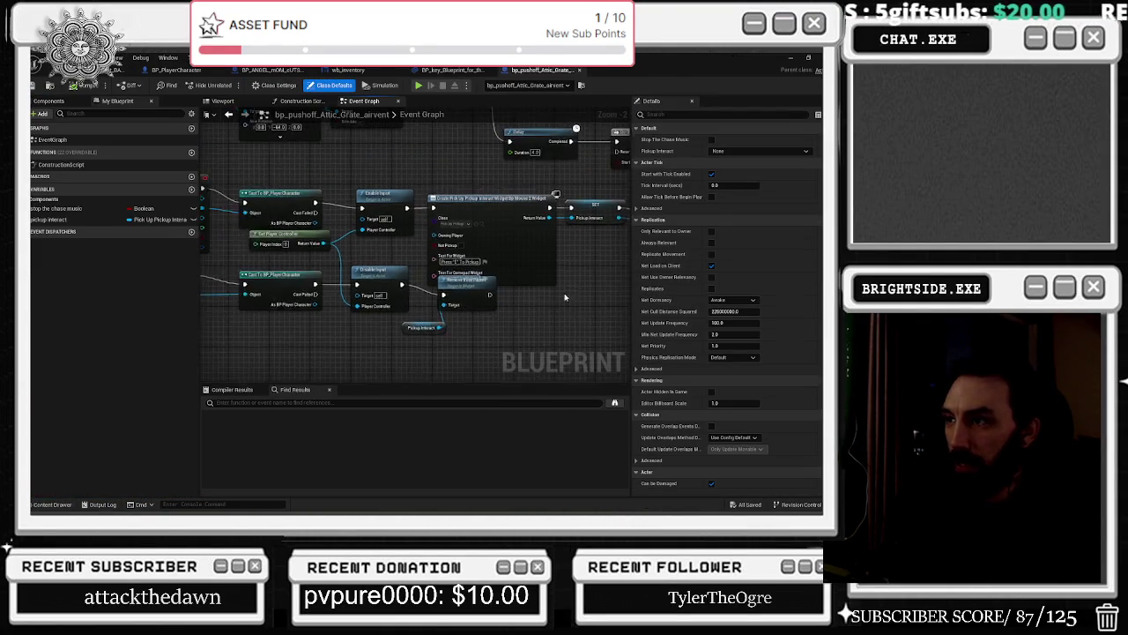
# Shift the Begin Overlap, Disable Input and End Overlap nodes to the left.
pyautogui.moveTo(569, 318)
pyautogui.mouseDown()
pyautogui.moveTo(308, 230)
pyautogui.moveTo(238, 252)
pyautogui.mouseUp()
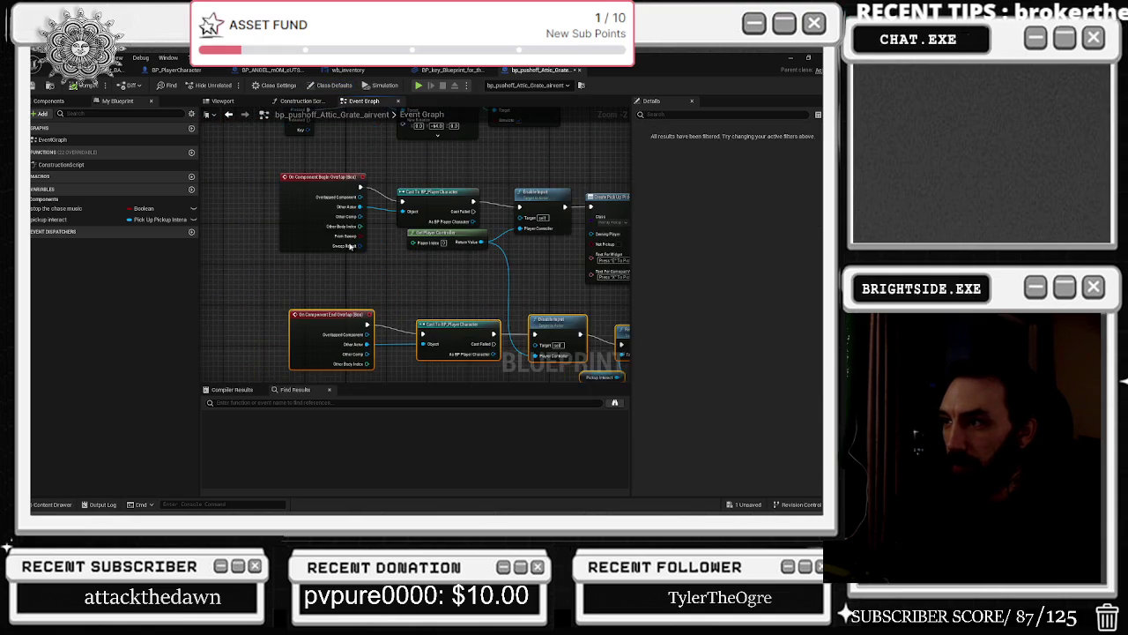
pyautogui.moveTo(484, 273); pyautogui.dragTo(220, 198)
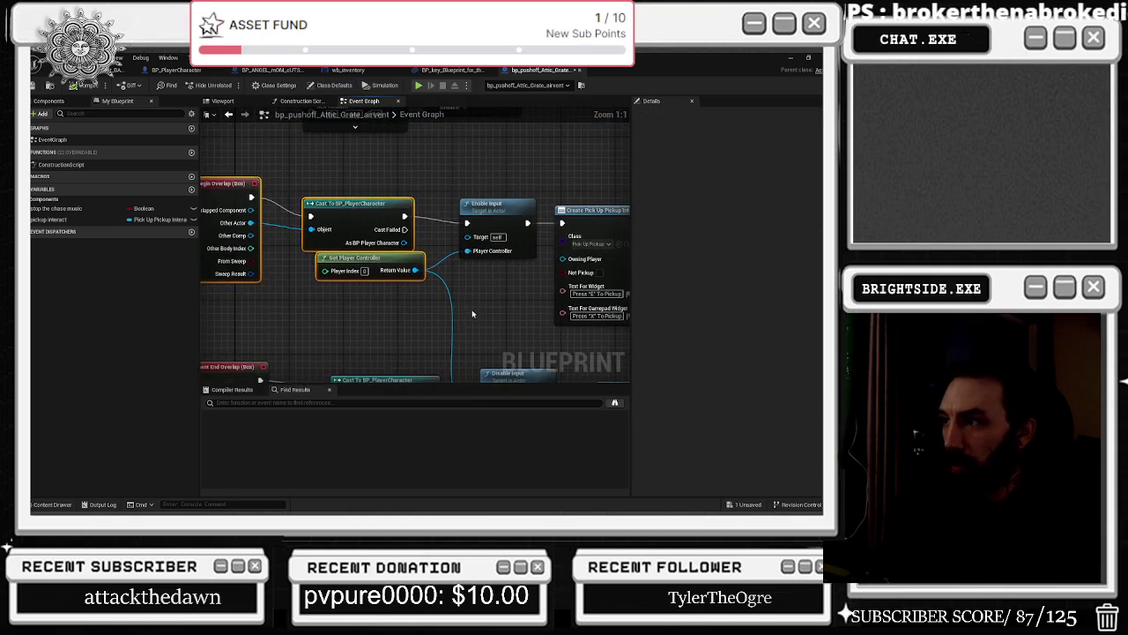
pyautogui.moveTo(357, 280); pyautogui.dragTo(347, 290)
pyautogui.moveTo(257, 235); pyautogui.dragTo(244, 239)
pyautogui.moveTo(482, 226); pyautogui.dragTo(468, 230)
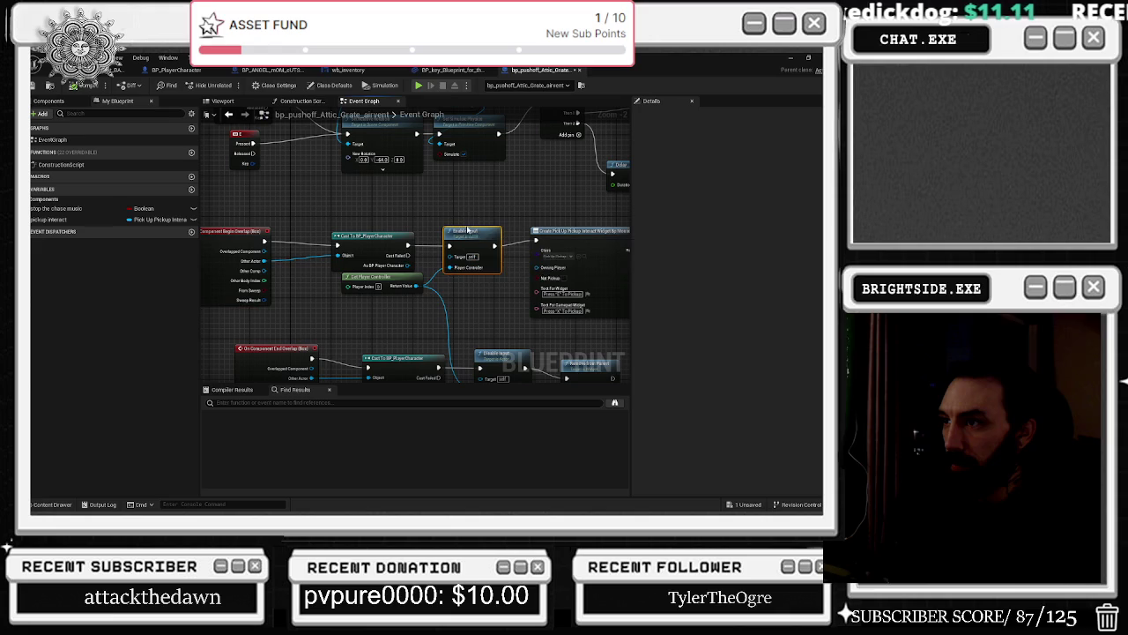
pyautogui.moveTo(385, 276)
pyautogui.mouseDown()
pyautogui.moveTo(404, 221)
pyautogui.moveTo(435, 221)
pyautogui.mouseUp()
pyautogui.moveTo(317, 305); pyautogui.dragTo(302, 309)
pyautogui.scroll(2, 509, 234)
# Replace 'Pickup' with 'To Push' in the keyboard and gamepad prompt texts.
pyautogui.moveTo(576, 201); pyautogui.dragTo(524, 202)
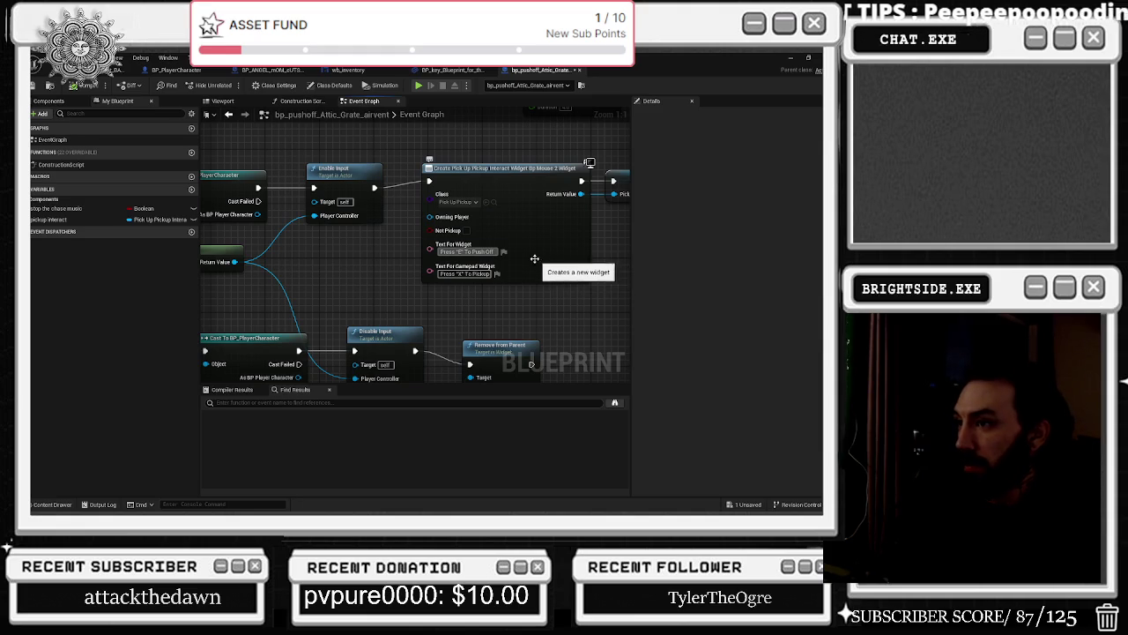
pyautogui.moveTo(476, 251); pyautogui.dragTo(537, 259)
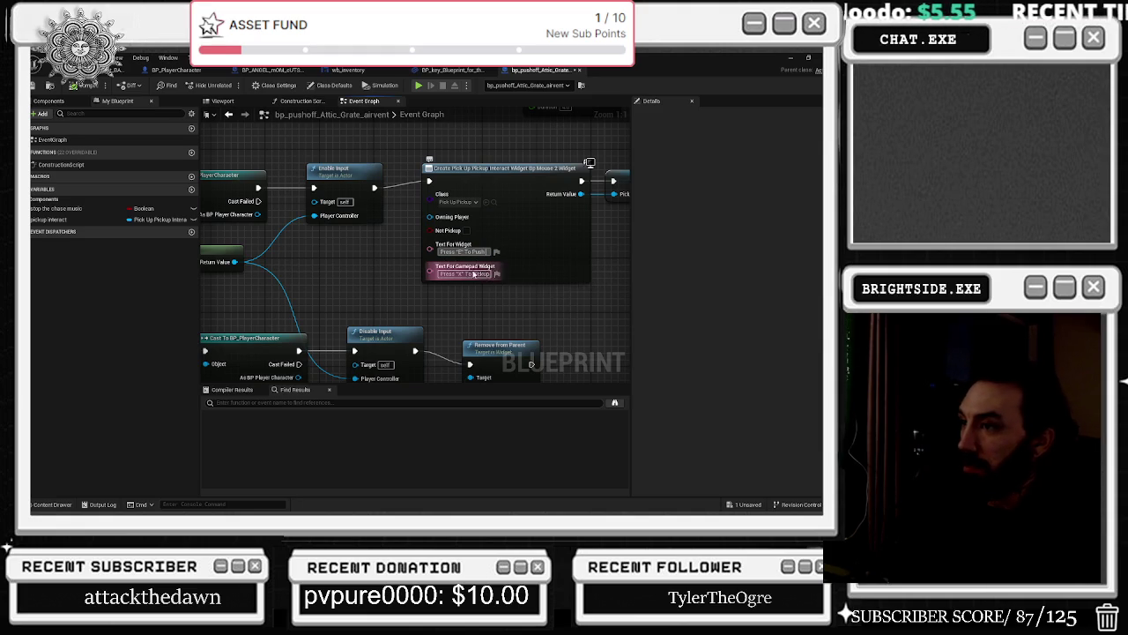
pyautogui.press('Tab')
pyautogui.hotkey('ctrl', 'BackSpace')
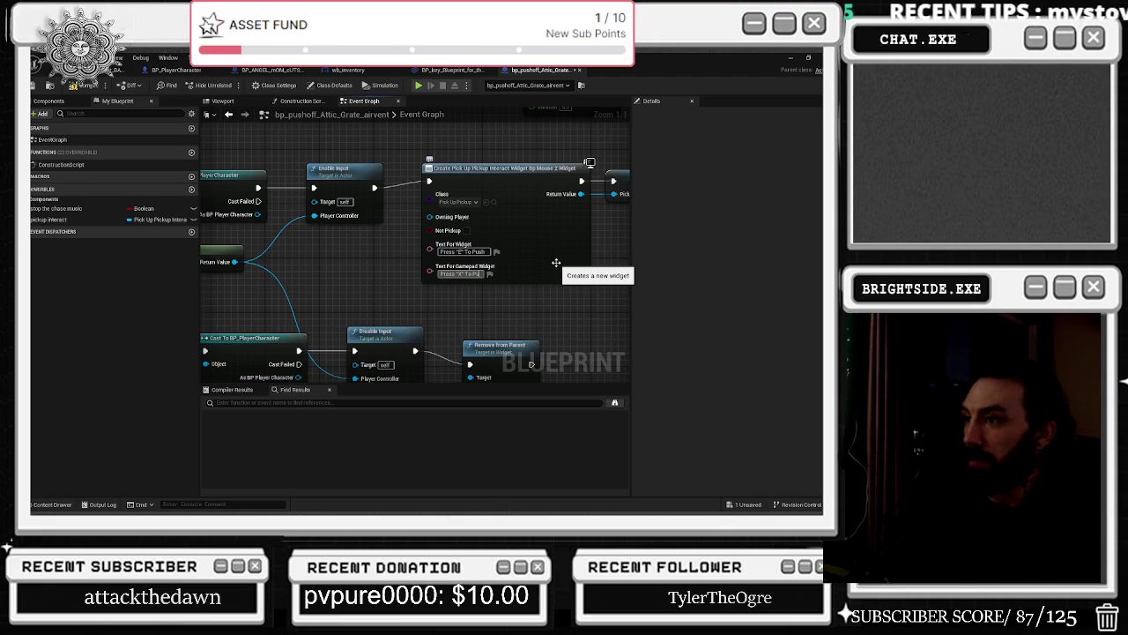
pyautogui.moveTo(557, 263); pyautogui.dragTo(547, 203)
pyautogui.click(498, 275)
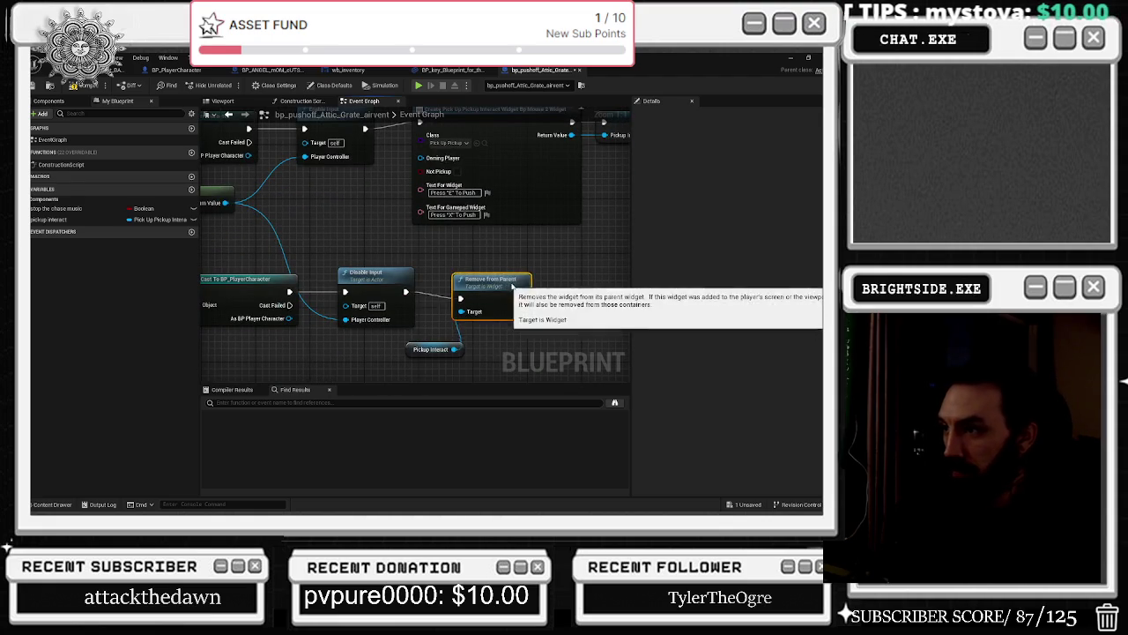
pyautogui.hotkey('alt', 'Tab')
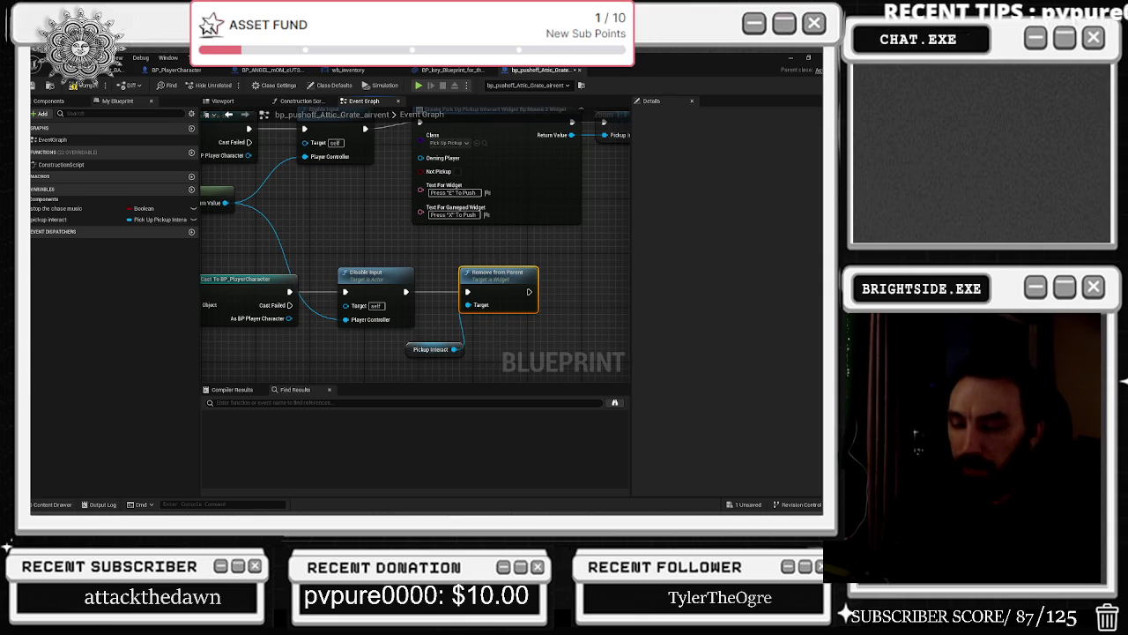
pyautogui.scroll(-4, 356, 269)
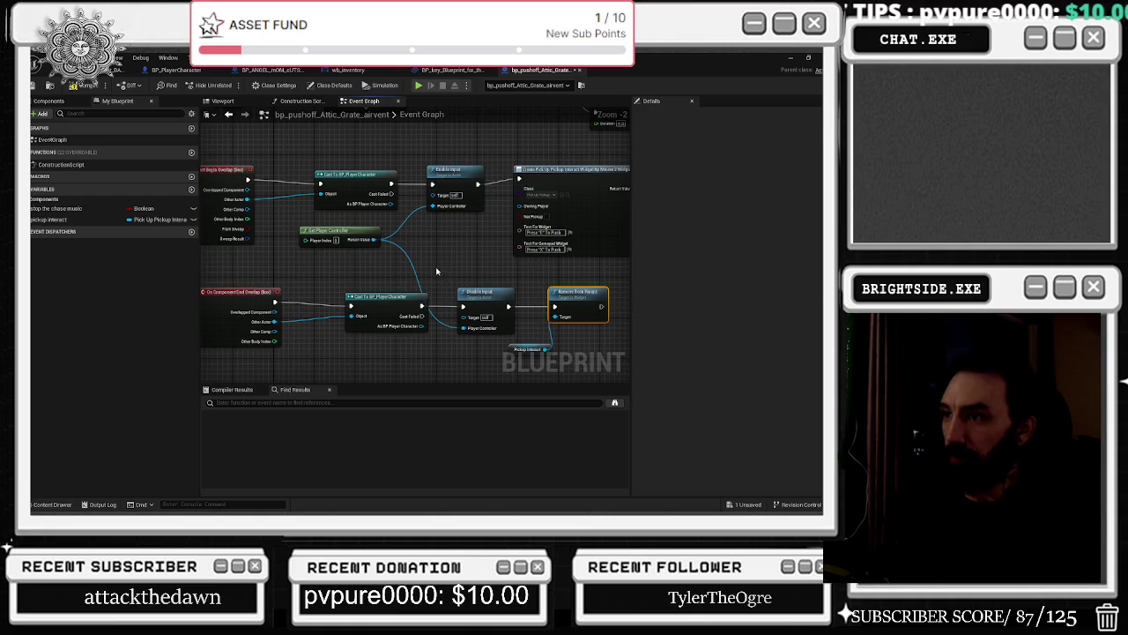
# Align End Overlap, Cast, Create widget, Disable Input, Remove from Parent and Pickup Interact nodes.
pyautogui.click(287, 261)
pyautogui.moveTo(287, 261); pyautogui.dragTo(272, 261)
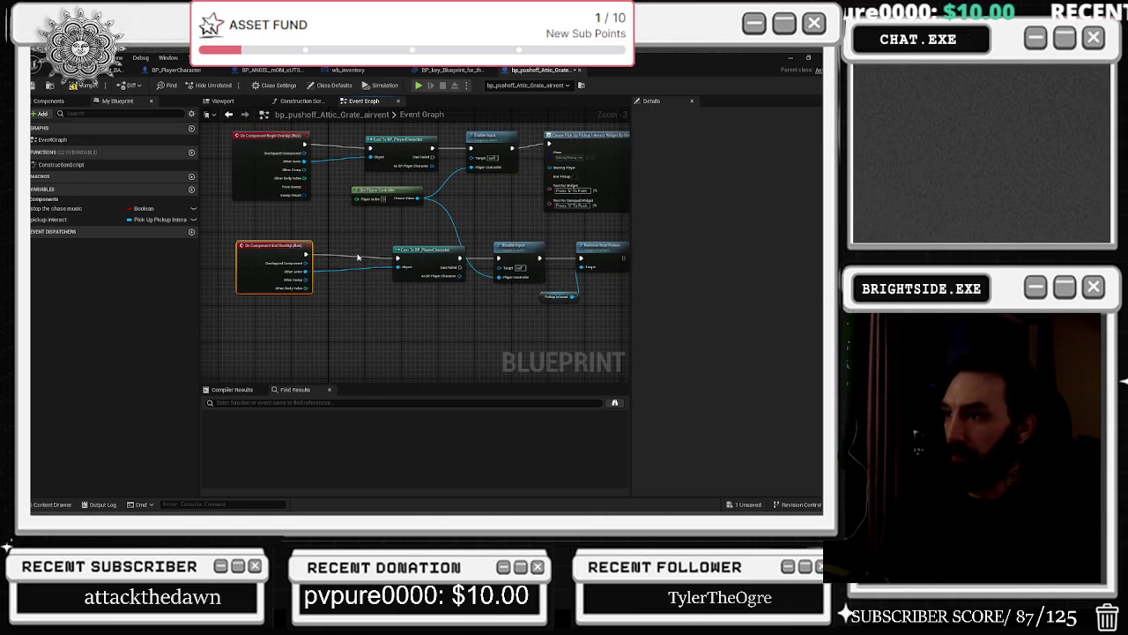
pyautogui.moveTo(421, 254); pyautogui.dragTo(383, 249)
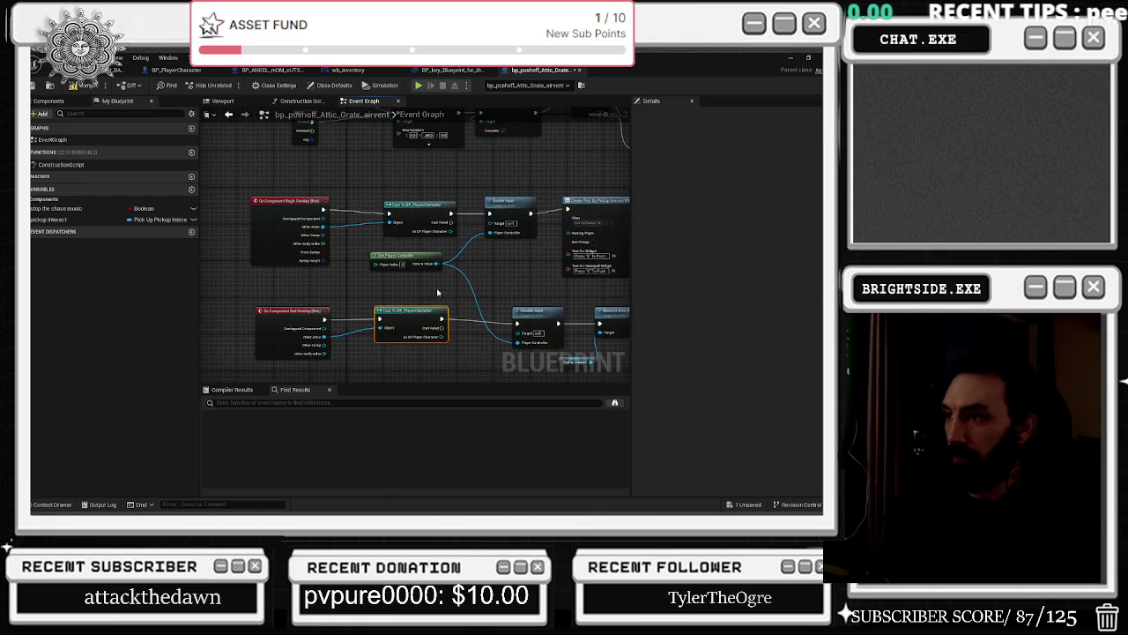
pyautogui.click(472, 210)
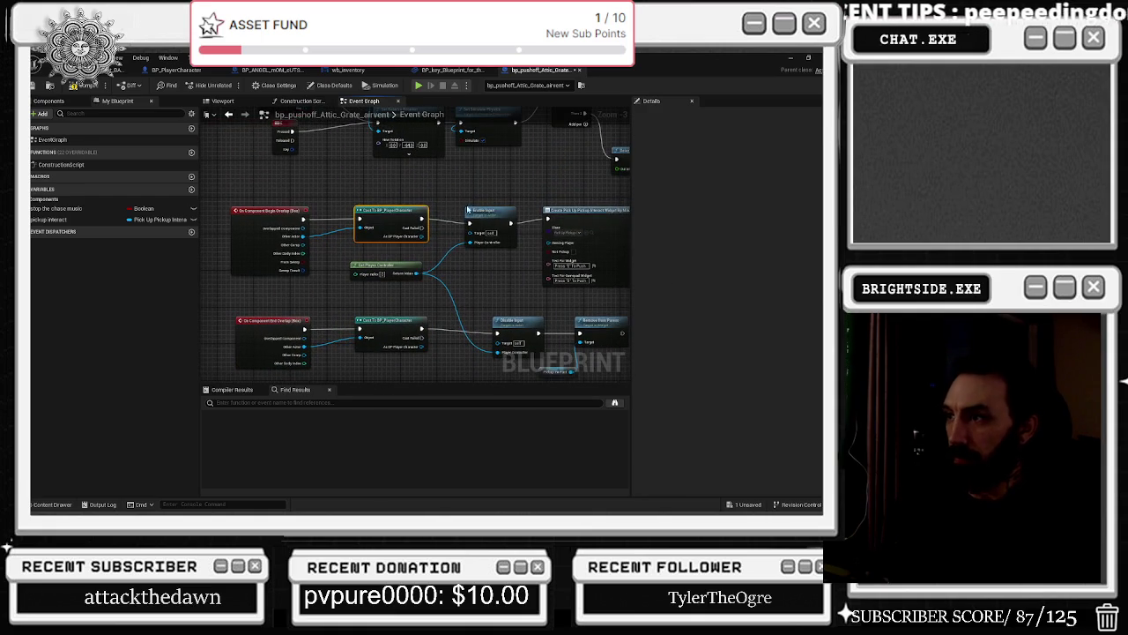
pyautogui.click(556, 212)
pyautogui.moveTo(557, 212); pyautogui.dragTo(353, 228)
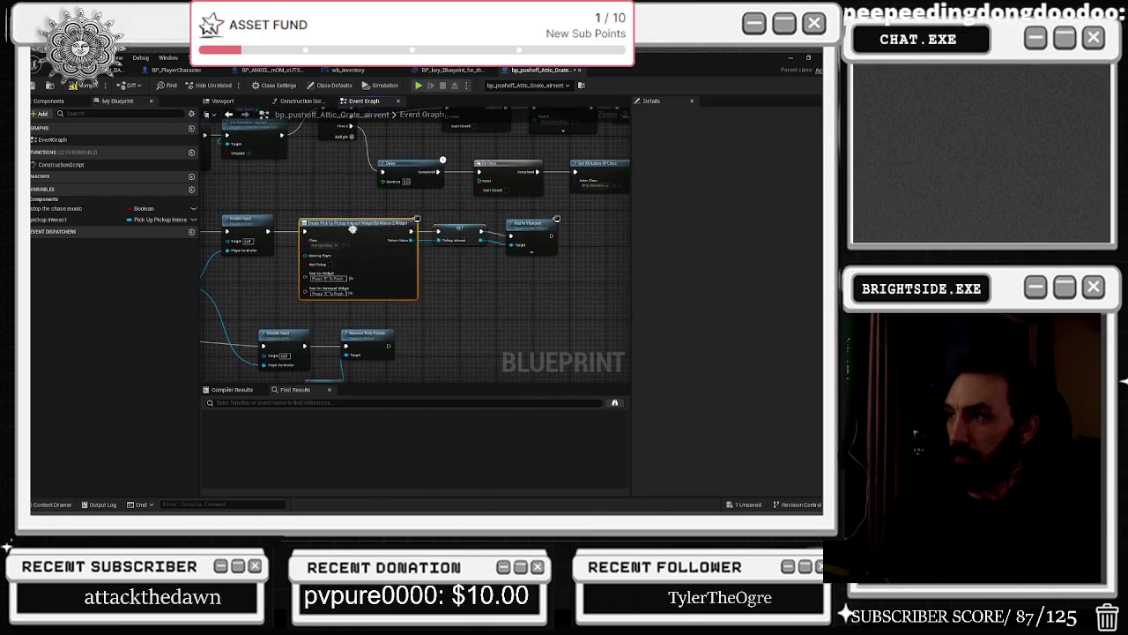
pyautogui.moveTo(489, 229)
pyautogui.mouseDown()
pyautogui.moveTo(487, 278)
pyautogui.moveTo(465, 275)
pyautogui.mouseUp()
pyautogui.moveTo(546, 264); pyautogui.dragTo(536, 259)
pyautogui.moveTo(508, 319); pyautogui.dragTo(486, 328)
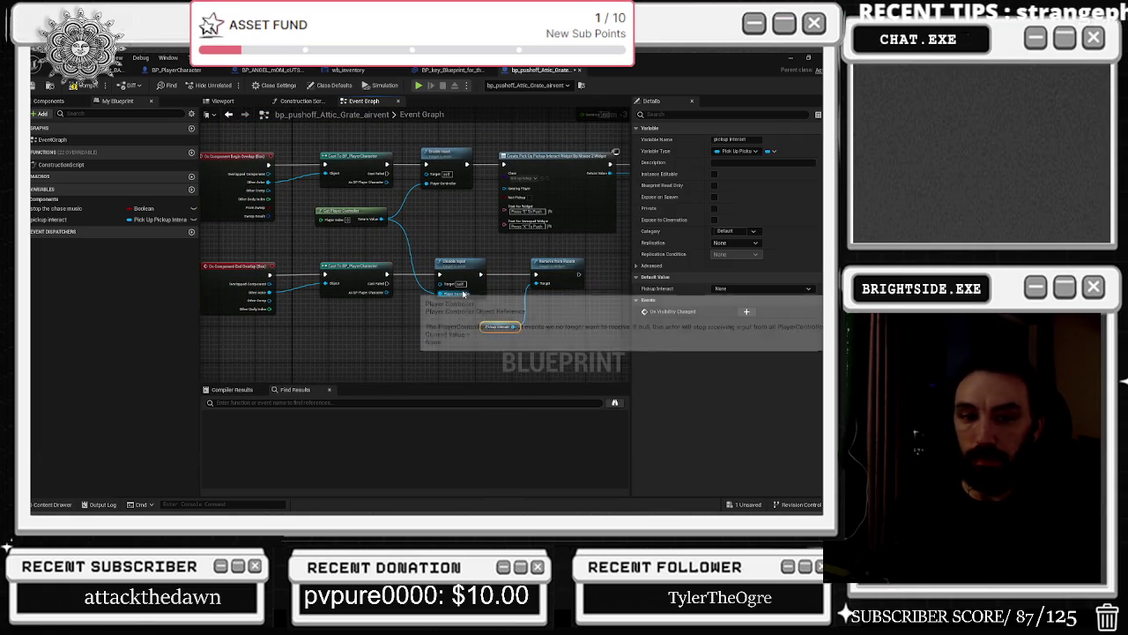
pyautogui.scroll(-4, 424, 268)
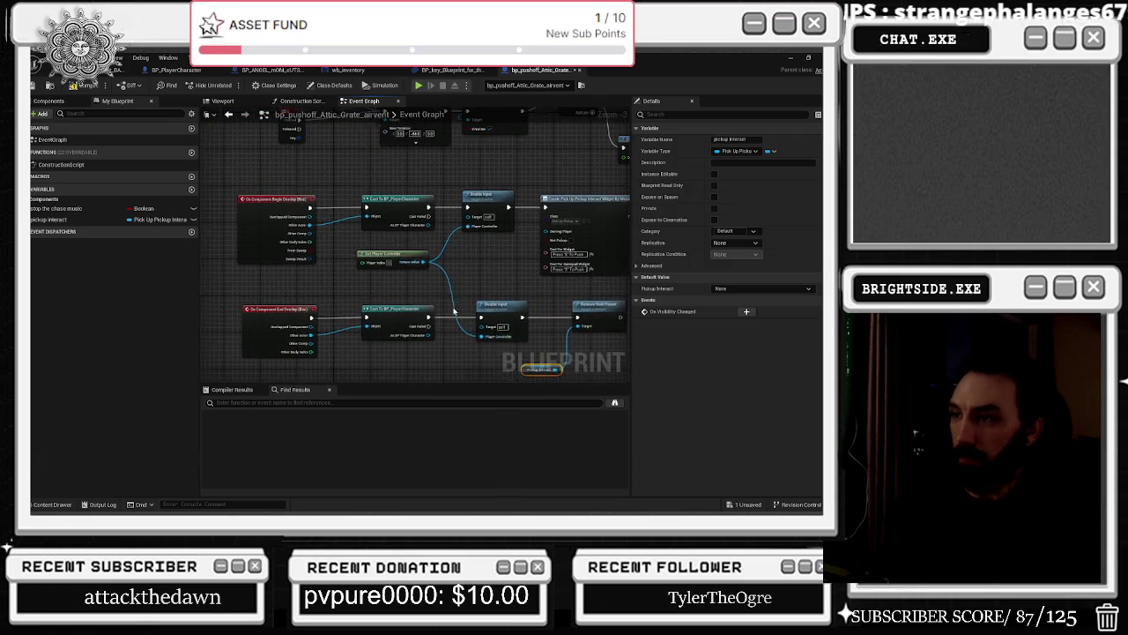
pyautogui.scroll(3, 366, 239)
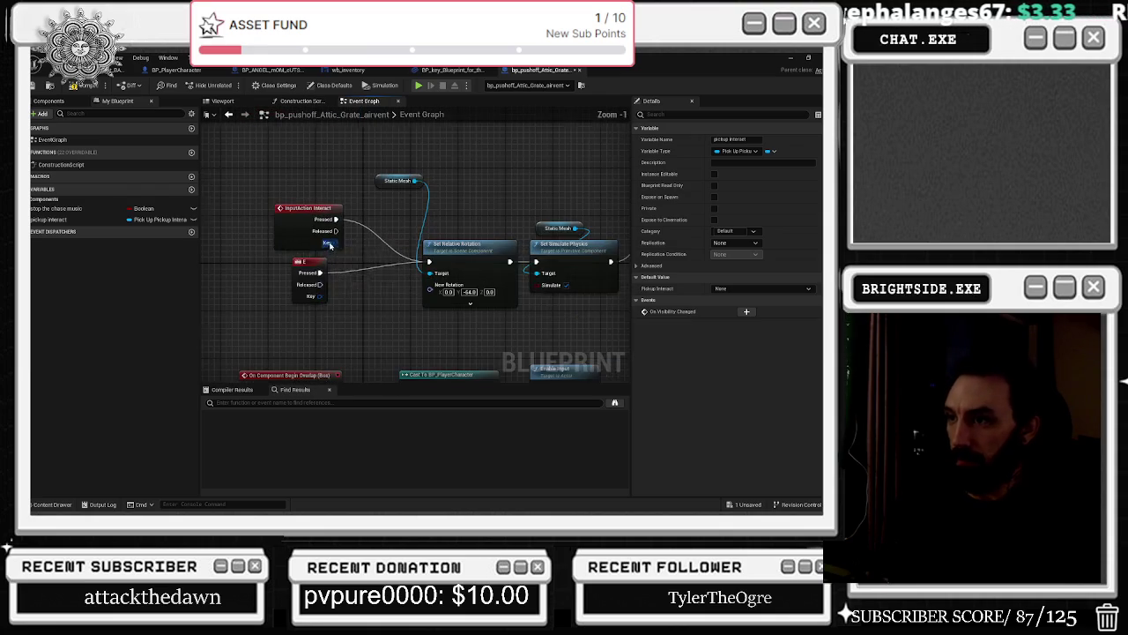
# Move the E key and InputAction Interact events left and the Static Mesh getter above Set Relative Rotation.
pyautogui.moveTo(321, 270)
pyautogui.mouseDown()
pyautogui.moveTo(239, 273)
pyautogui.moveTo(221, 253)
pyautogui.mouseUp()
pyautogui.click(221, 253)
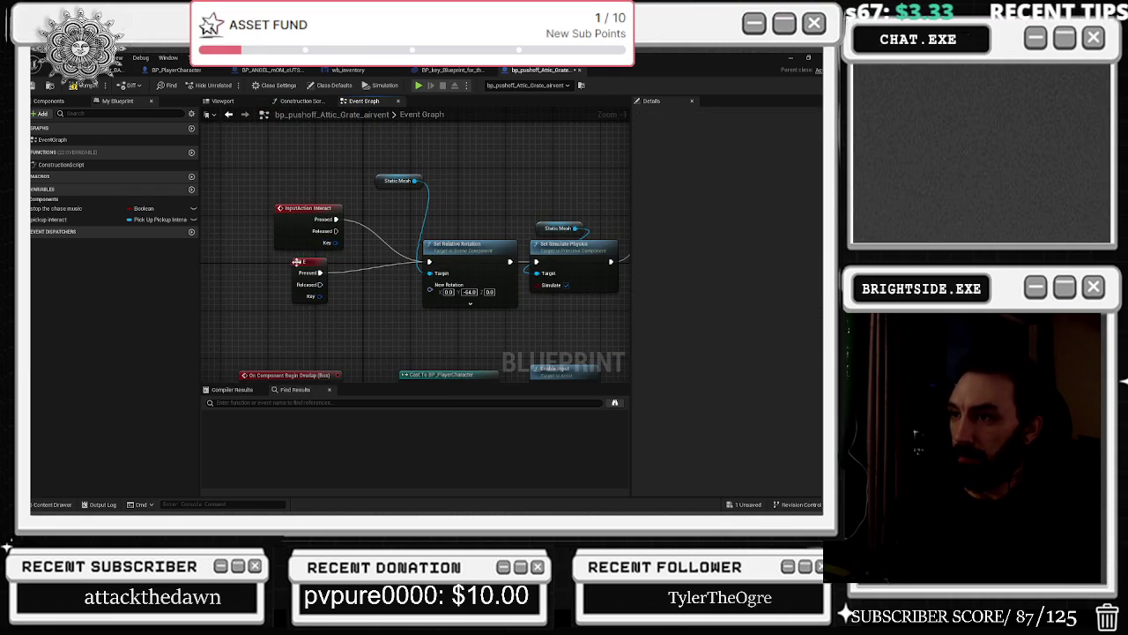
pyautogui.moveTo(293, 261); pyautogui.dragTo(220, 250)
pyautogui.click(267, 197)
pyautogui.moveTo(267, 198); pyautogui.dragTo(243, 193)
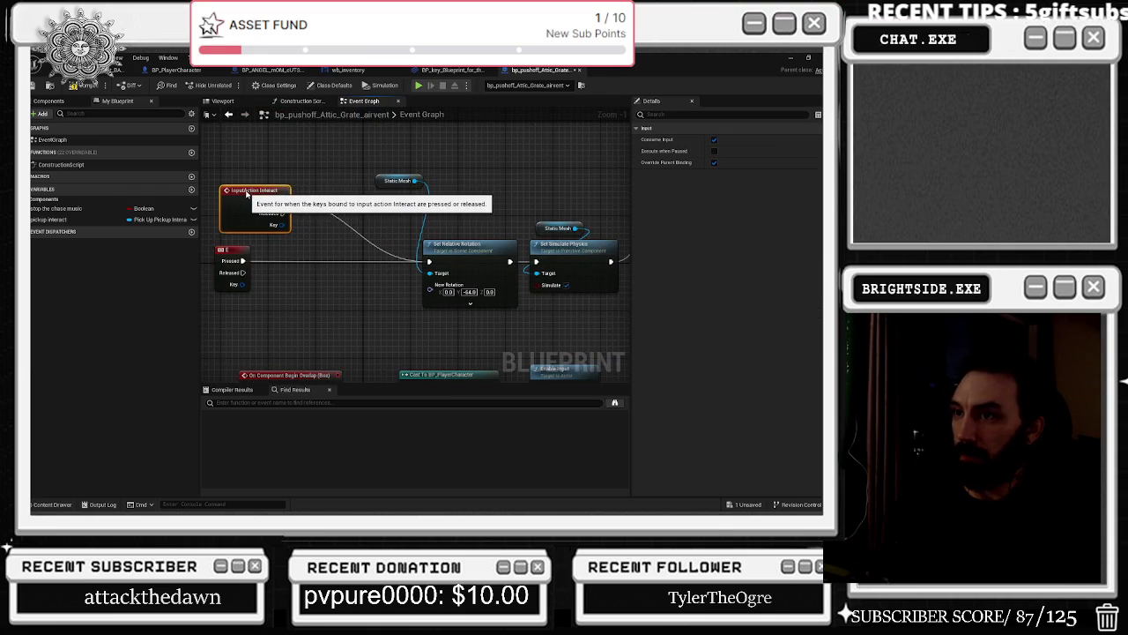
pyautogui.moveTo(394, 173); pyautogui.dragTo(336, 143)
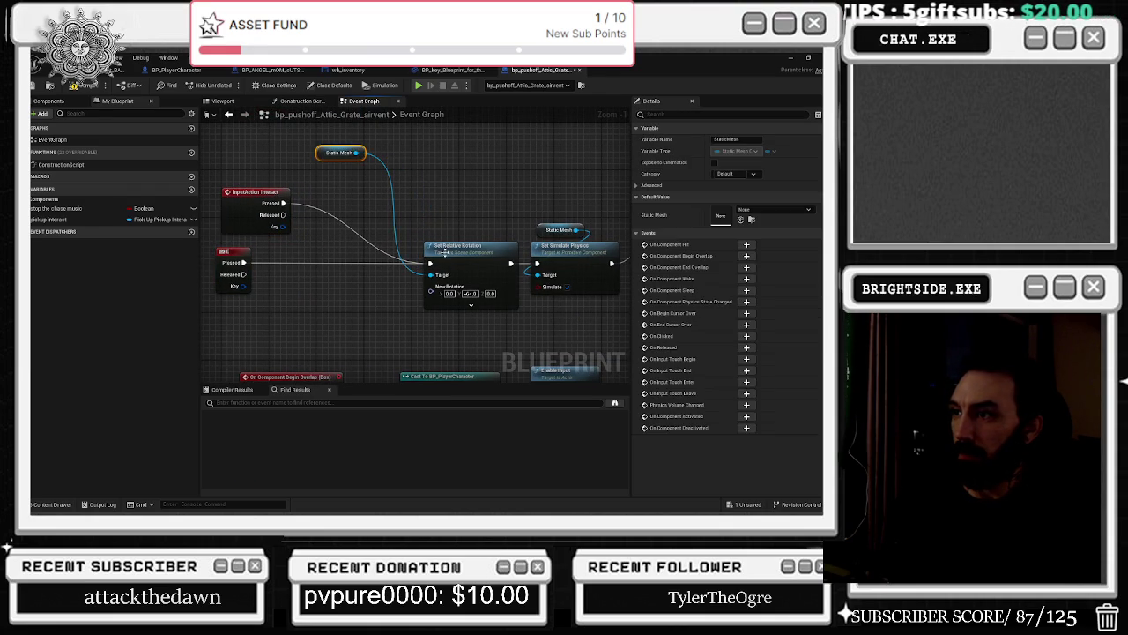
pyautogui.click(424, 245)
pyautogui.moveTo(424, 245); pyautogui.dragTo(345, 248)
pyautogui.moveTo(465, 236); pyautogui.dragTo(375, 171)
pyautogui.click(498, 255)
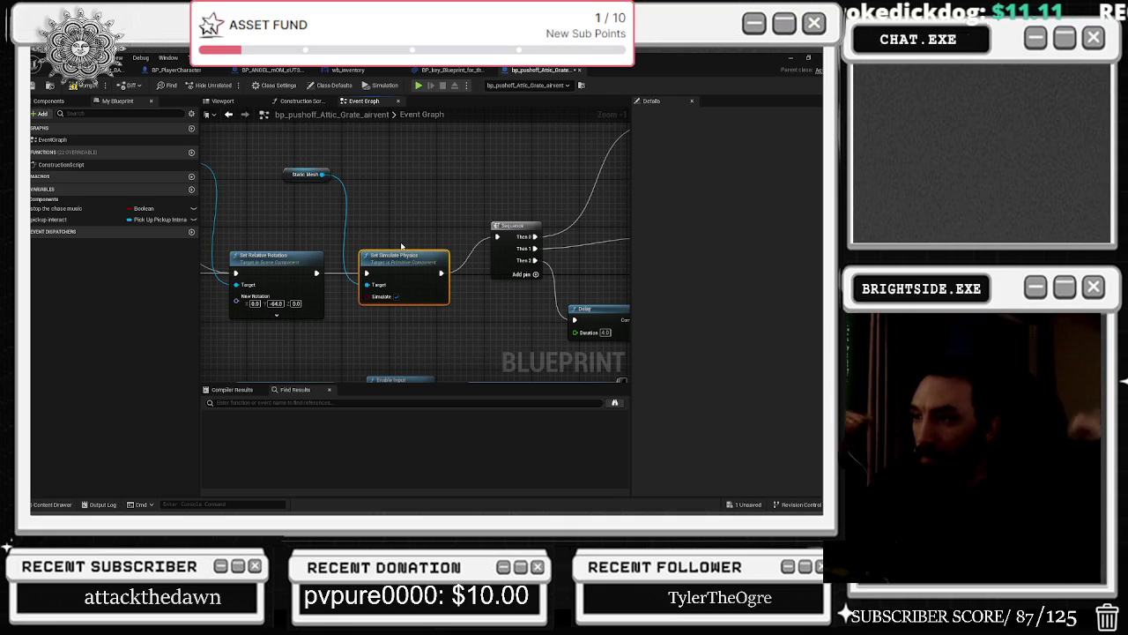
# Shift the Sequence node down-left, the Static Mesh beside Delay, and Play Sound 2D with SET left.
pyautogui.moveTo(514, 226); pyautogui.dragTo(501, 266)
pyautogui.moveTo(497, 222)
pyautogui.mouseDown()
pyautogui.moveTo(449, 225)
pyautogui.moveTo(385, 256)
pyautogui.mouseUp()
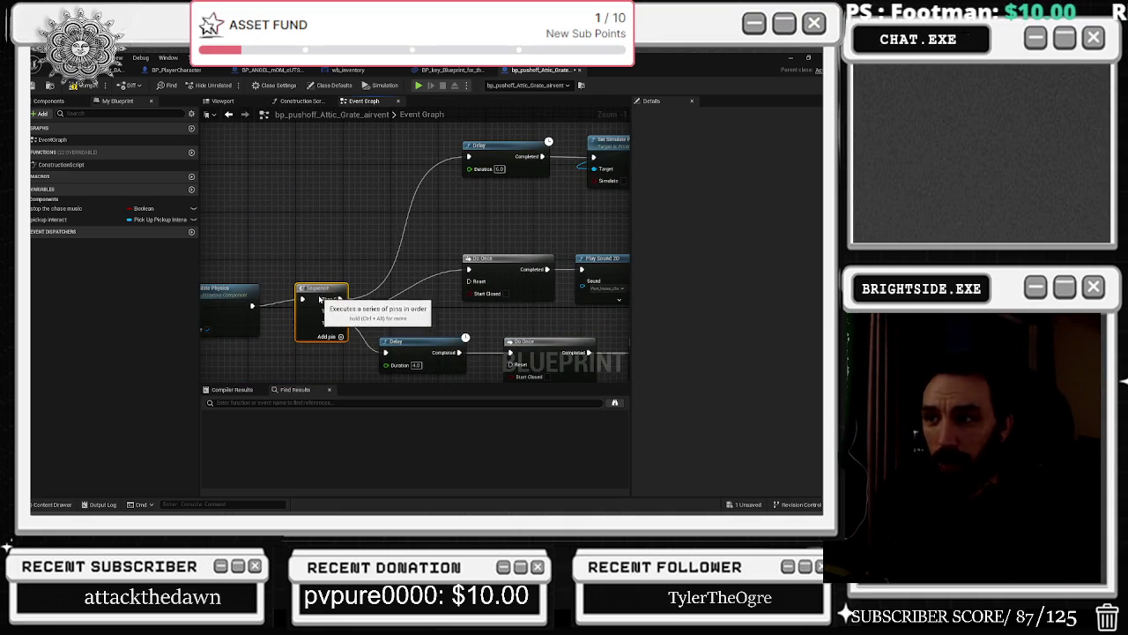
pyautogui.moveTo(476, 147); pyautogui.dragTo(385, 182)
pyautogui.scroll(-2, 384, 182)
pyautogui.click(299, 214)
pyautogui.keyDown('ctrl'); pyautogui.click(398, 220); pyautogui.keyUp('ctrl')
pyautogui.click(400, 183)
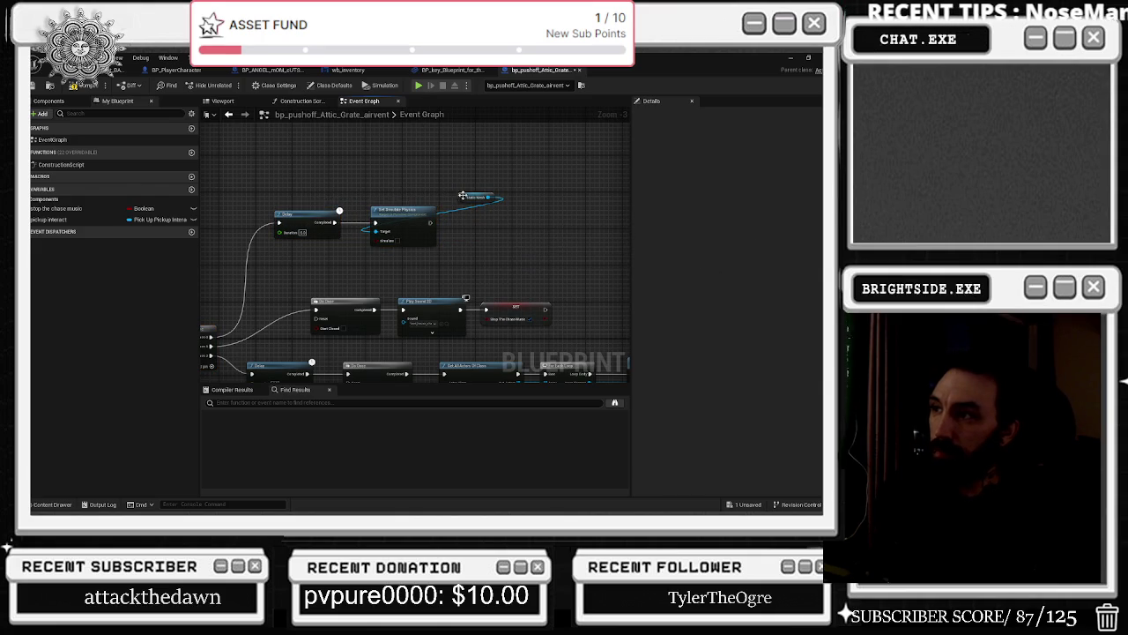
pyautogui.moveTo(463, 195); pyautogui.dragTo(313, 187)
pyautogui.click(330, 263)
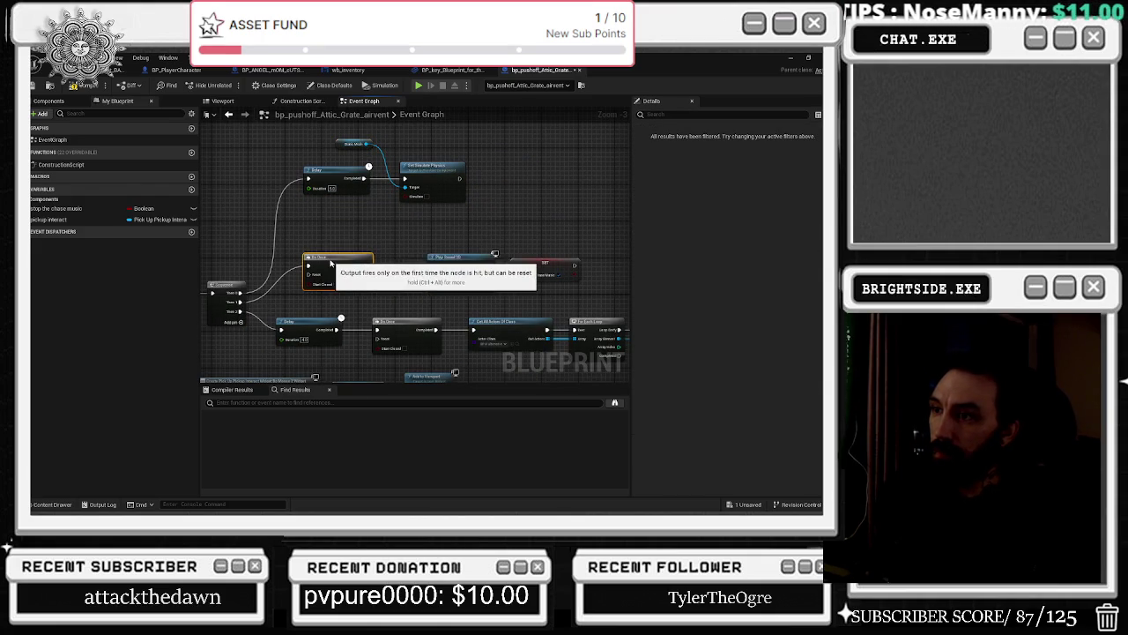
pyautogui.moveTo(420, 234)
pyautogui.mouseDown()
pyautogui.moveTo(582, 287)
pyautogui.moveTo(520, 264)
pyautogui.mouseUp()
pyautogui.moveTo(446, 256); pyautogui.dragTo(446, 250)
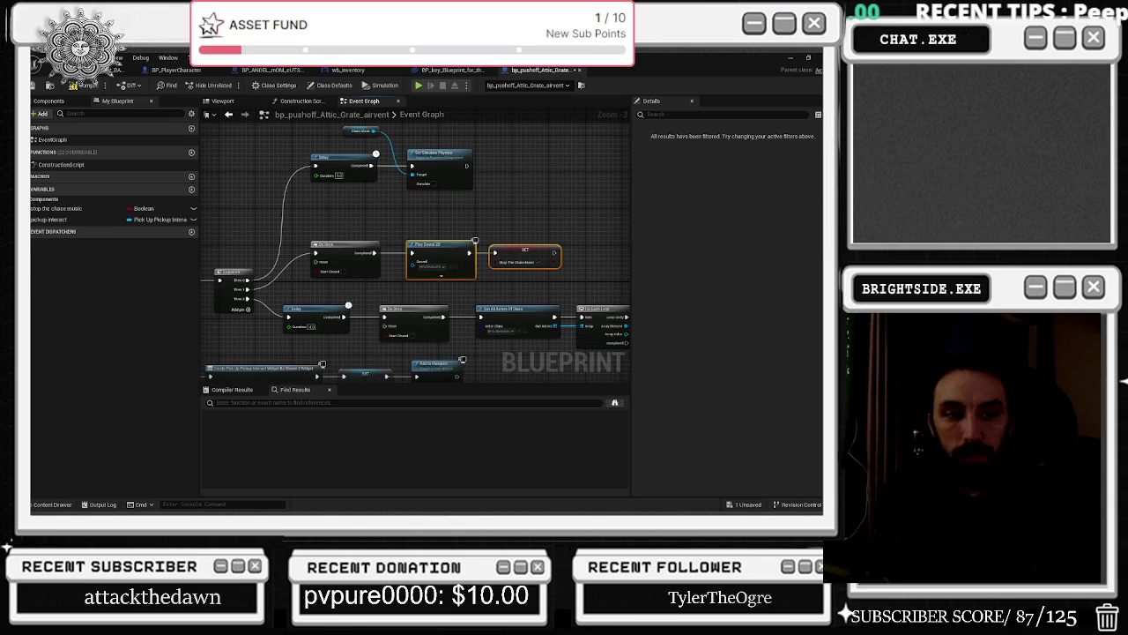
# Move the Do Once, Play Sound 2D and SET group up into a row under the physics branch.
pyautogui.moveTo(512, 243)
pyautogui.mouseDown()
pyautogui.moveTo(473, 240)
pyautogui.moveTo(492, 230)
pyautogui.moveTo(379, 231)
pyautogui.moveTo(393, 225)
pyautogui.moveTo(387, 215)
pyautogui.moveTo(421, 267)
pyautogui.mouseUp()
pyautogui.moveTo(463, 220); pyautogui.dragTo(440, 212)
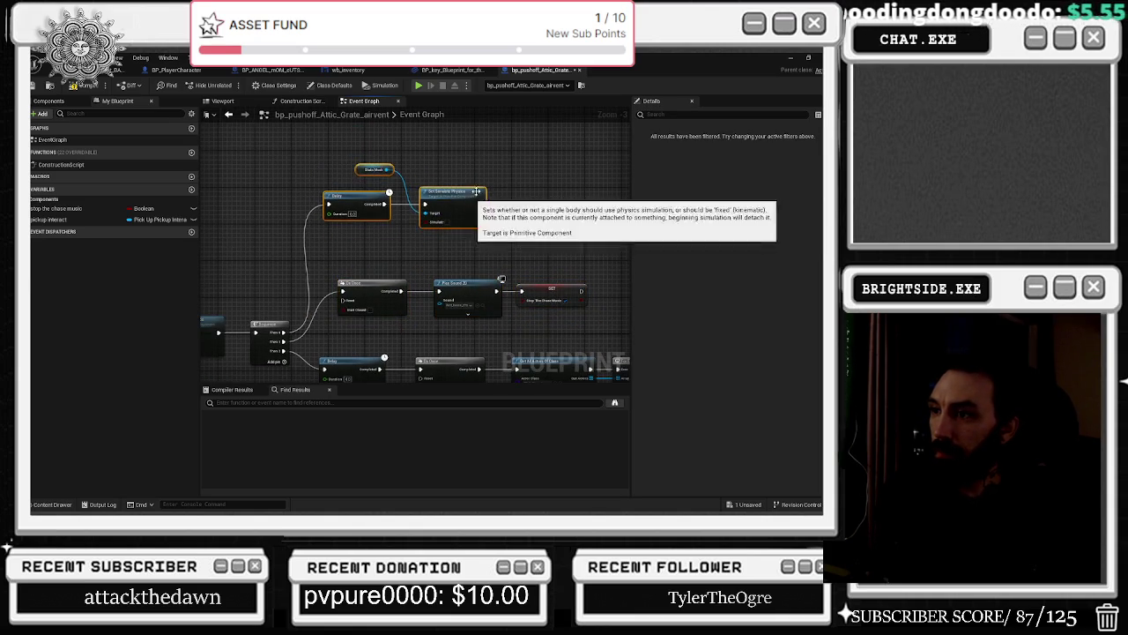
pyautogui.moveTo(430, 270); pyautogui.dragTo(439, 291)
pyautogui.moveTo(361, 286)
pyautogui.mouseDown()
pyautogui.moveTo(547, 326)
pyautogui.moveTo(544, 308)
pyautogui.mouseUp()
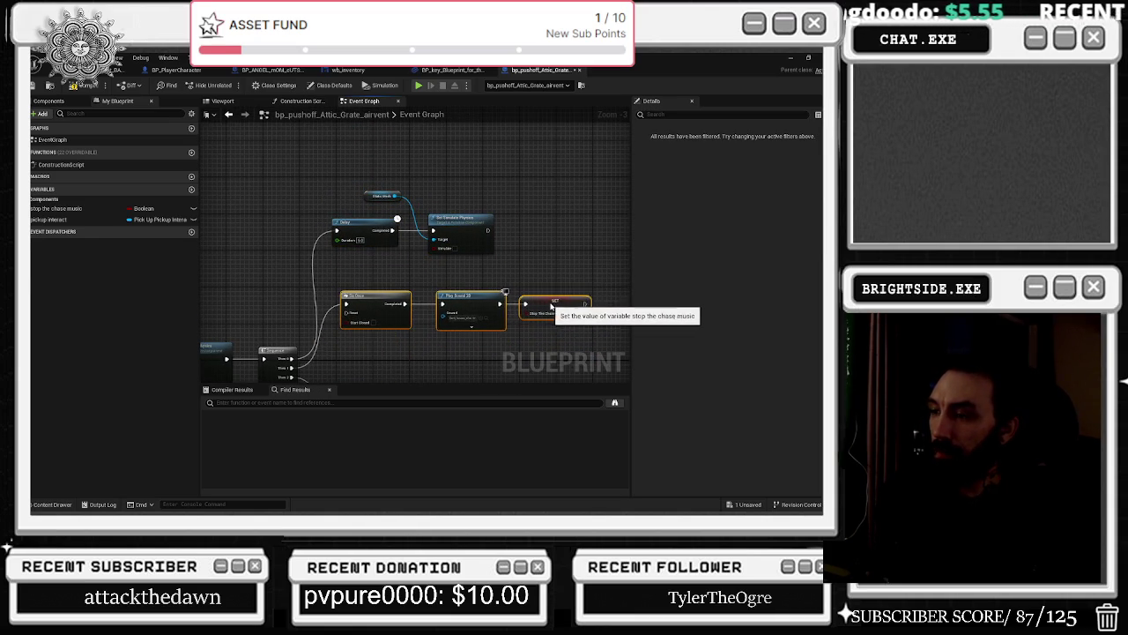
pyautogui.moveTo(313, 168); pyautogui.dragTo(476, 234)
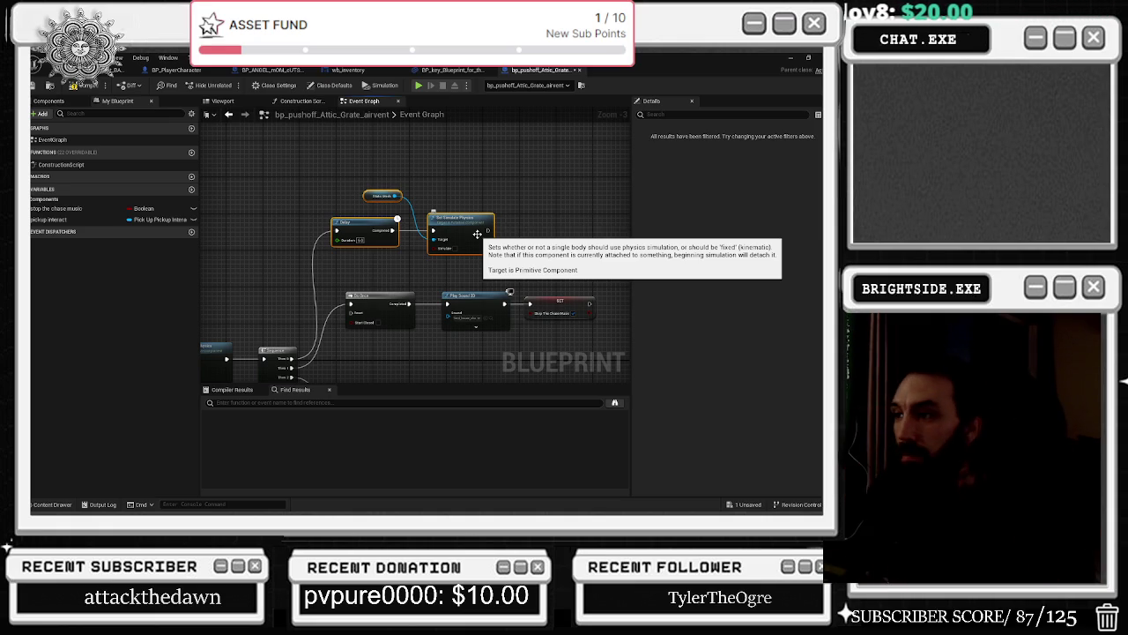
pyautogui.click(465, 226)
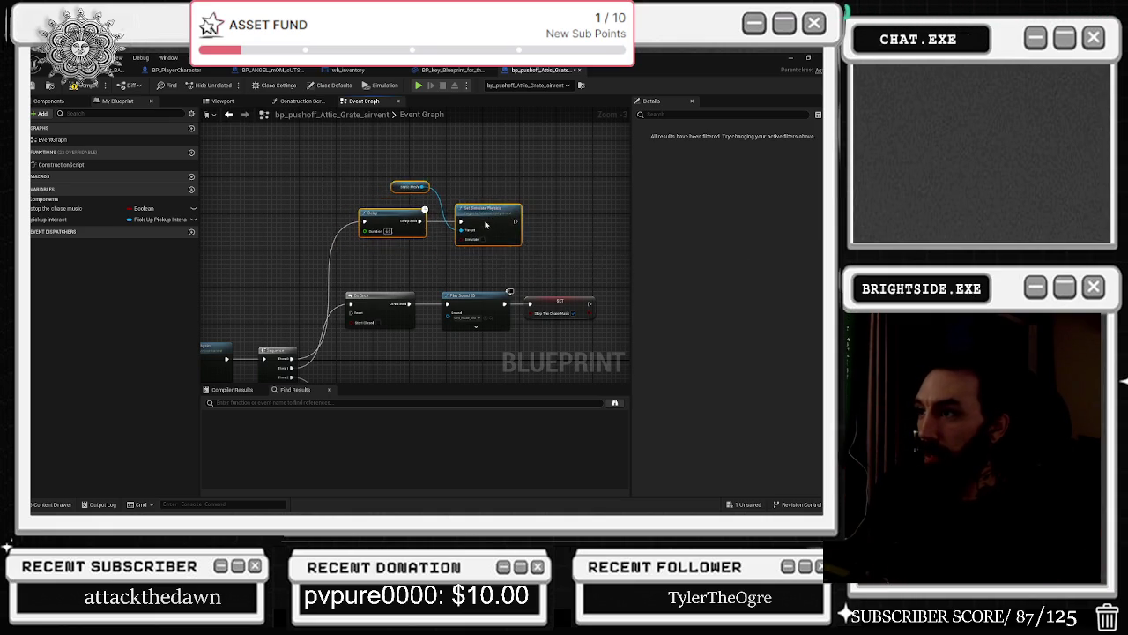
pyautogui.moveTo(347, 201)
pyautogui.mouseDown()
pyautogui.moveTo(547, 261)
pyautogui.moveTo(568, 238)
pyautogui.mouseUp()
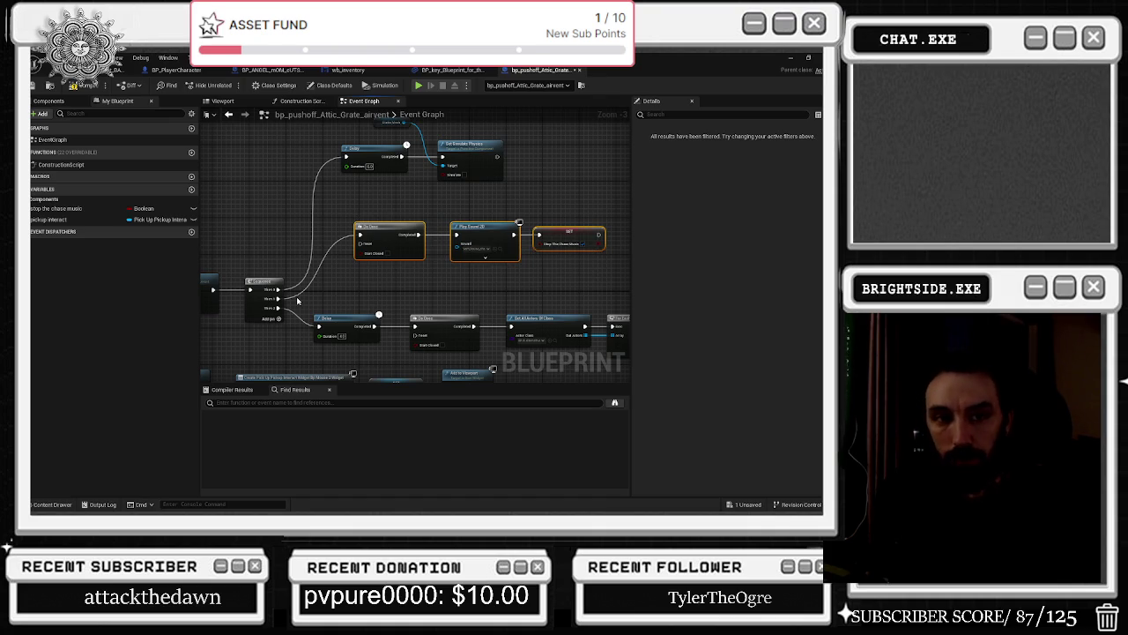
# Review the graph from the input events to Add to Viewport, then open the enemy's Stop Seeing Player event.
pyautogui.moveTo(298, 302); pyautogui.dragTo(487, 294)
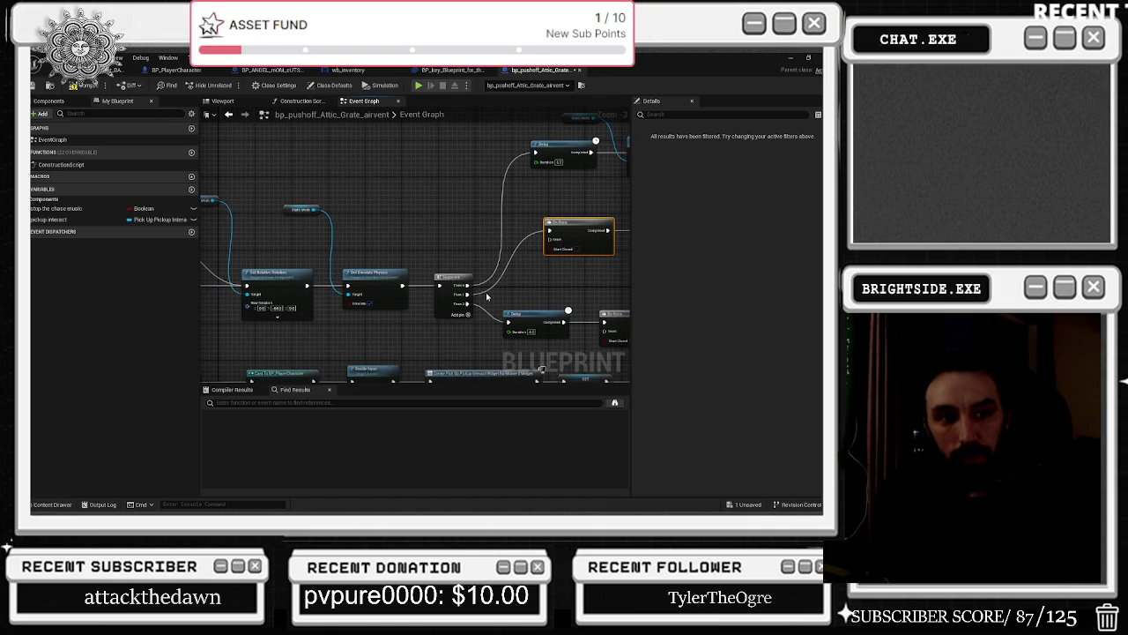
pyautogui.moveTo(487, 297)
pyautogui.mouseDown()
pyautogui.moveTo(573, 309)
pyautogui.moveTo(410, 337)
pyautogui.moveTo(393, 291)
pyautogui.mouseUp()
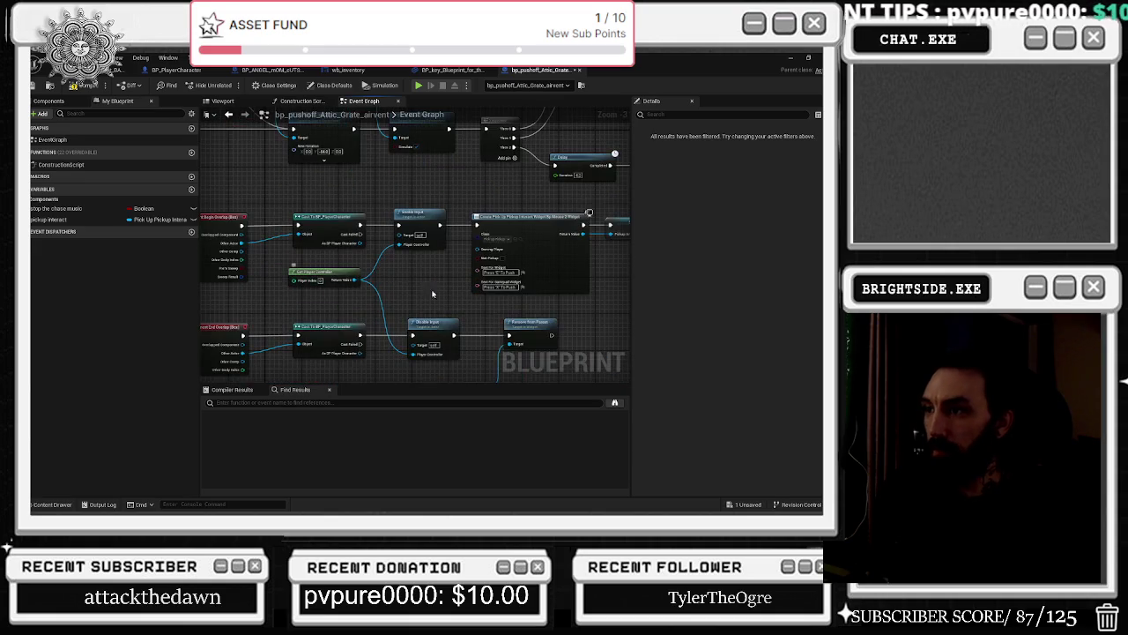
pyautogui.moveTo(580, 300)
pyautogui.mouseDown()
pyautogui.moveTo(265, 377)
pyautogui.moveTo(449, 371)
pyautogui.moveTo(415, 370)
pyautogui.moveTo(408, 325)
pyautogui.mouseUp()
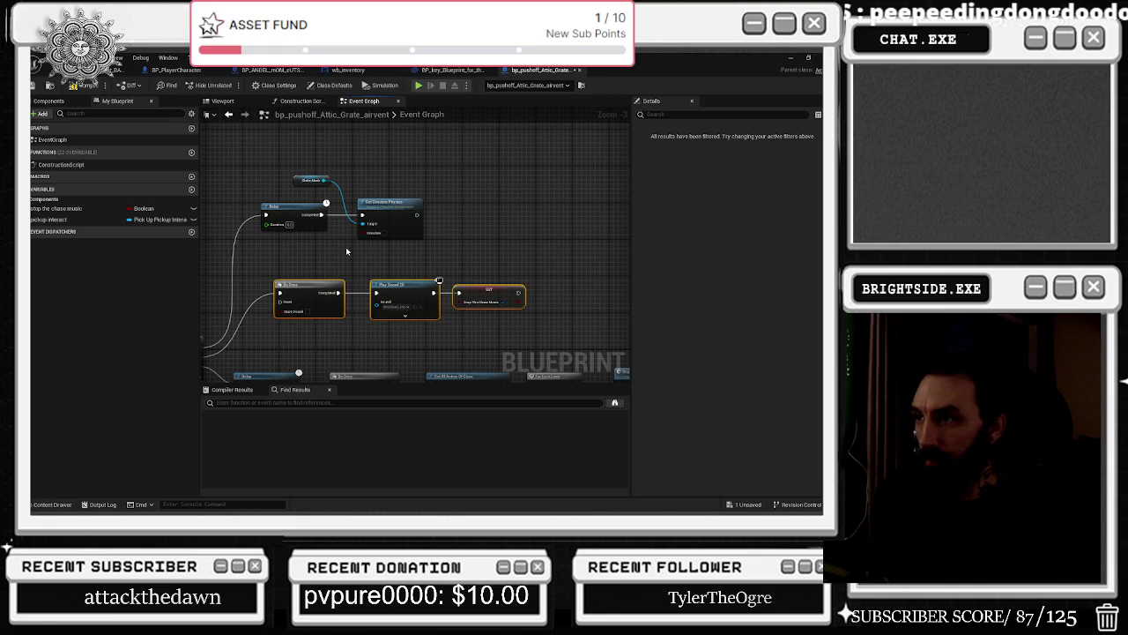
pyautogui.click(311, 179)
pyautogui.moveTo(465, 338)
pyautogui.mouseDown()
pyautogui.moveTo(424, 312)
pyautogui.moveTo(235, 368)
pyautogui.moveTo(535, 328)
pyautogui.moveTo(535, 310)
pyautogui.mouseUp()
pyautogui.moveTo(559, 256)
pyautogui.mouseDown()
pyautogui.moveTo(448, 284)
pyautogui.moveTo(381, 245)
pyautogui.mouseUp()
pyautogui.doubleClick(451, 277)
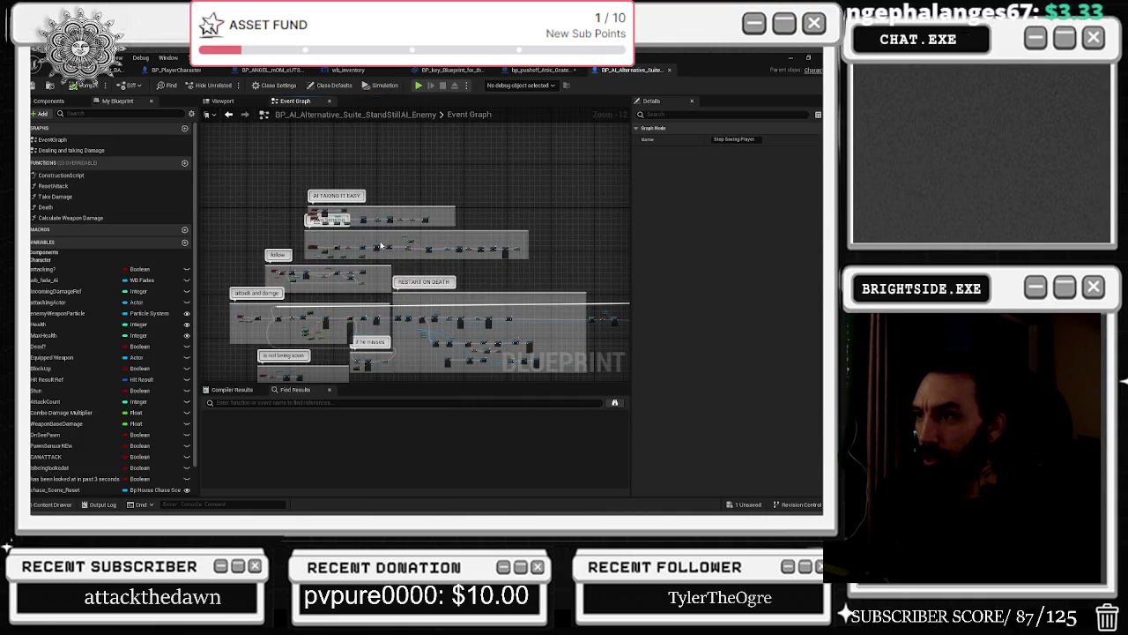
# Inspect the Stop Seeing Player chain's Get, Fade Out and Play Sound 2D nodes, then bring up Find Results.
pyautogui.scroll(10, 299, 229)
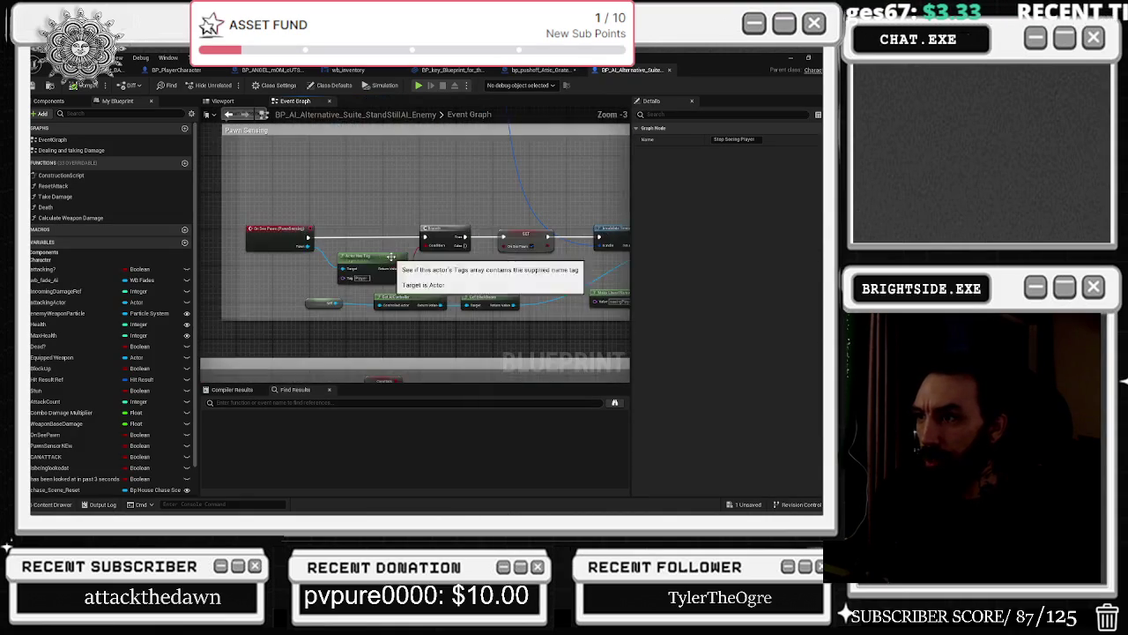
pyautogui.moveTo(304, 223); pyautogui.dragTo(340, 263)
pyautogui.scroll(2, 342, 270)
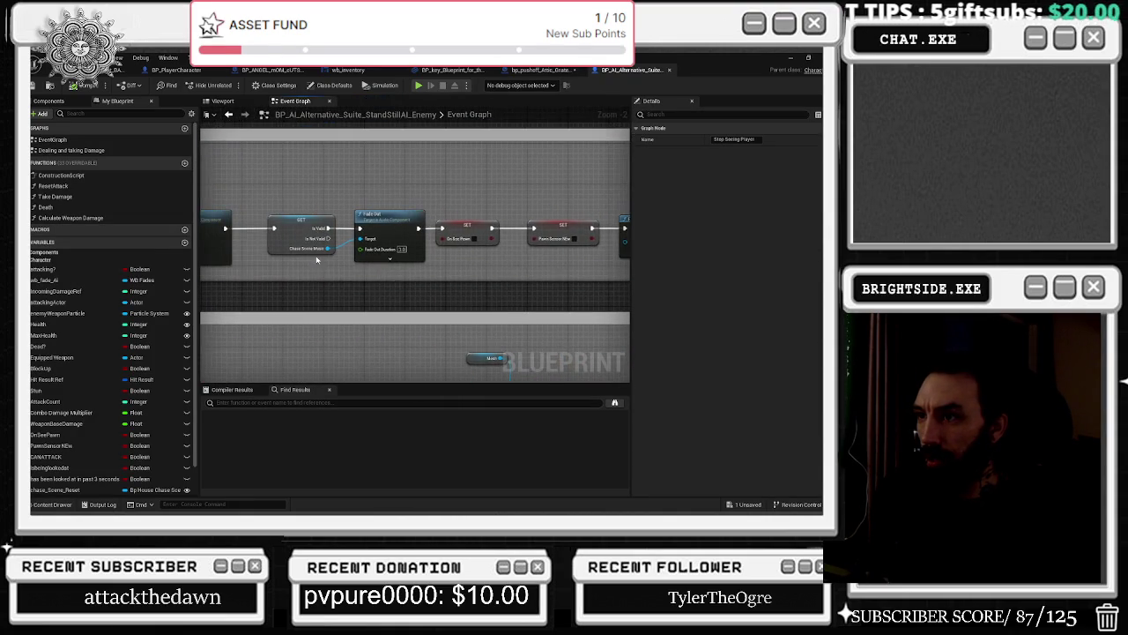
pyautogui.moveTo(274, 153); pyautogui.dragTo(394, 266)
pyautogui.moveTo(330, 203); pyautogui.dragTo(609, 248)
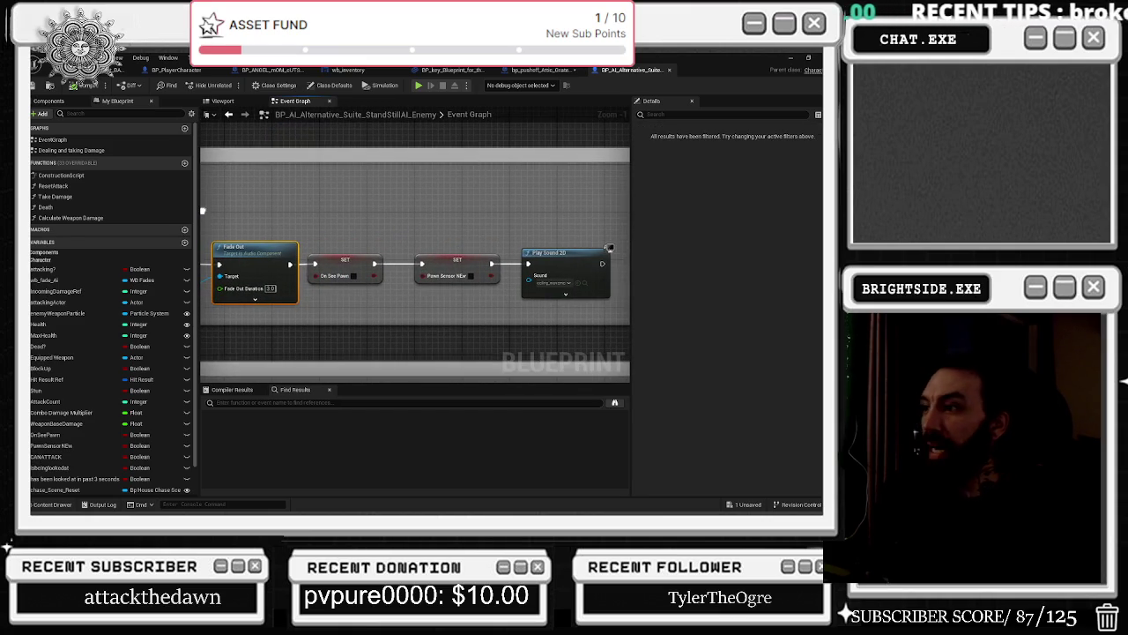
pyautogui.moveTo(203, 211)
pyautogui.mouseDown()
pyautogui.moveTo(323, 211)
pyautogui.moveTo(361, 249)
pyautogui.mouseUp()
pyautogui.scroll(-3, 474, 226)
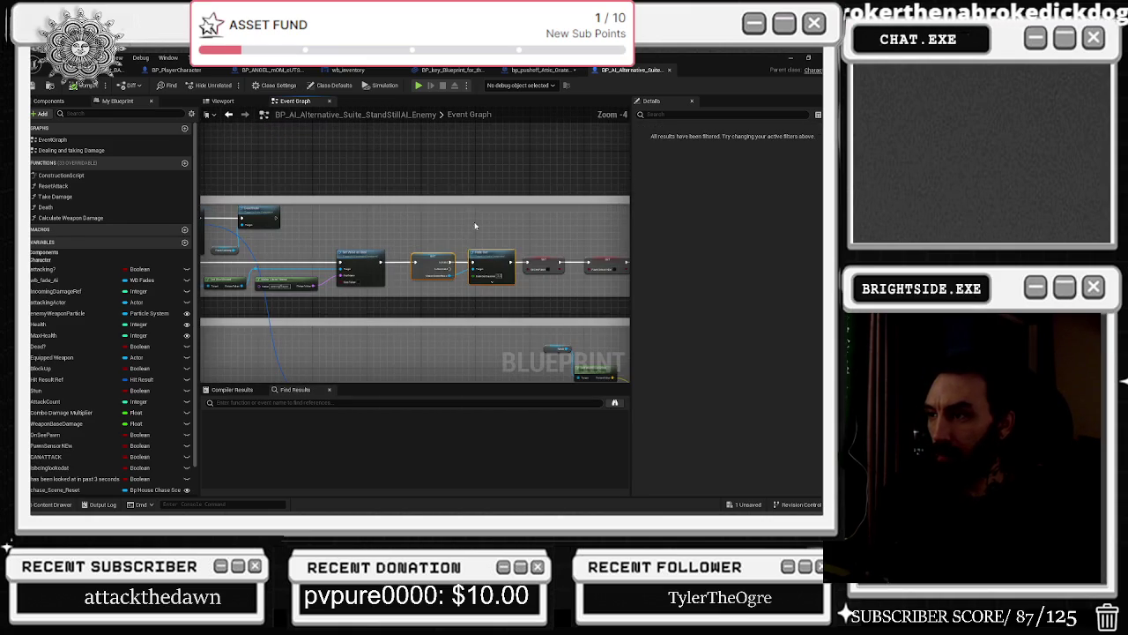
pyautogui.click(289, 390)
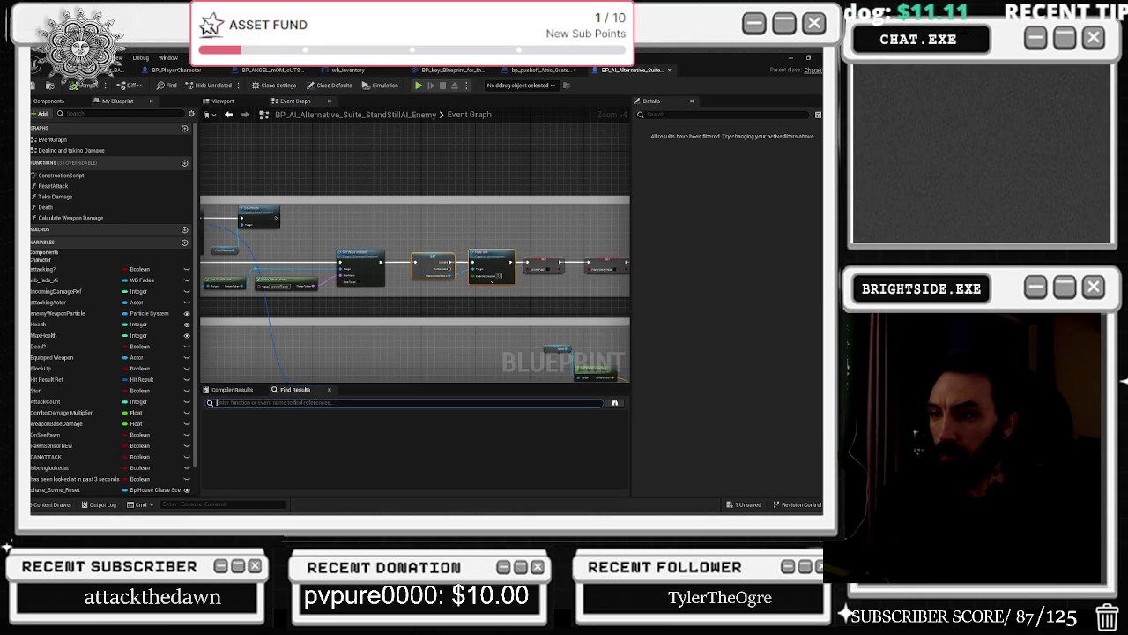
# Search 'chase', jump to Set ChaseSceneMusic and locate the Spawn Sound at Location asset.
pyautogui.write('chase')
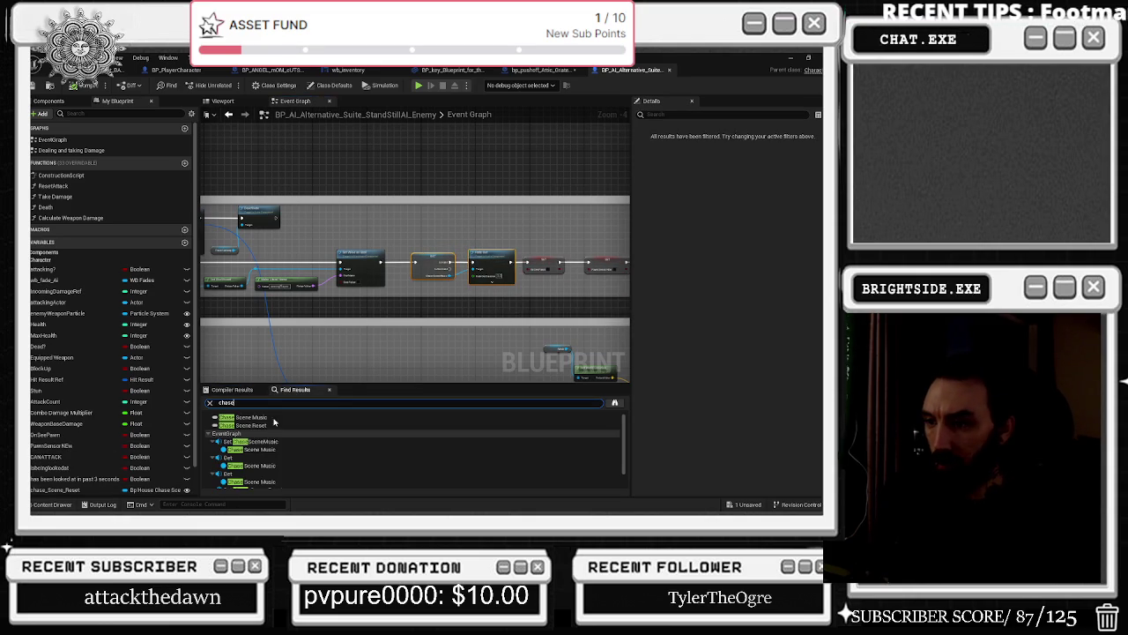
pyautogui.doubleClick(251, 441)
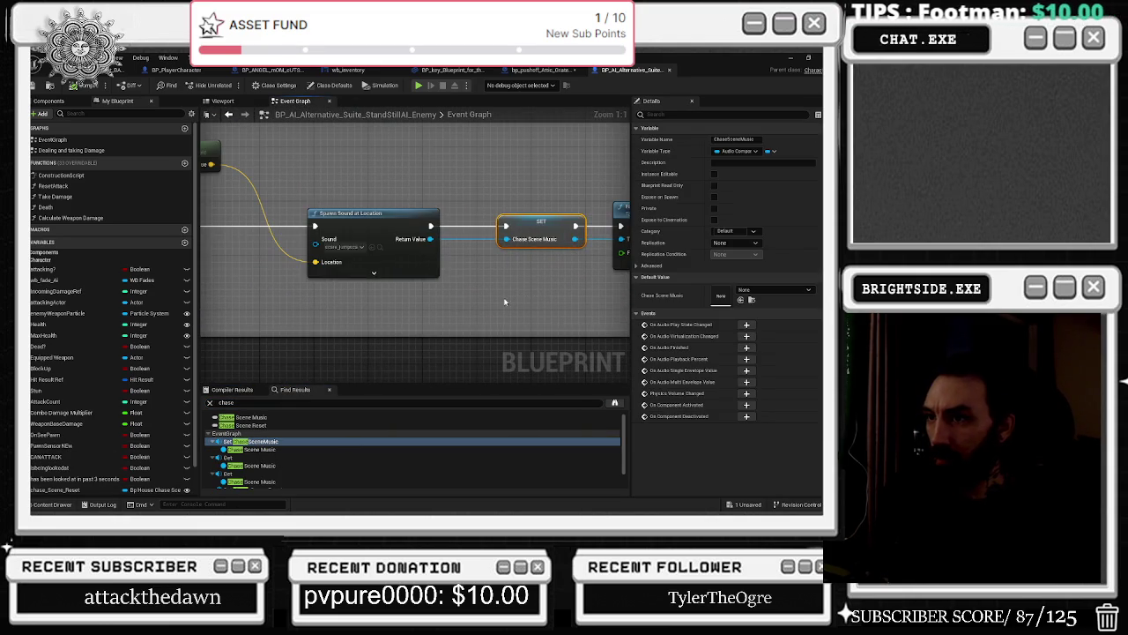
pyautogui.click(317, 216)
pyautogui.moveTo(285, 212); pyautogui.dragTo(347, 285)
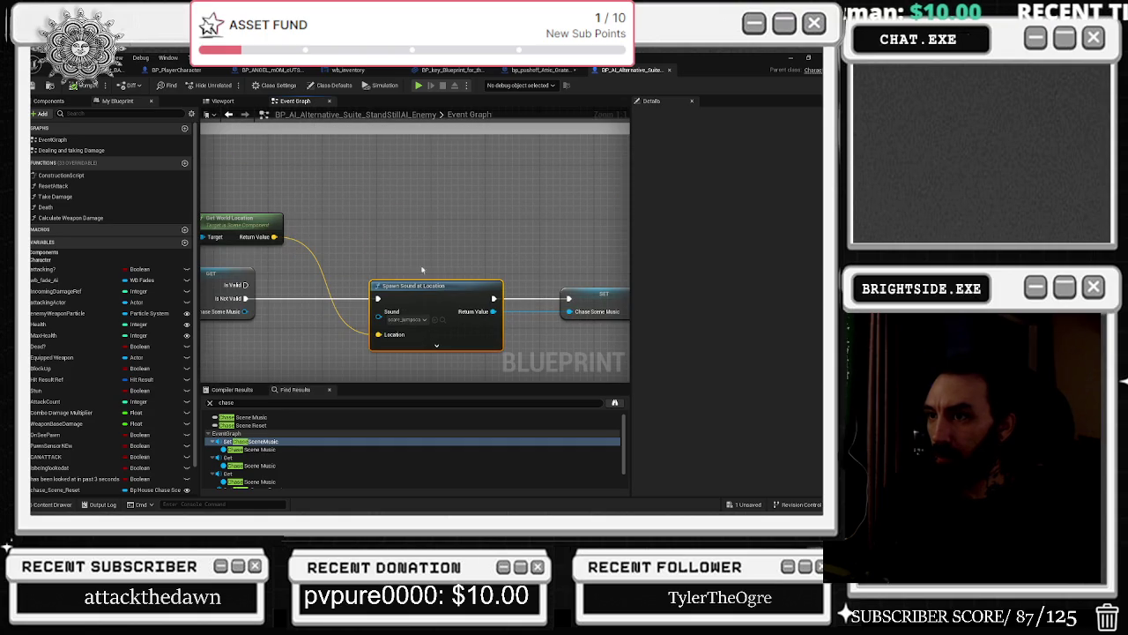
pyautogui.click(442, 319)
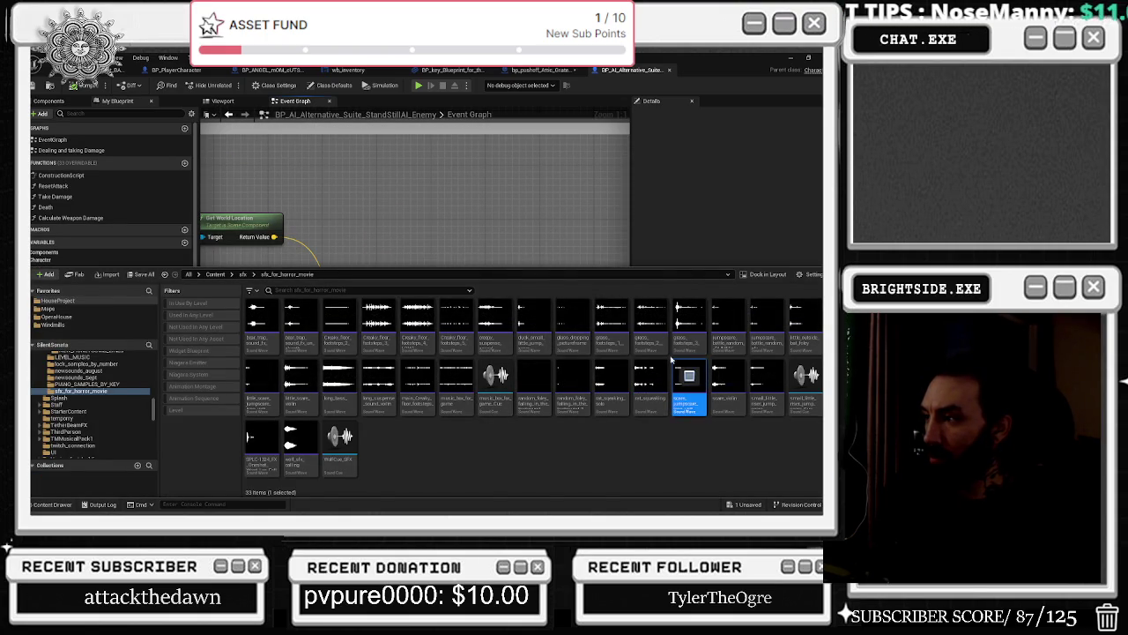
pyautogui.click(521, 211)
# Follow the chain past SET Chase Scene Music to Play Sound 2D, Delay and SET AI Movement.
pyautogui.scroll(-3, 521, 212)
pyautogui.moveTo(391, 331); pyautogui.dragTo(201, 285)
pyautogui.scroll(2, 450, 325)
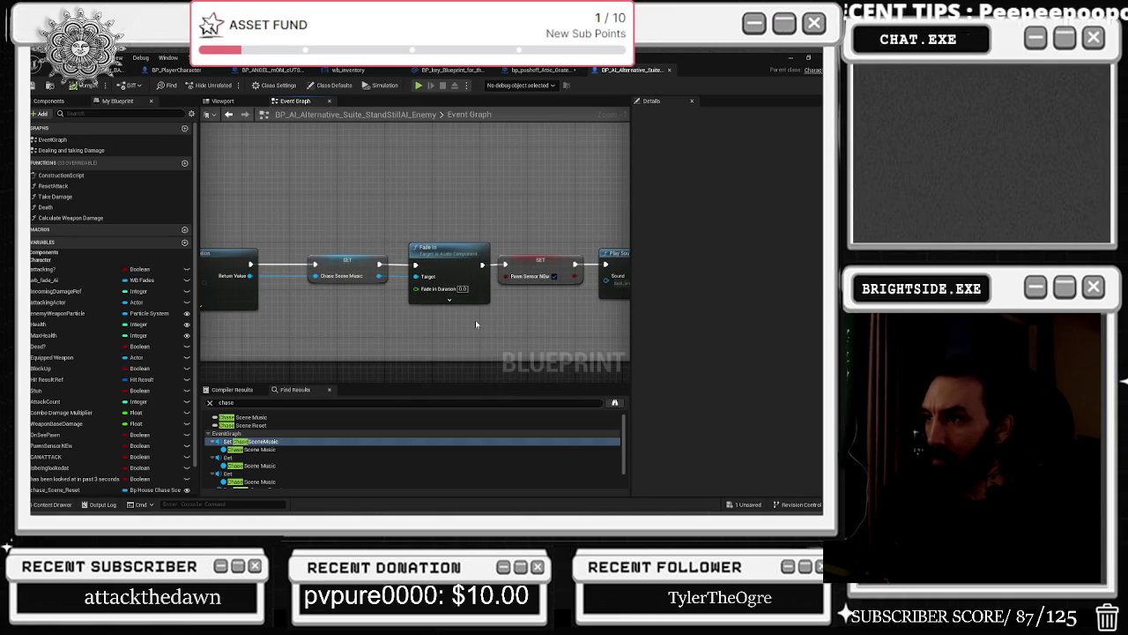
pyautogui.moveTo(355, 288); pyautogui.dragTo(480, 287)
pyautogui.click(467, 264)
pyautogui.moveTo(497, 244); pyautogui.dragTo(200, 214)
pyautogui.moveTo(447, 336)
pyautogui.mouseDown()
pyautogui.moveTo(248, 331)
pyautogui.moveTo(373, 302)
pyautogui.mouseUp()
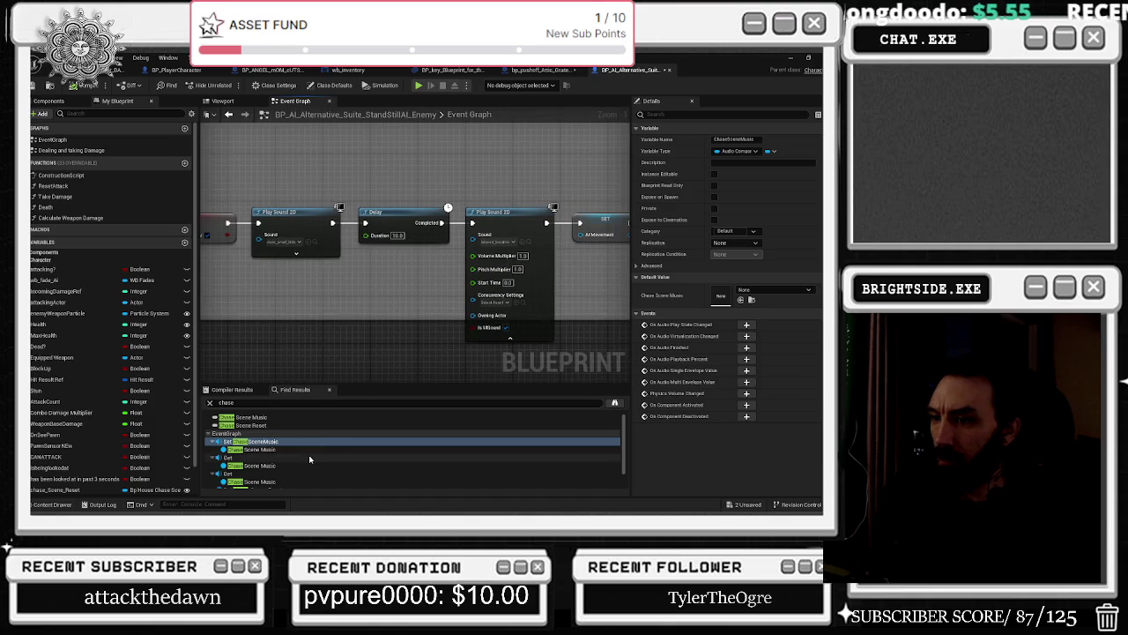
pyautogui.scroll(-2, 305, 459)
pyautogui.scroll(1, 305, 460)
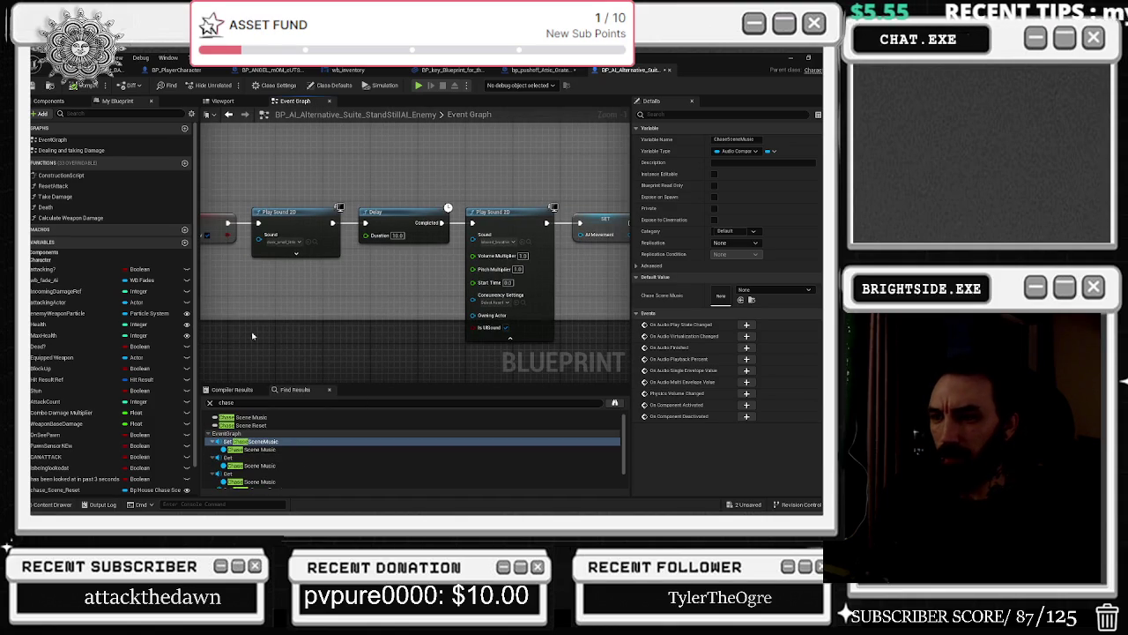
# Return to the SET Chase Scene Music node and find its spawned sound asset in the content browser.
pyautogui.doubleClick(264, 441)
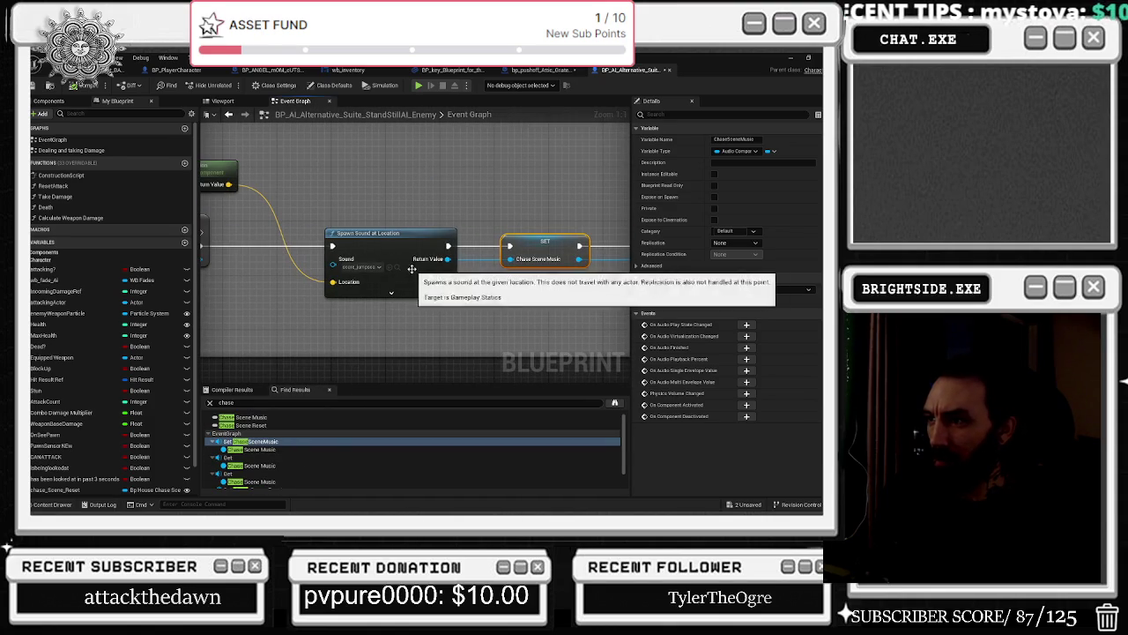
pyautogui.hotkey('ctrl', 'space')
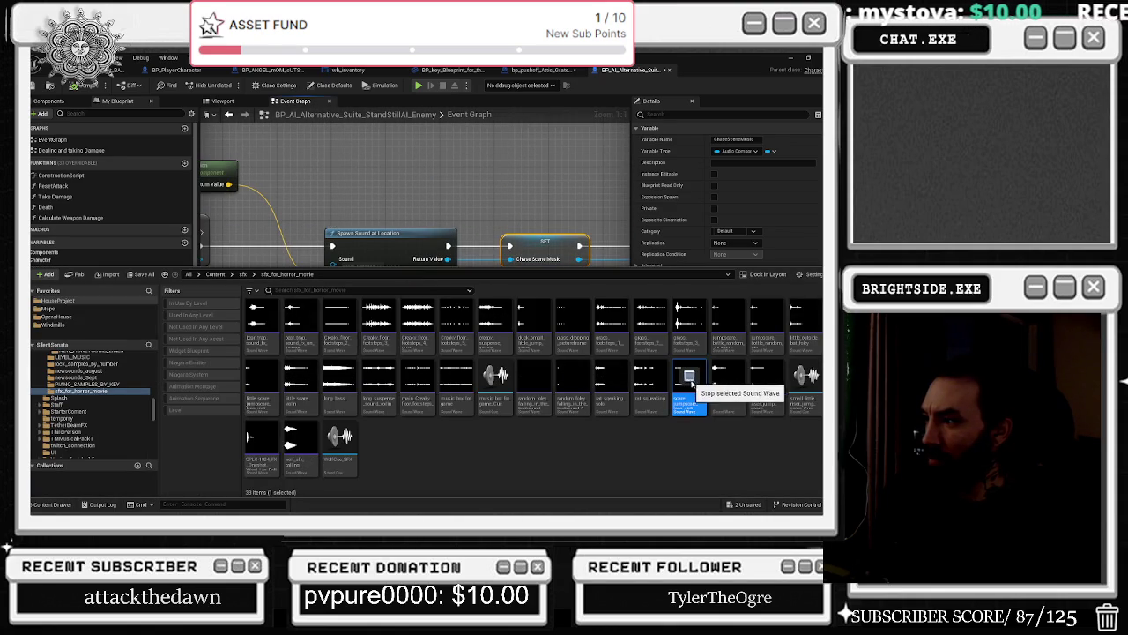
pyautogui.click(433, 195)
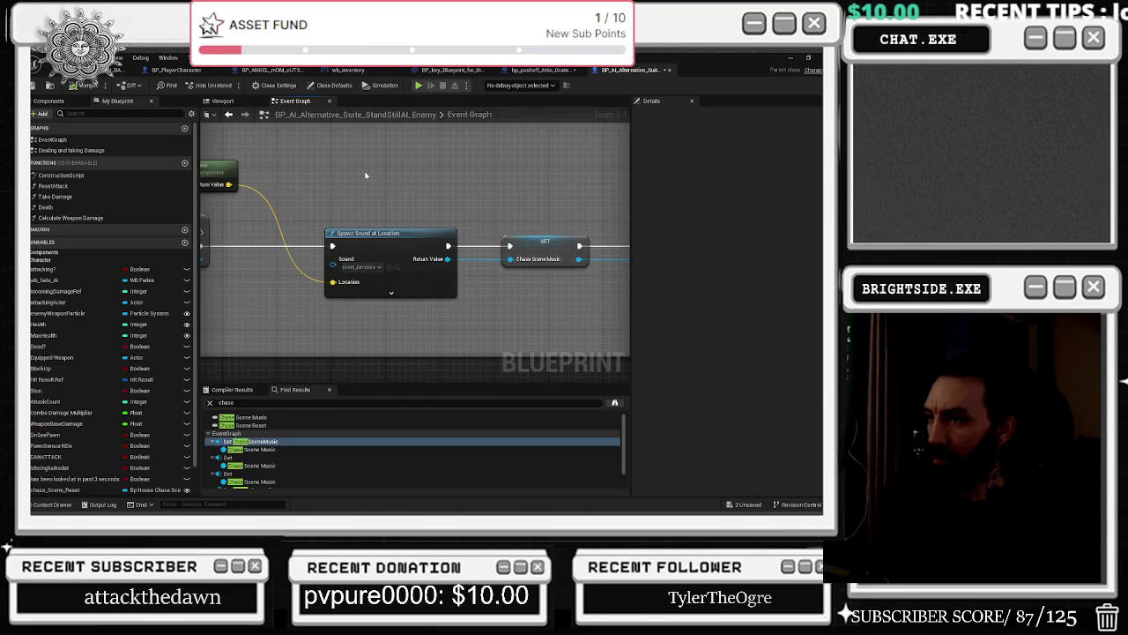
pyautogui.scroll(-1, 359, 195)
pyautogui.scroll(-1, 361, 204)
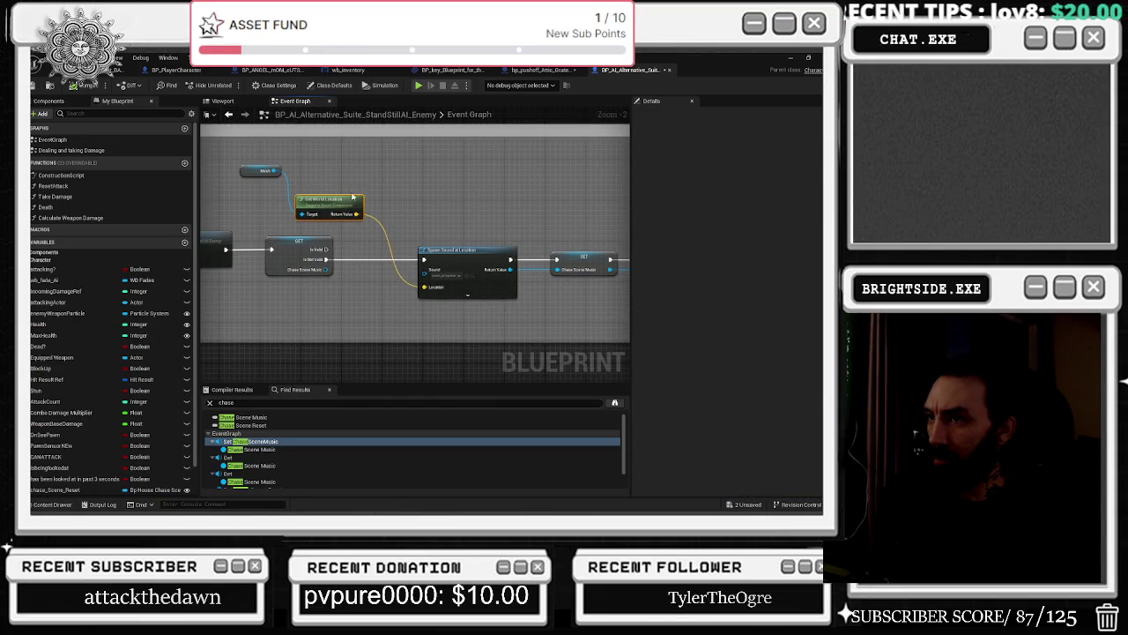
# Move the Mesh node lower, then go back to the level editor's Blueprint options.
pyautogui.moveTo(235, 159)
pyautogui.mouseDown()
pyautogui.moveTo(467, 238)
pyautogui.moveTo(567, 238)
pyautogui.mouseUp()
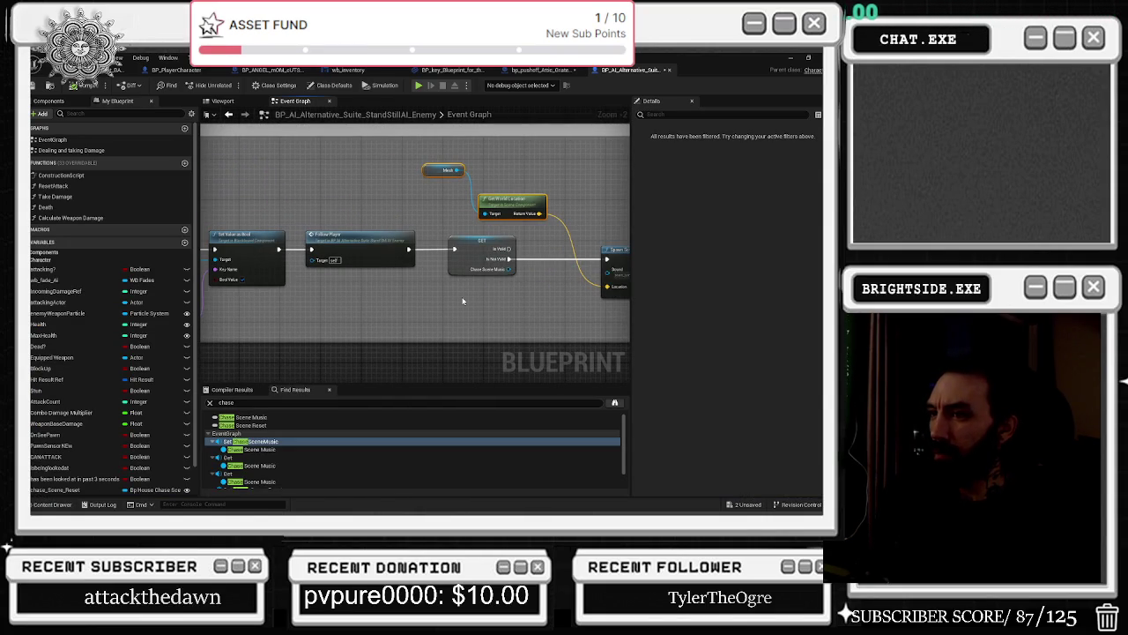
pyautogui.moveTo(445, 170); pyautogui.dragTo(416, 367)
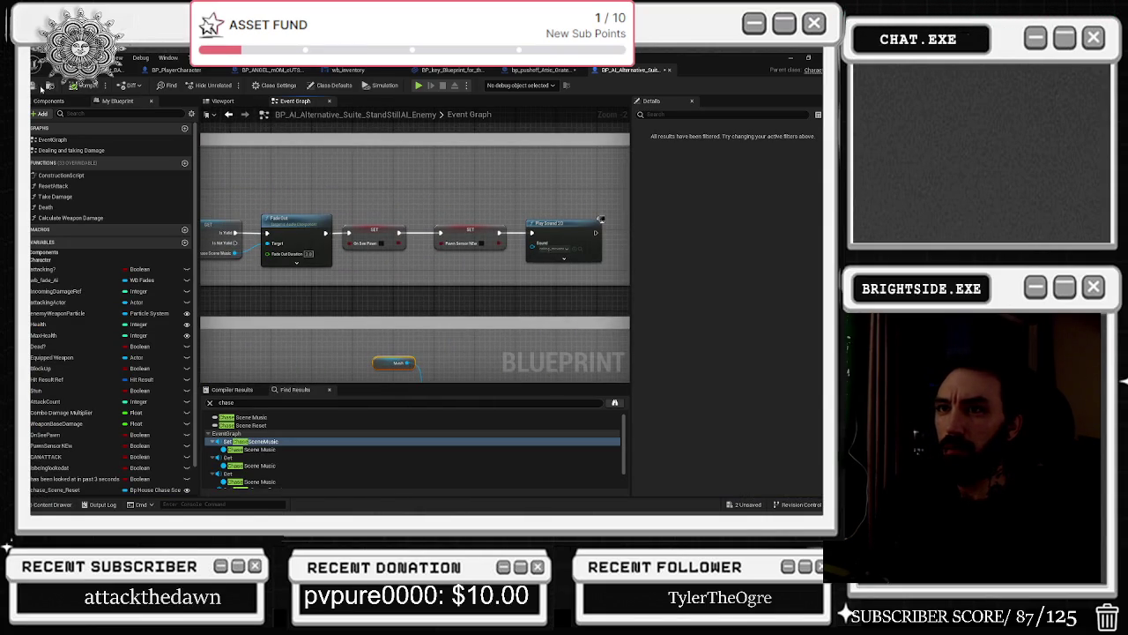
pyautogui.click(104, 68)
pyautogui.click(174, 85)
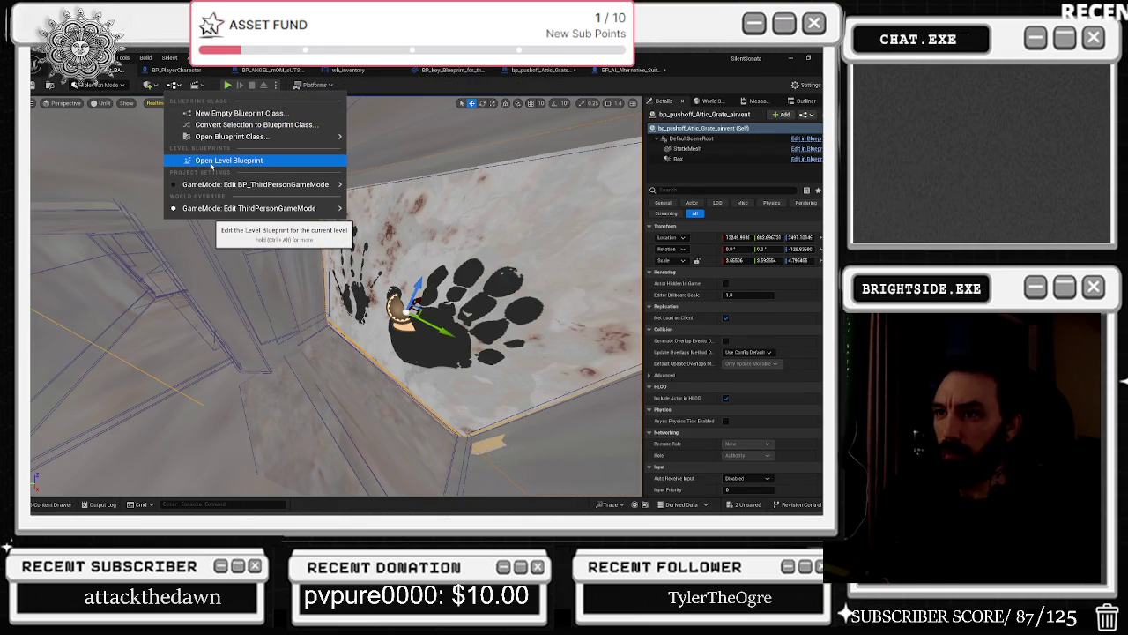
# Open the Level Blueprint and nudge the chase-scene reference node slightly down.
pyautogui.click(211, 162)
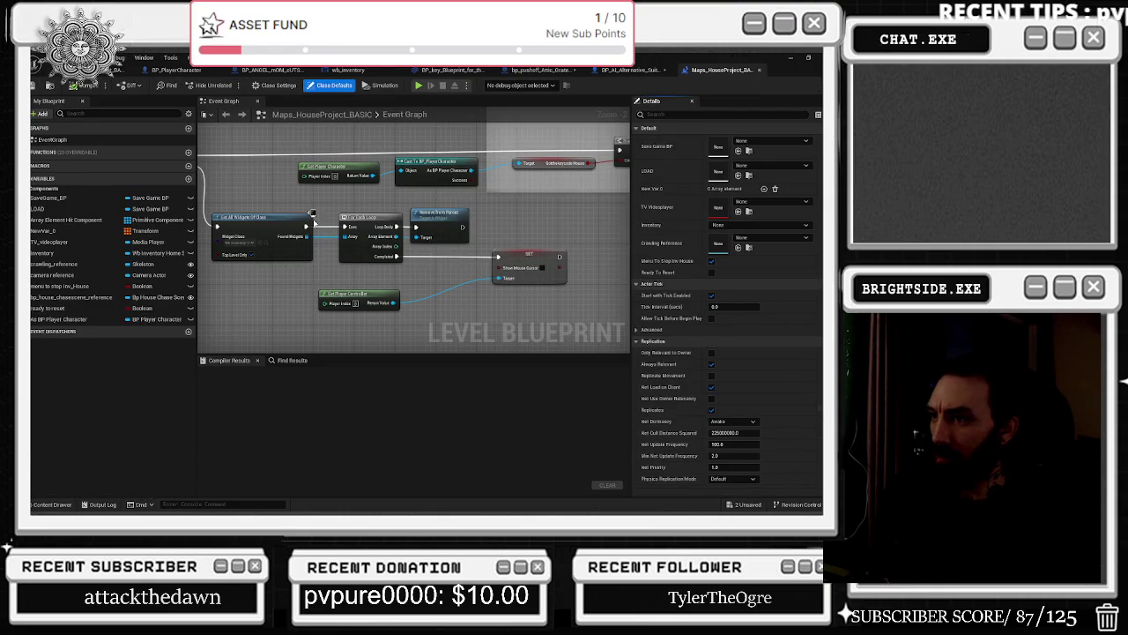
pyautogui.scroll(-6, 320, 222)
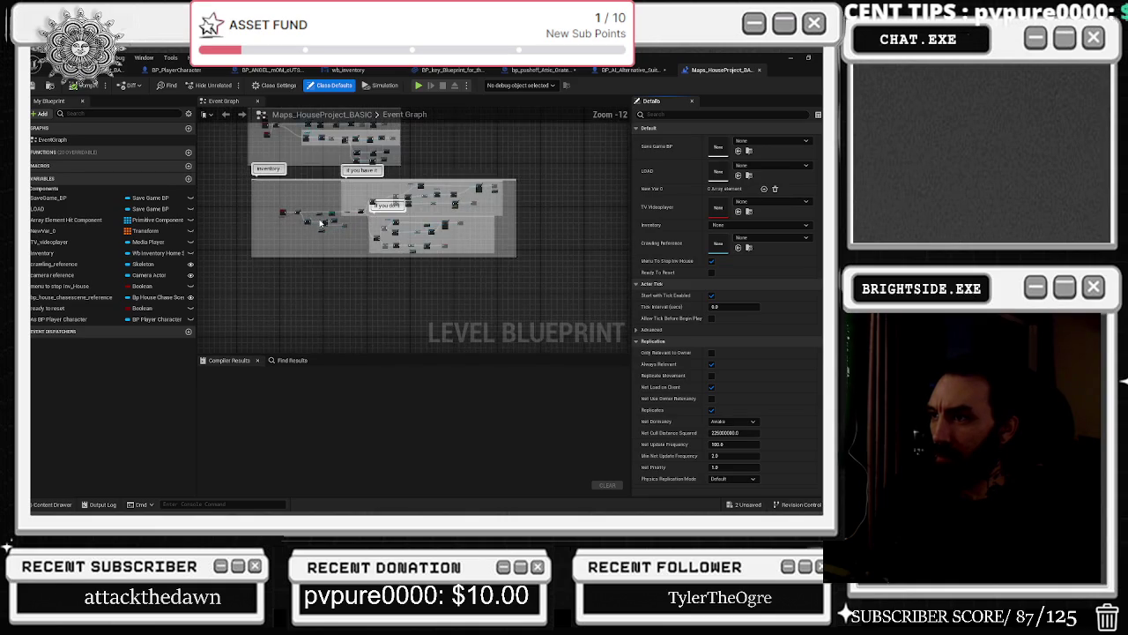
pyautogui.scroll(3, 339, 319)
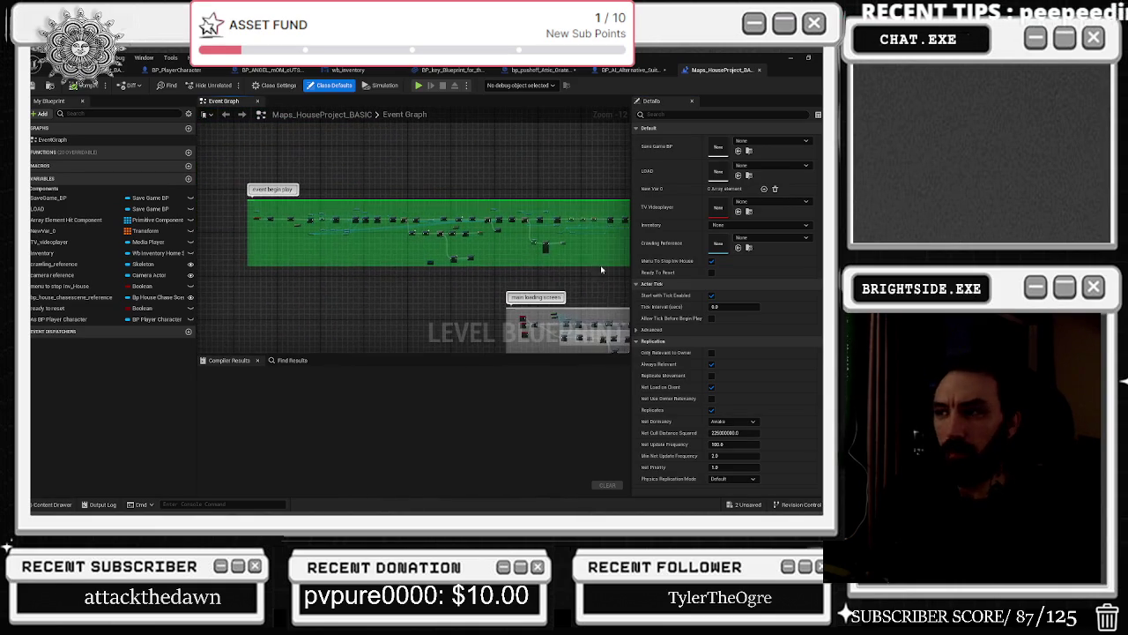
pyautogui.scroll(10, 274, 215)
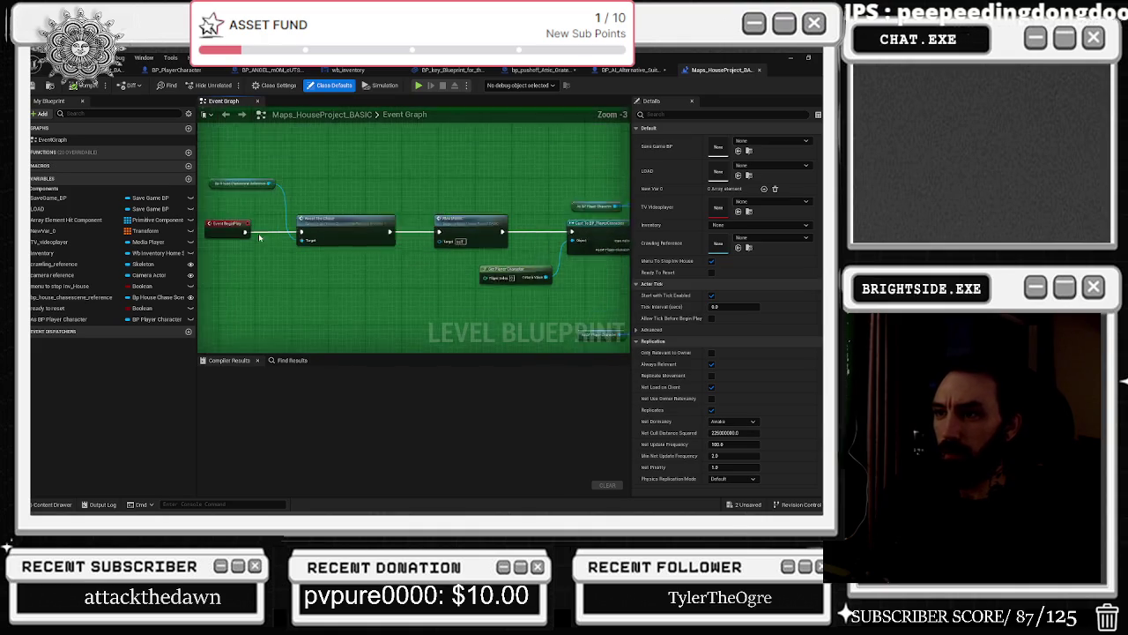
pyautogui.moveTo(239, 180); pyautogui.dragTo(235, 195)
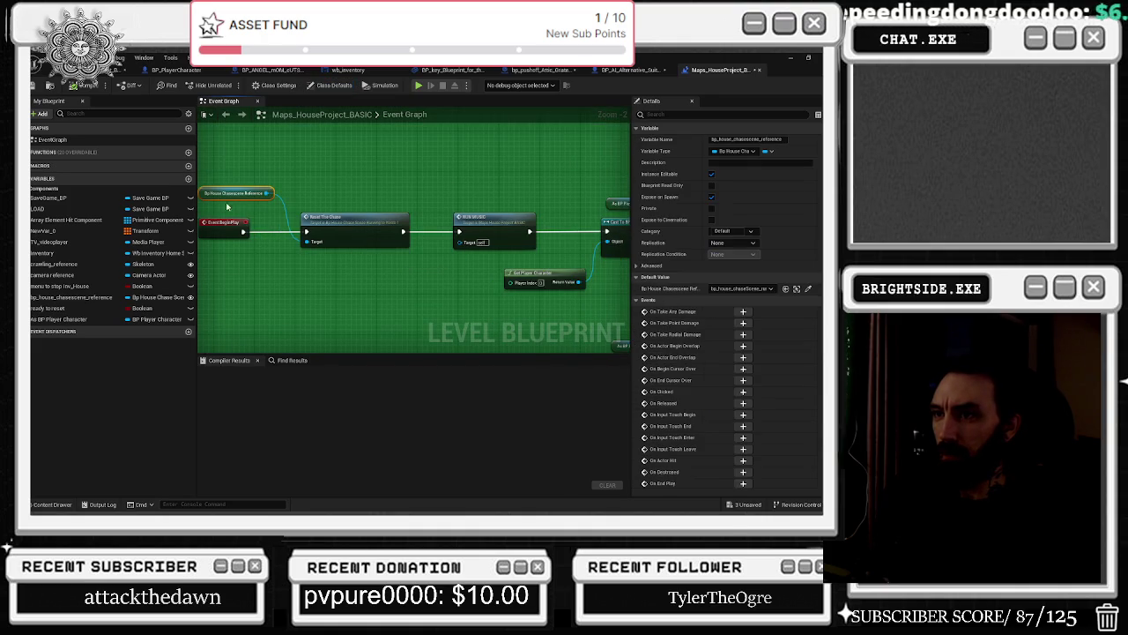
# Jump to the RUN MUSIC event, lower the IS BOX ACTIVATED and musicbox nodes, and adjust the Branch.
pyautogui.doubleClick(485, 229)
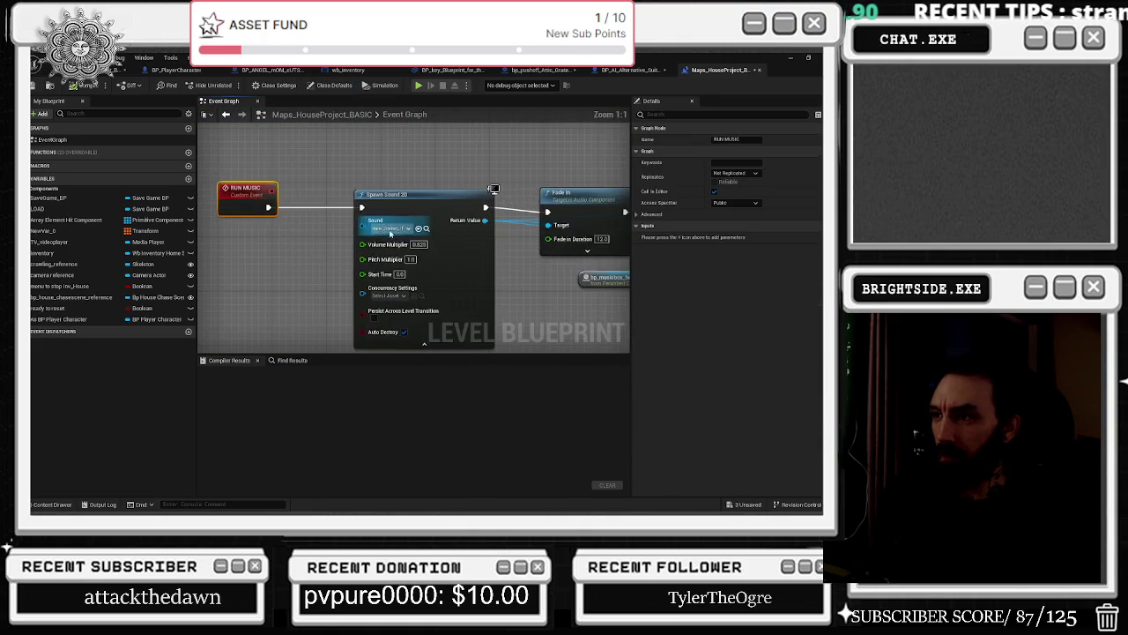
pyautogui.moveTo(479, 264); pyautogui.dragTo(305, 261)
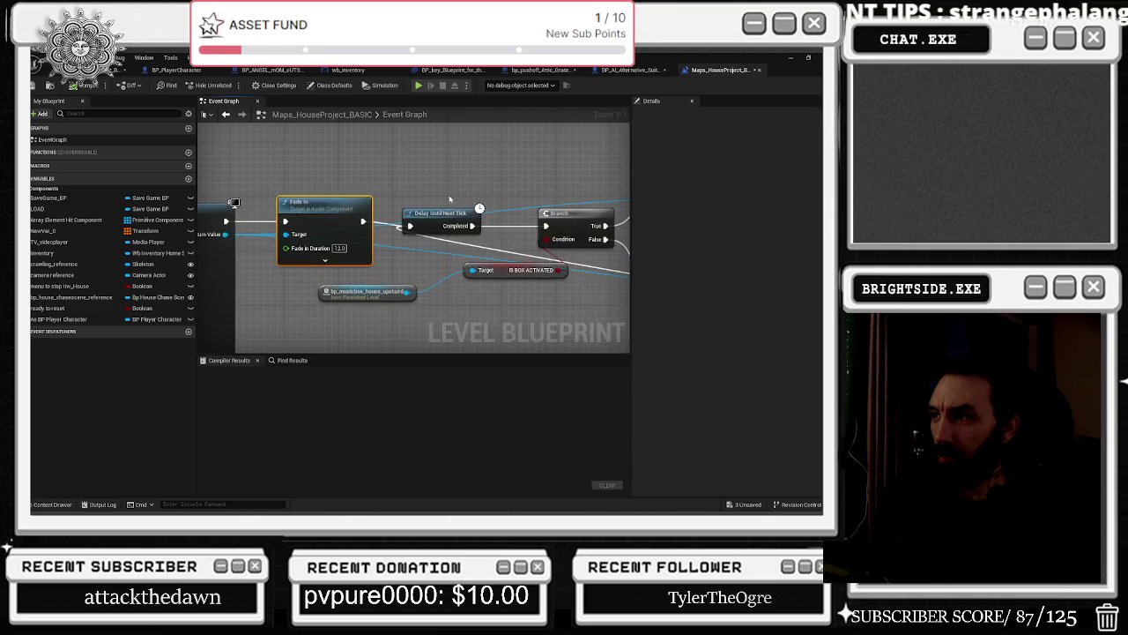
pyautogui.moveTo(412, 292)
pyautogui.mouseDown()
pyautogui.moveTo(520, 266)
pyautogui.moveTo(491, 316)
pyautogui.moveTo(315, 314)
pyautogui.mouseUp()
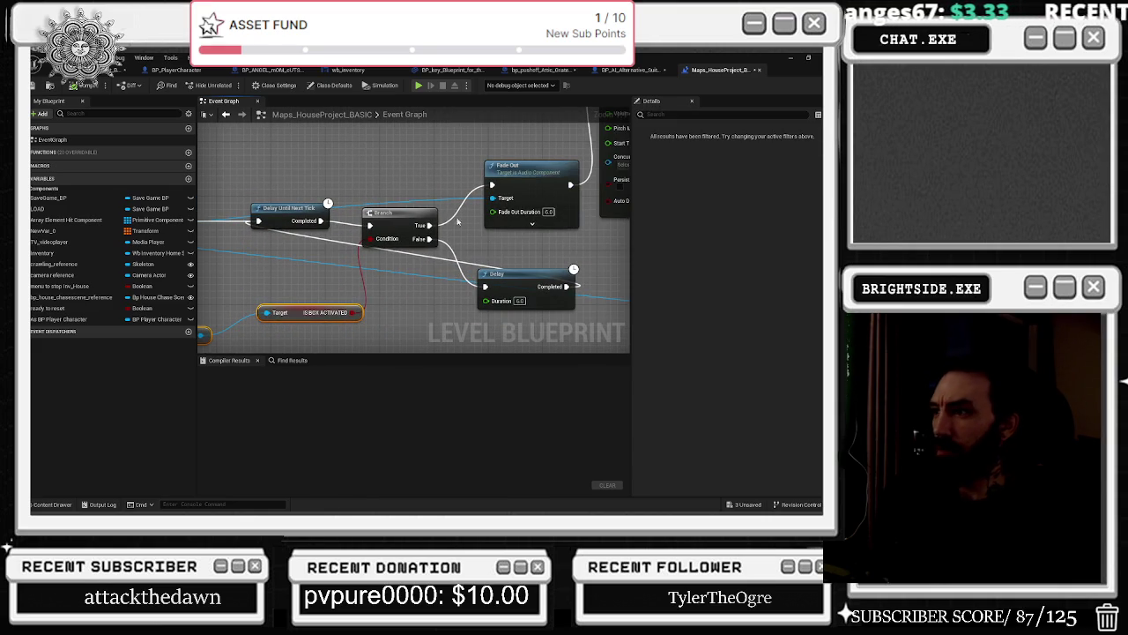
pyautogui.moveTo(407, 216)
pyautogui.mouseDown()
pyautogui.moveTo(417, 205)
pyautogui.moveTo(405, 220)
pyautogui.mouseUp()
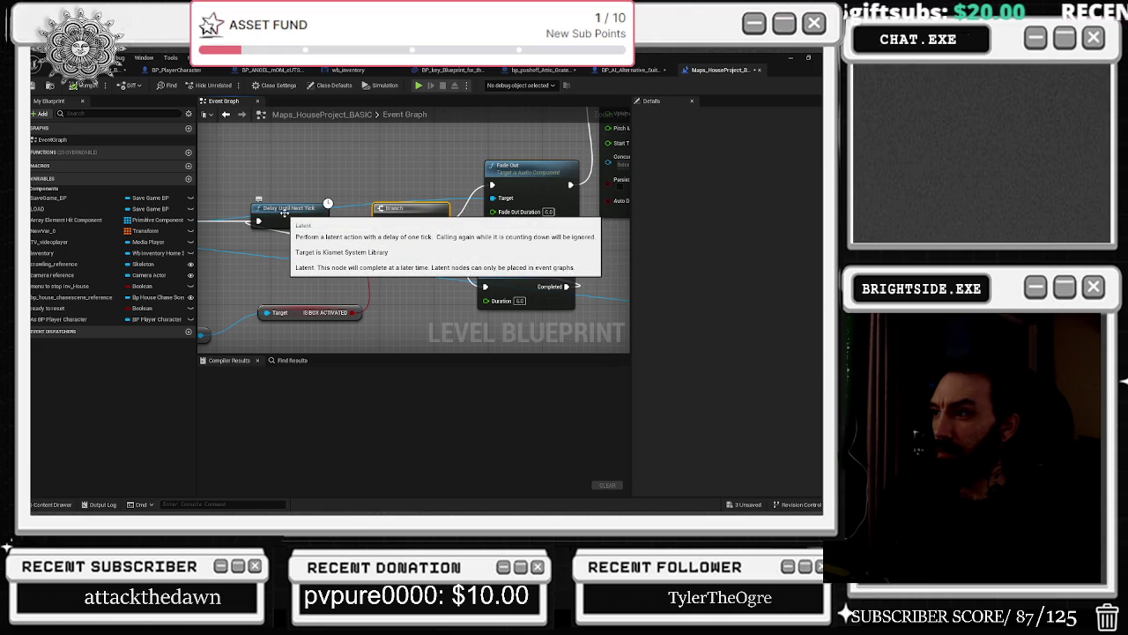
pyautogui.click(287, 214)
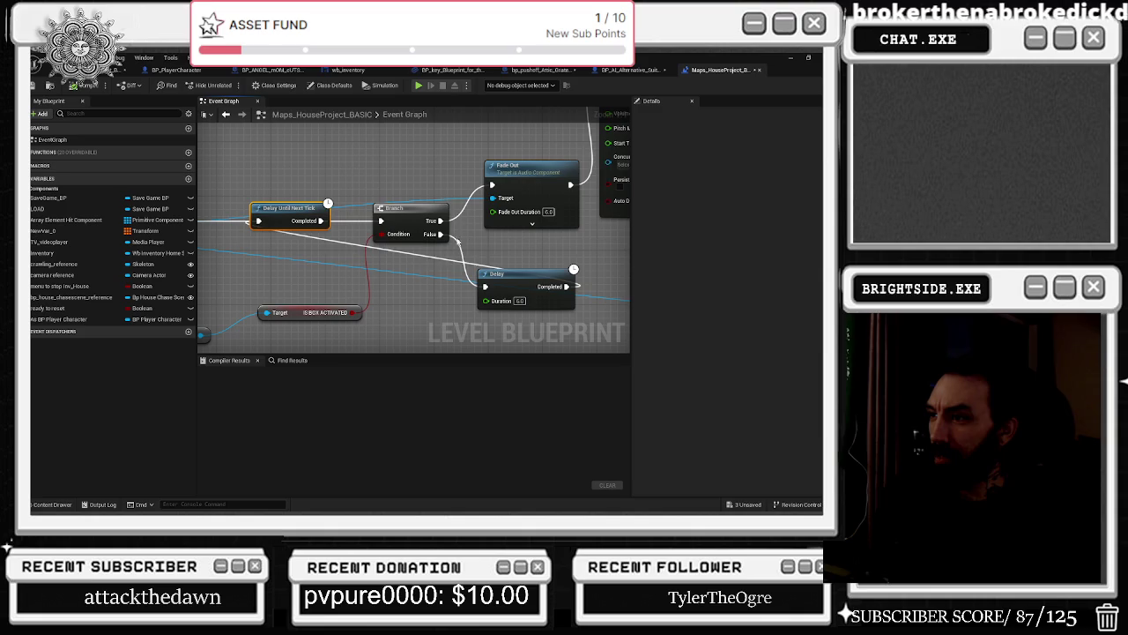
pyautogui.moveTo(463, 240)
pyautogui.mouseDown()
pyautogui.moveTo(264, 247)
pyautogui.moveTo(590, 238)
pyautogui.moveTo(453, 215)
pyautogui.mouseUp()
pyautogui.moveTo(520, 238); pyautogui.dragTo(610, 238)
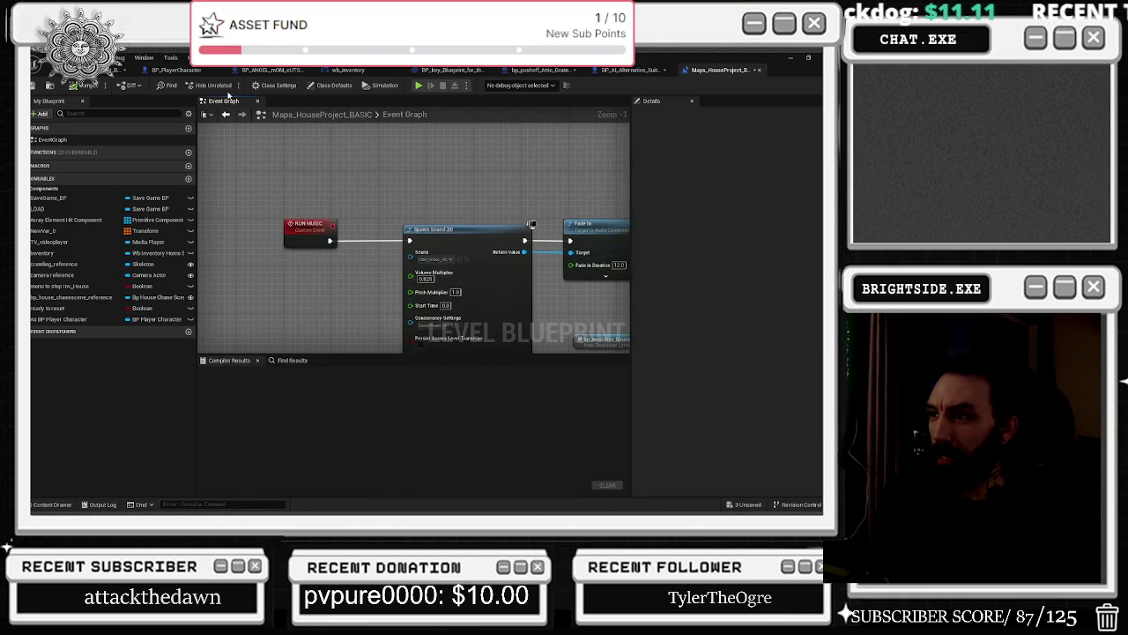
# Return to BeginPlay and open Reset The Chase in the chase-scene blueprint.
pyautogui.click(226, 115)
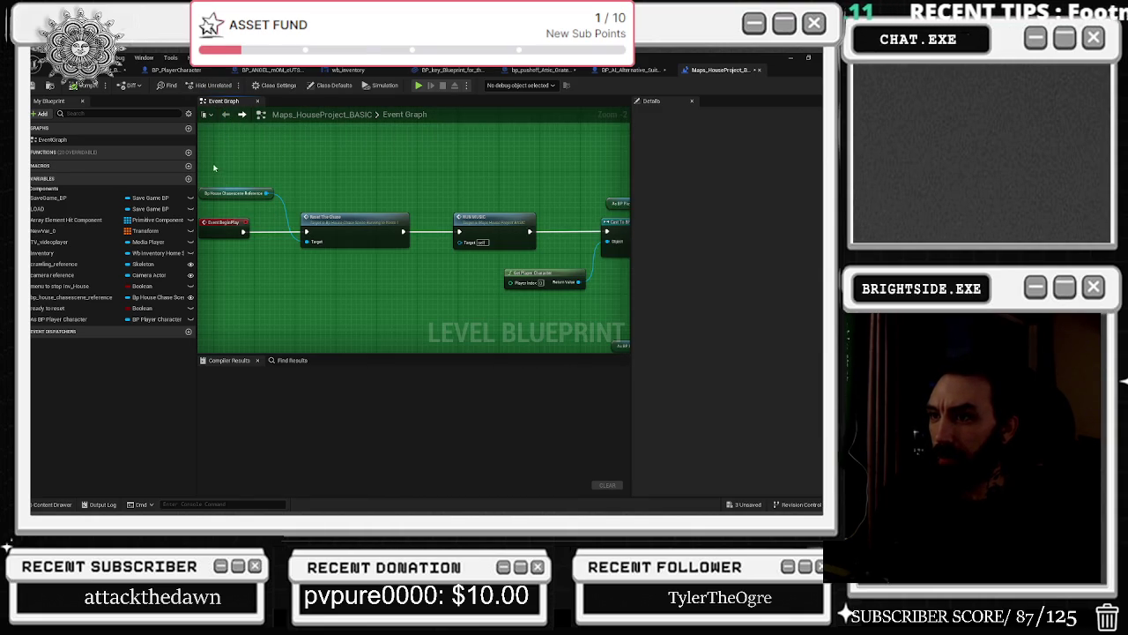
pyautogui.moveTo(353, 228); pyautogui.dragTo(342, 233)
pyautogui.doubleClick(340, 229)
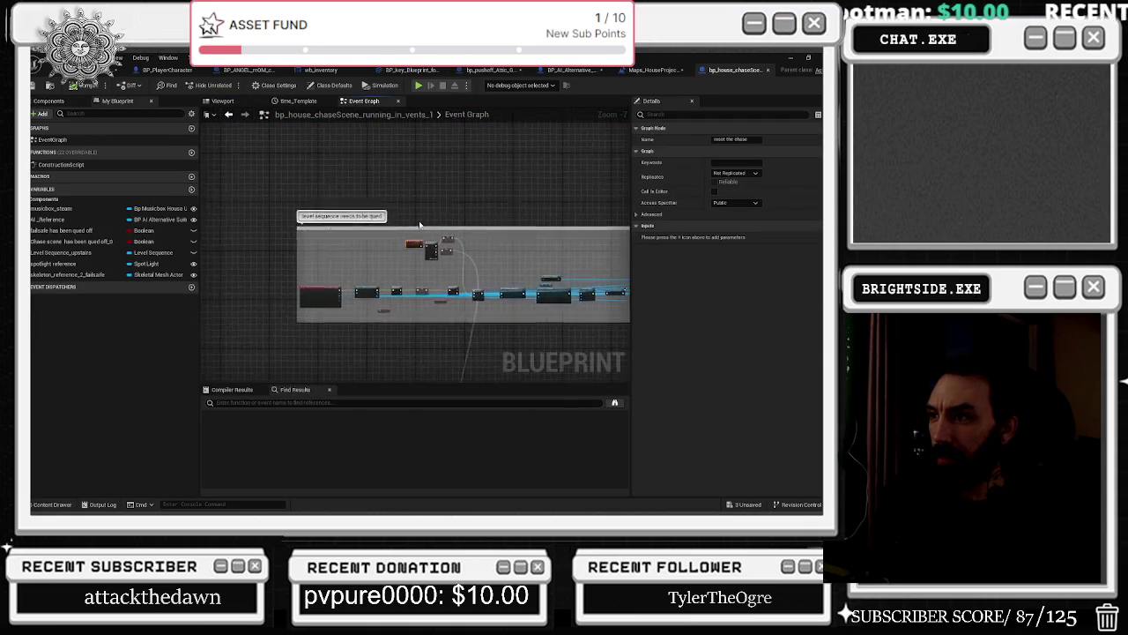
# Visit the house level and attic grate air vent blueprints and save all modified assets.
pyautogui.scroll(-2, 371, 242)
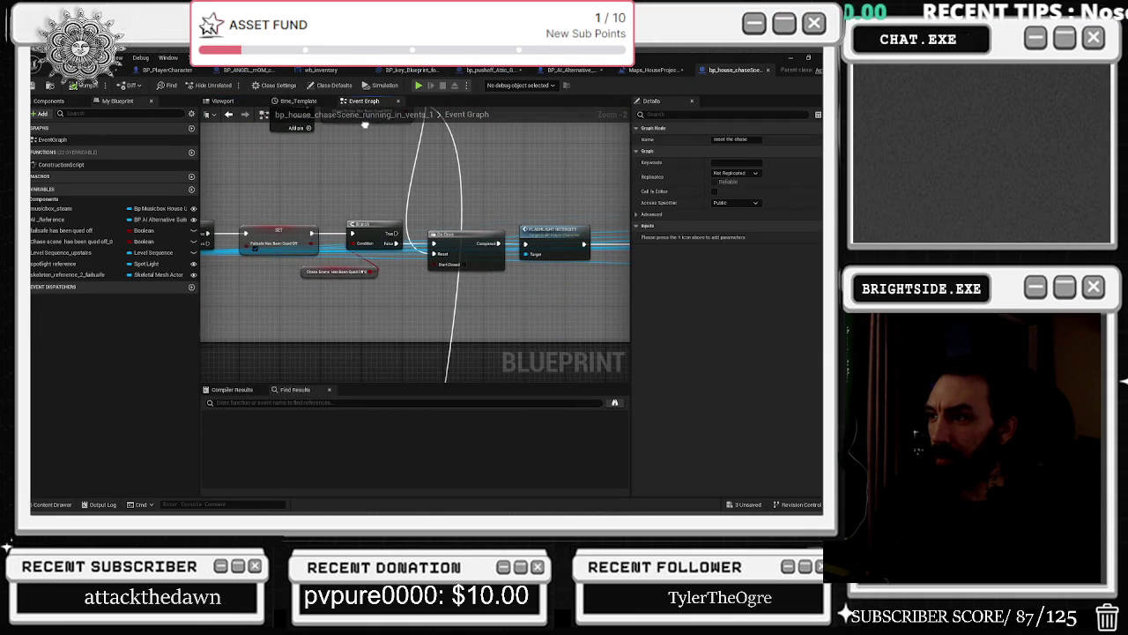
pyautogui.click(229, 114)
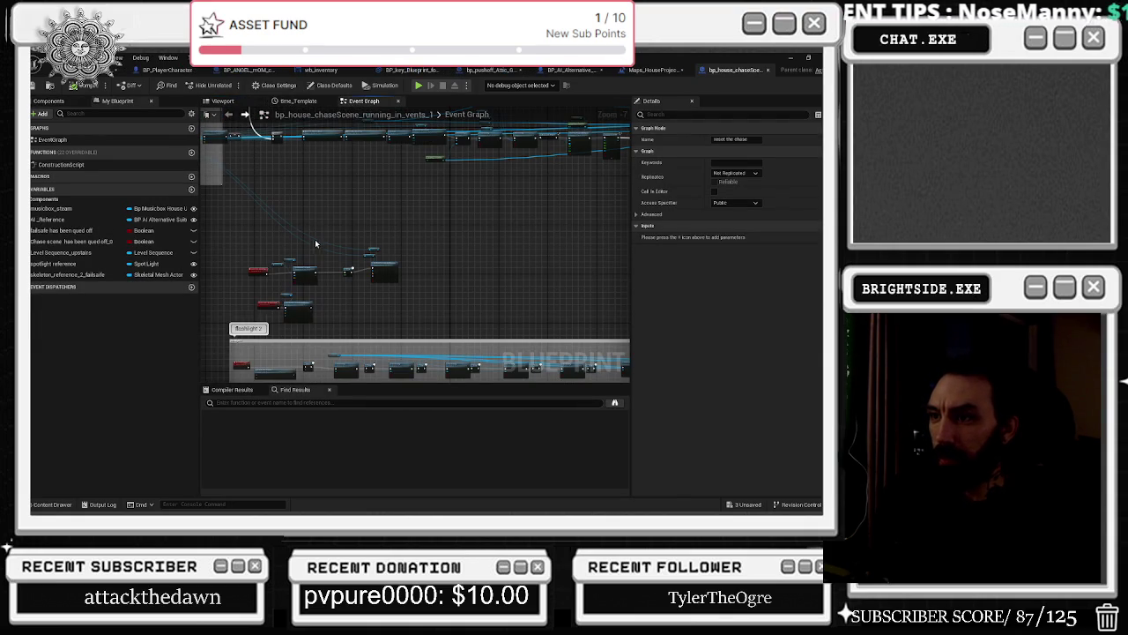
pyautogui.click(680, 70)
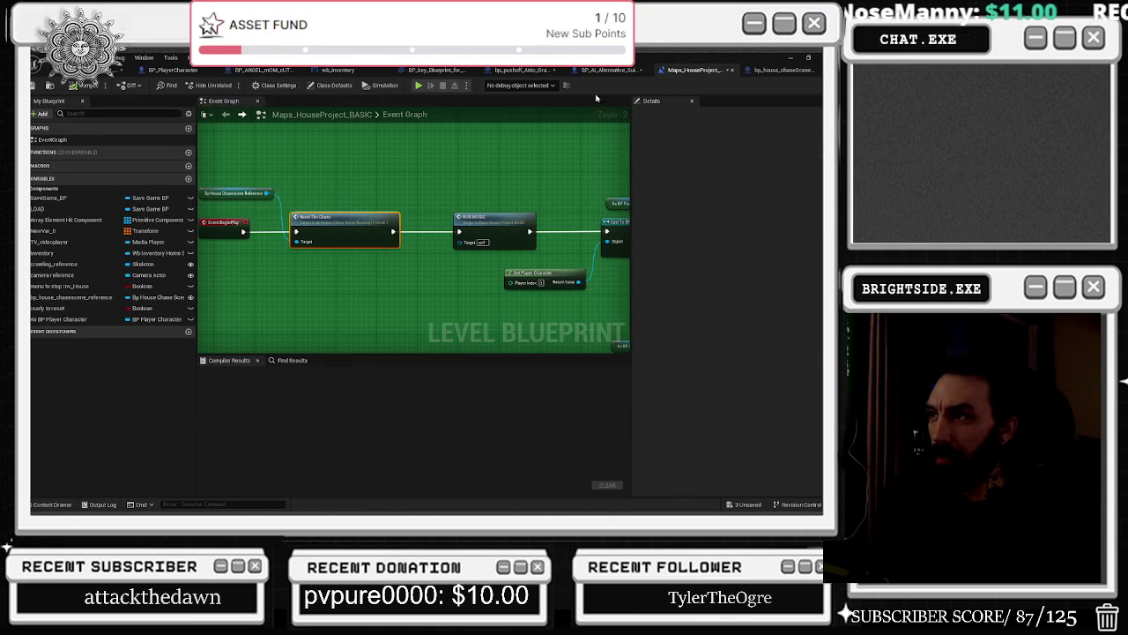
pyautogui.click(523, 69)
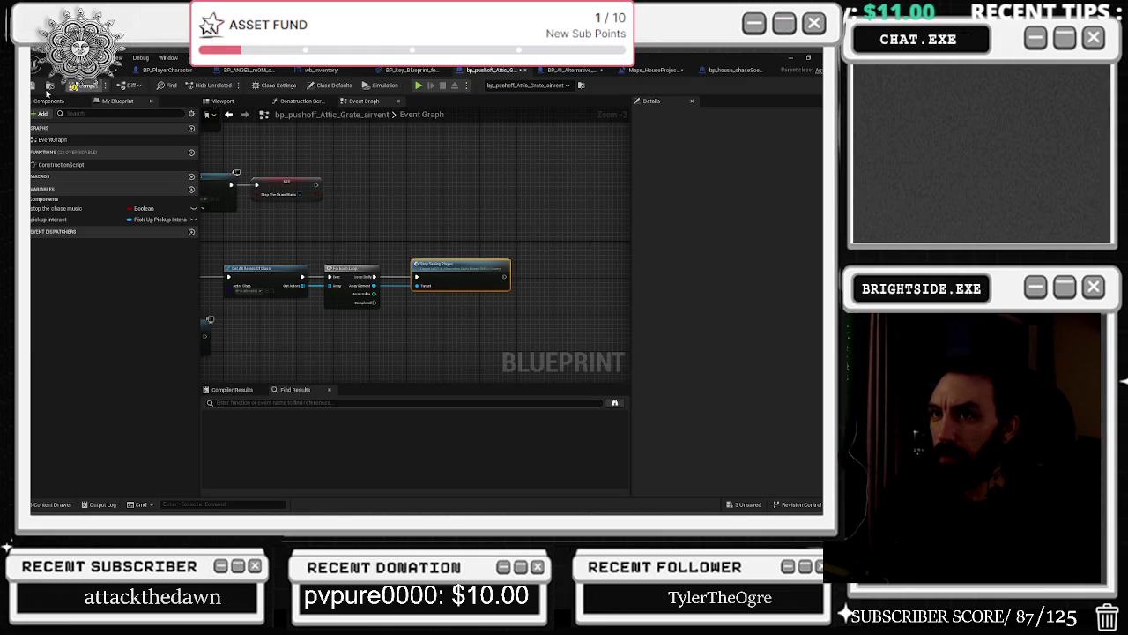
pyautogui.click(74, 86)
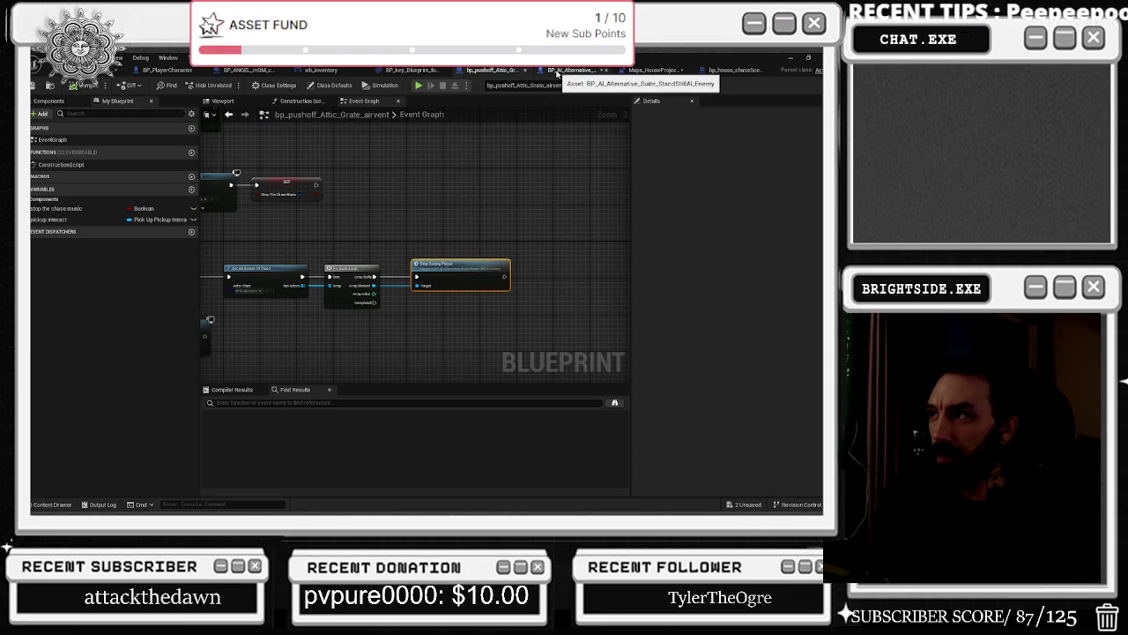
# Save the inventory widget blueprint with Ctrl+S.
pyautogui.click(417, 72)
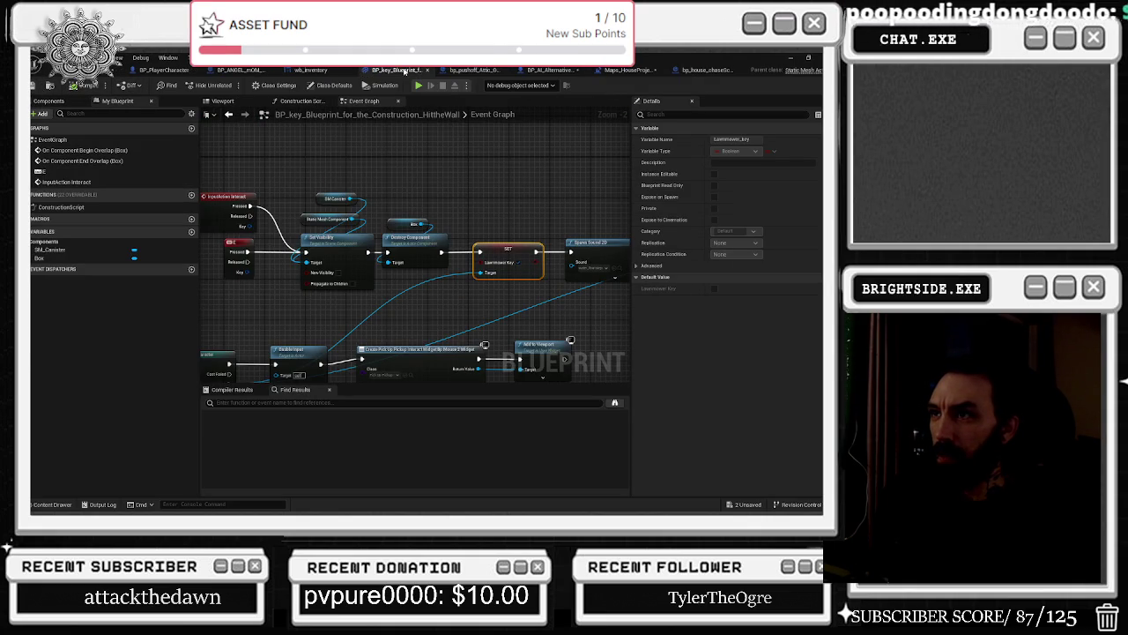
pyautogui.click(317, 71)
pyautogui.hotkey('ctrl', 's')
# Close the BP_ANGEL cutscene blueprint and select the RUN MUSIC call in the house level blueprint.
pyautogui.click(273, 69)
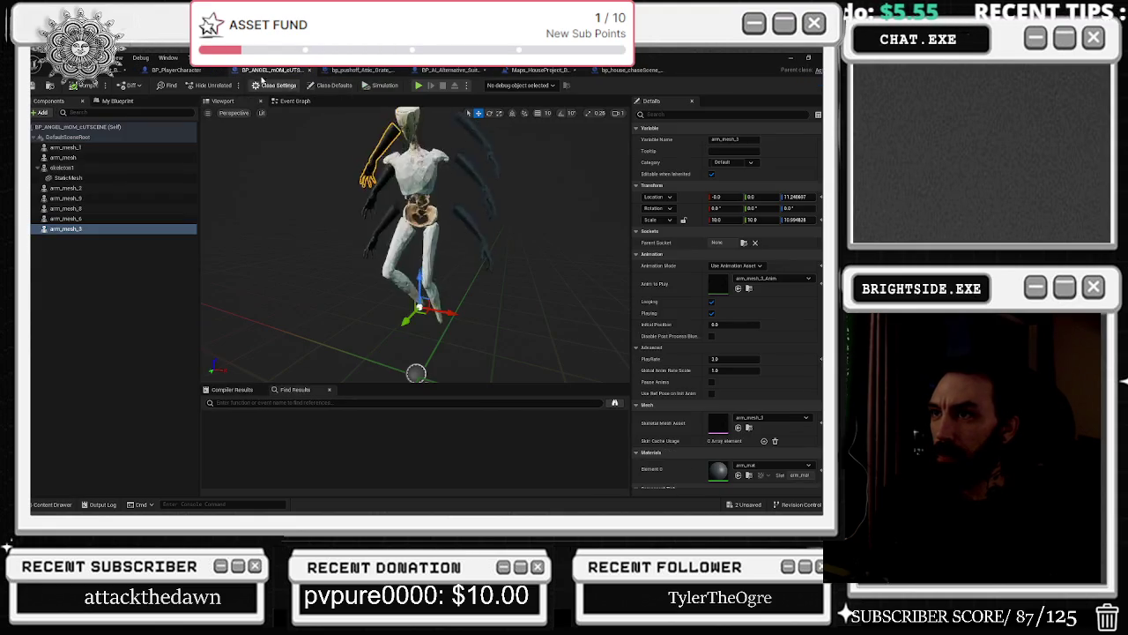
pyautogui.click(307, 70)
pyautogui.click(535, 71)
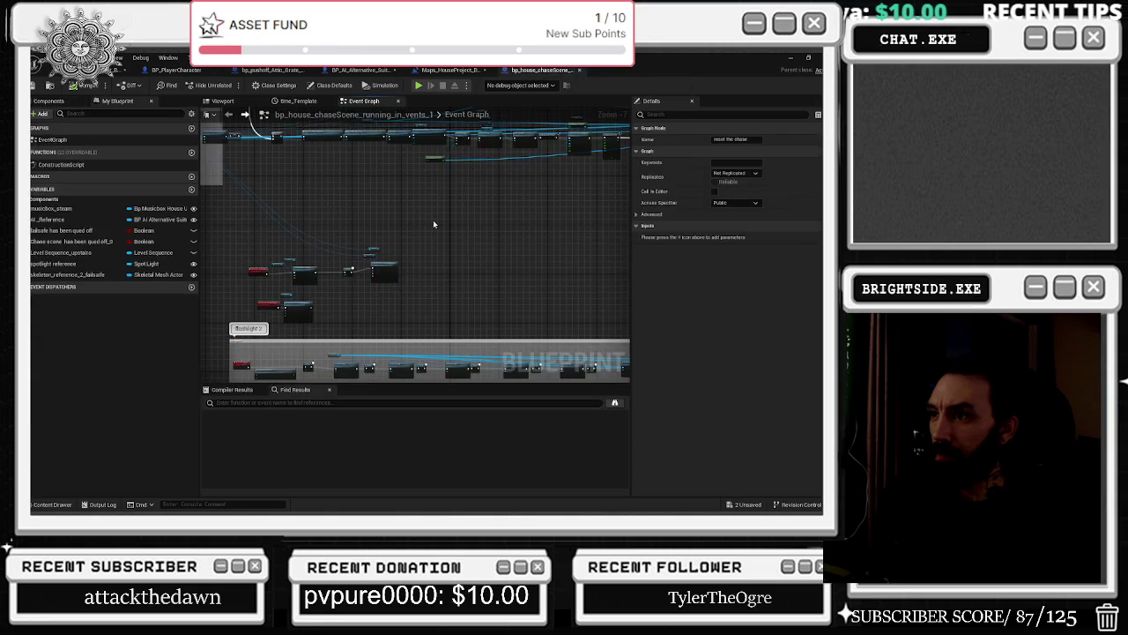
pyautogui.click(450, 69)
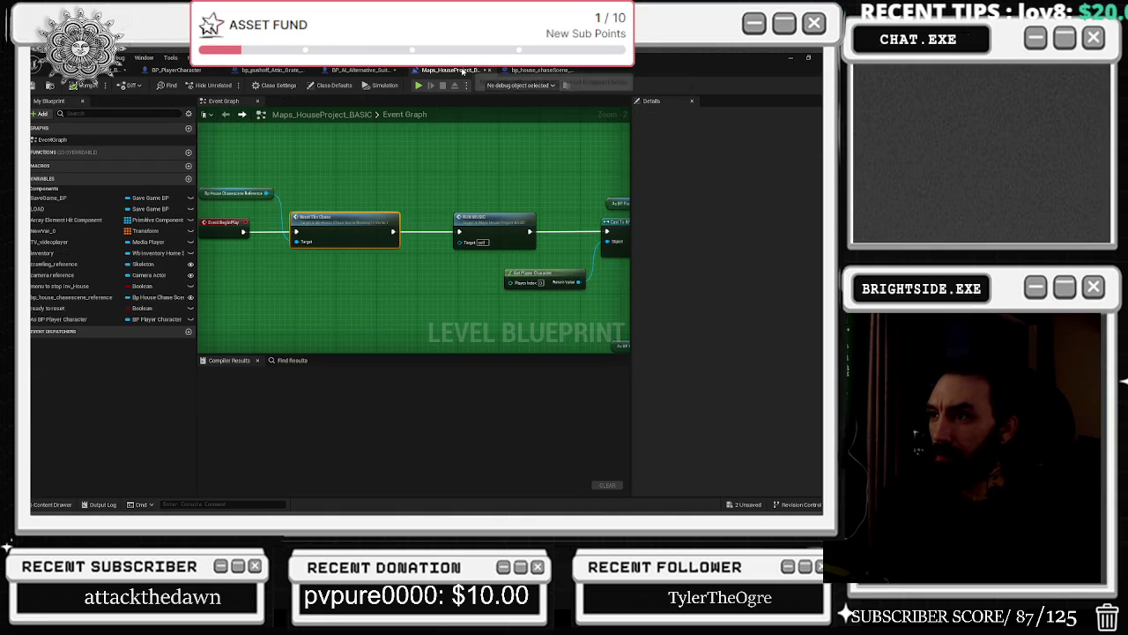
pyautogui.click(425, 204)
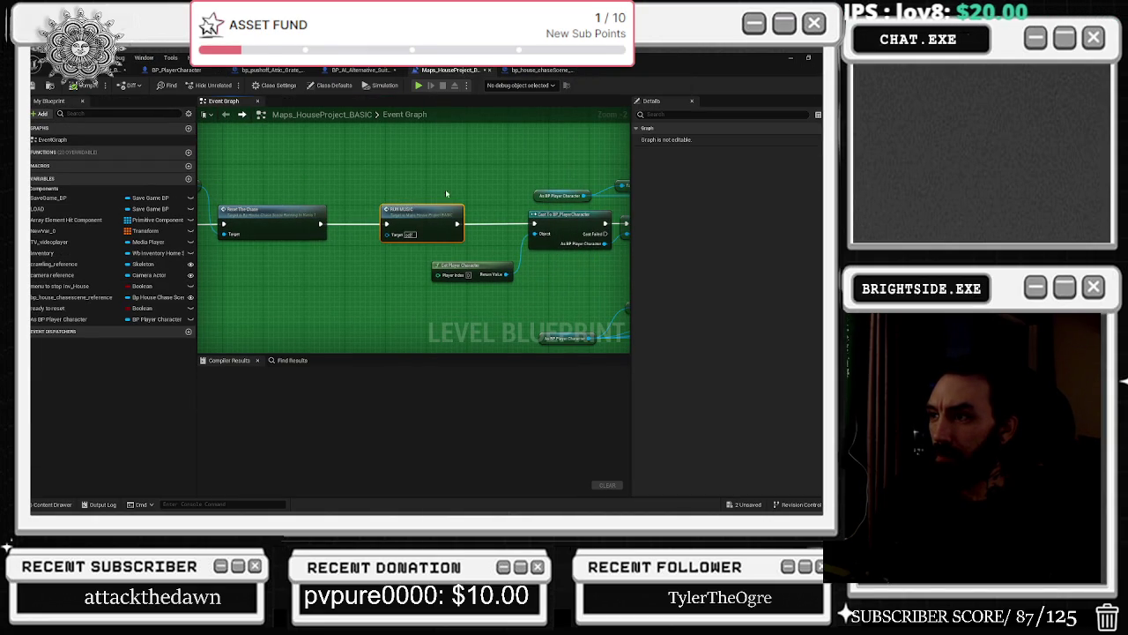
# Go to the RUN MUSIC event and move the Fade Out node up and left.
pyautogui.doubleClick(410, 225)
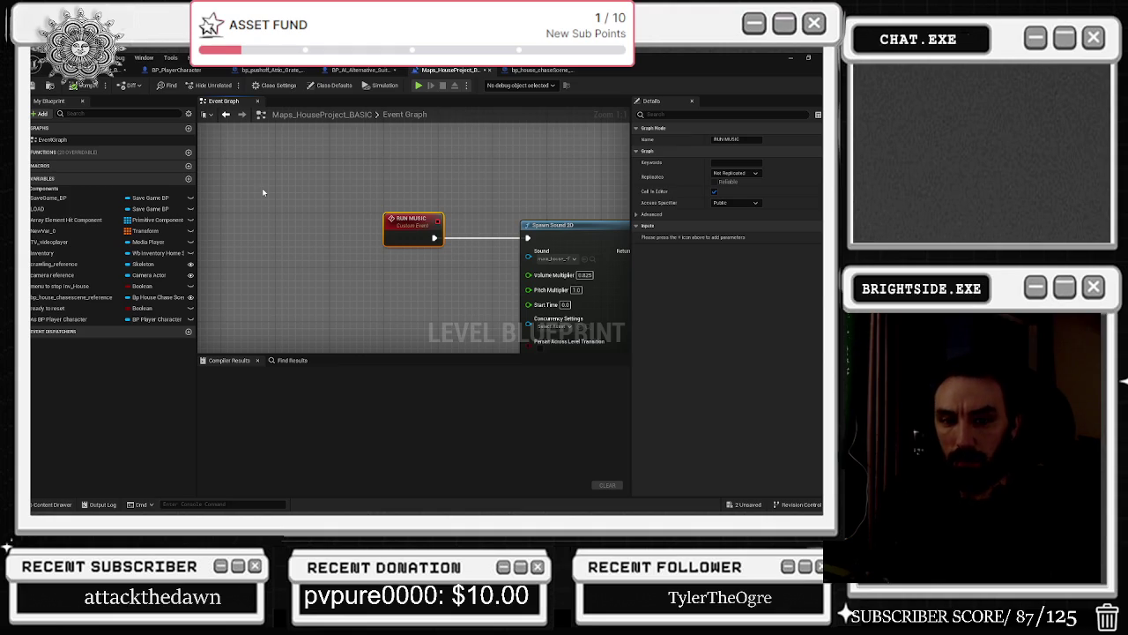
pyautogui.moveTo(449, 197)
pyautogui.mouseDown()
pyautogui.moveTo(339, 189)
pyautogui.moveTo(494, 264)
pyautogui.mouseUp()
pyautogui.moveTo(371, 172); pyautogui.dragTo(299, 152)
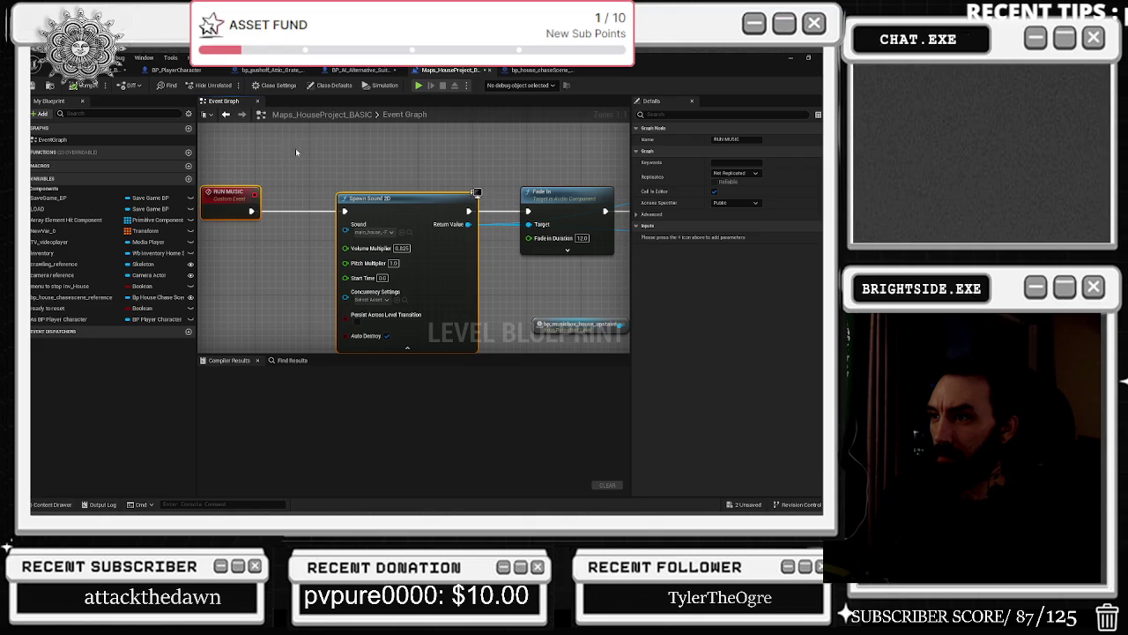
pyautogui.moveTo(493, 252); pyautogui.dragTo(387, 268)
pyautogui.click(467, 205)
pyautogui.moveTo(468, 197); pyautogui.dragTo(342, 182)
pyautogui.moveTo(515, 272)
pyautogui.mouseDown()
pyautogui.moveTo(384, 256)
pyautogui.moveTo(394, 279)
pyautogui.mouseUp()
pyautogui.click(333, 203)
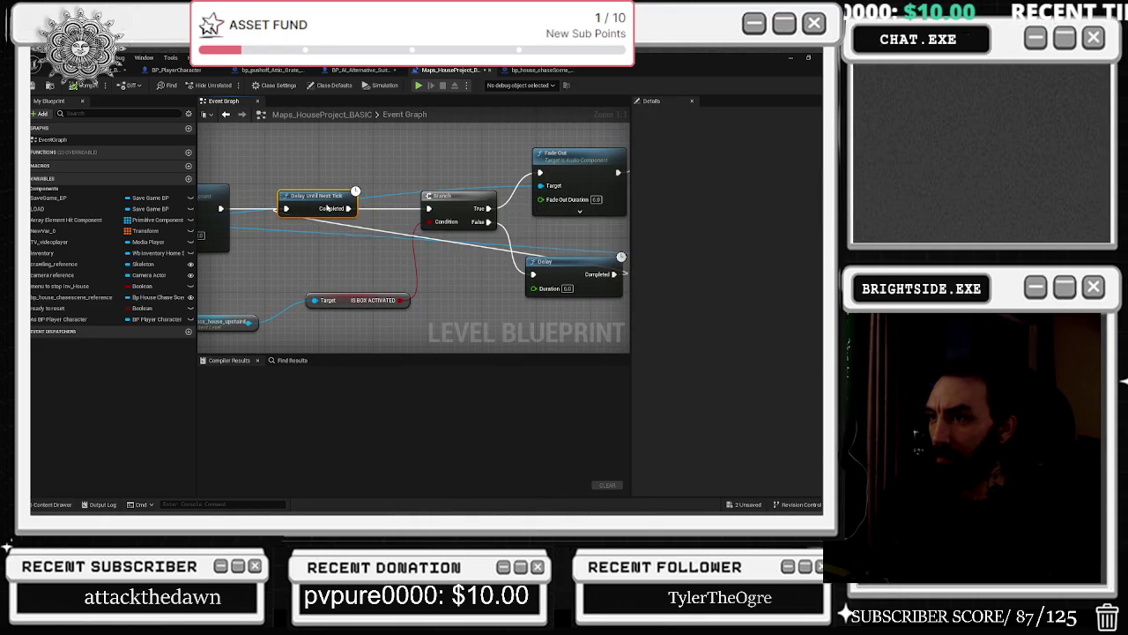
pyautogui.moveTo(333, 203); pyautogui.dragTo(395, 184)
pyautogui.moveTo(265, 258)
pyautogui.mouseDown()
pyautogui.moveTo(418, 319)
pyautogui.moveTo(388, 291)
pyautogui.moveTo(461, 273)
pyautogui.moveTo(350, 323)
pyautogui.mouseUp()
pyautogui.moveTo(357, 245)
pyautogui.mouseDown()
pyautogui.moveTo(333, 152)
pyautogui.moveTo(541, 222)
pyautogui.moveTo(609, 196)
pyautogui.moveTo(595, 160)
pyautogui.moveTo(461, 281)
pyautogui.mouseUp()
# Add a reroute point on the Delay wire and move it below the other nodes.
pyautogui.doubleClick(379, 229)
pyautogui.moveTo(379, 229)
pyautogui.mouseDown()
pyautogui.moveTo(359, 297)
pyautogui.moveTo(326, 272)
pyautogui.moveTo(291, 293)
pyautogui.mouseUp()
pyautogui.moveTo(383, 261); pyautogui.dragTo(265, 247)
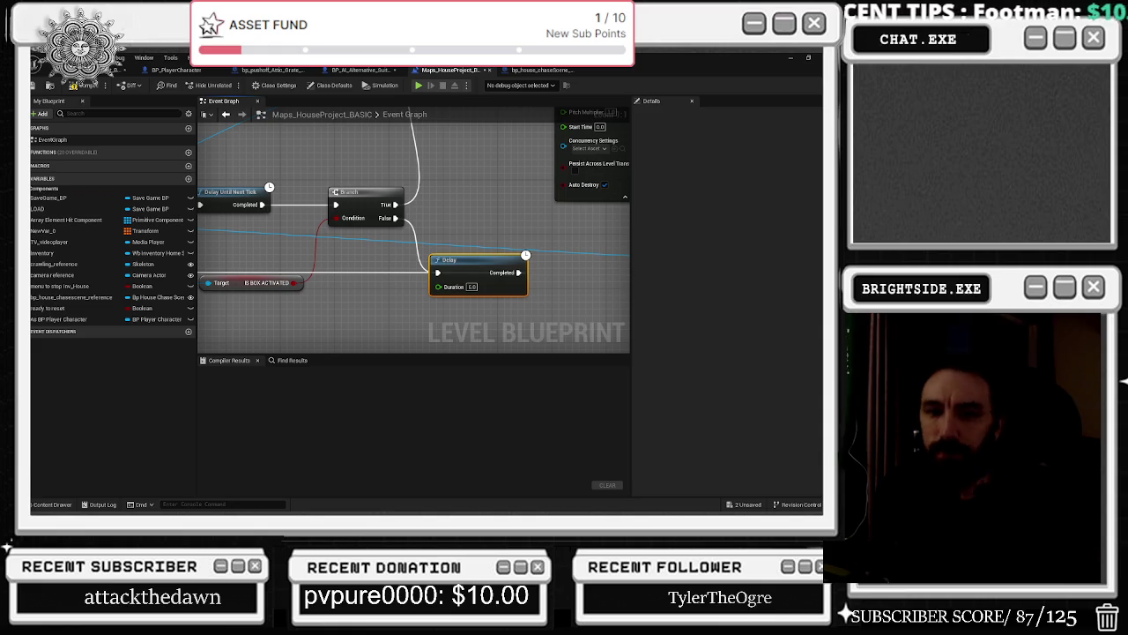
# Inspect the Fade Out, Delay, Branch and IS BOX ACTIVATED nodes along the chain.
pyautogui.moveTo(403, 229); pyautogui.dragTo(339, 245)
pyautogui.moveTo(348, 263); pyautogui.dragTo(343, 323)
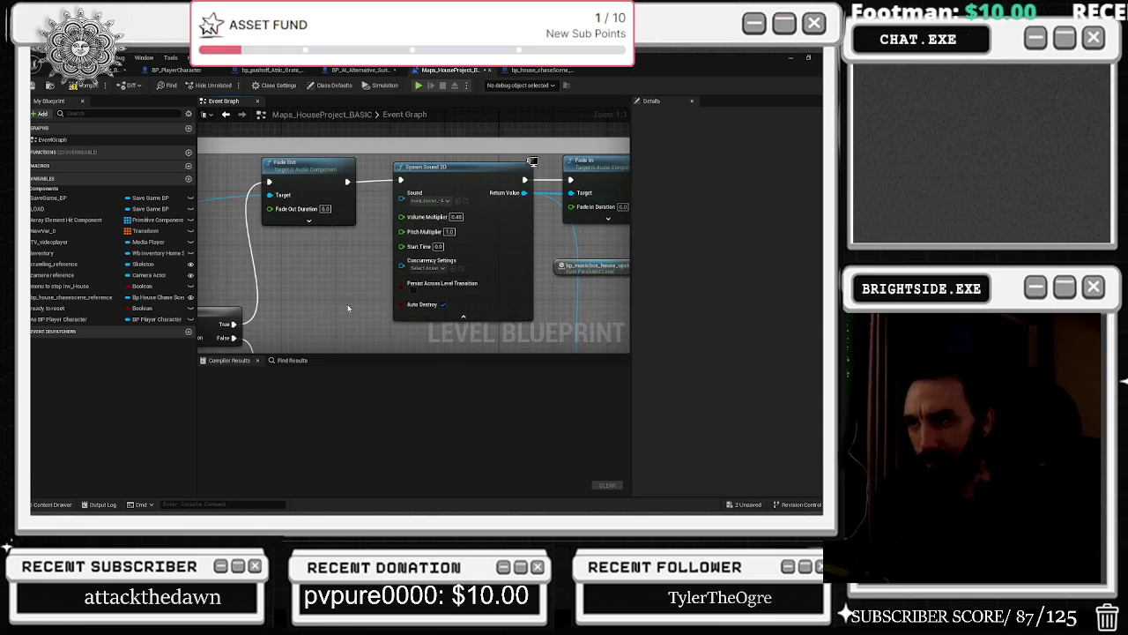
pyautogui.click(310, 179)
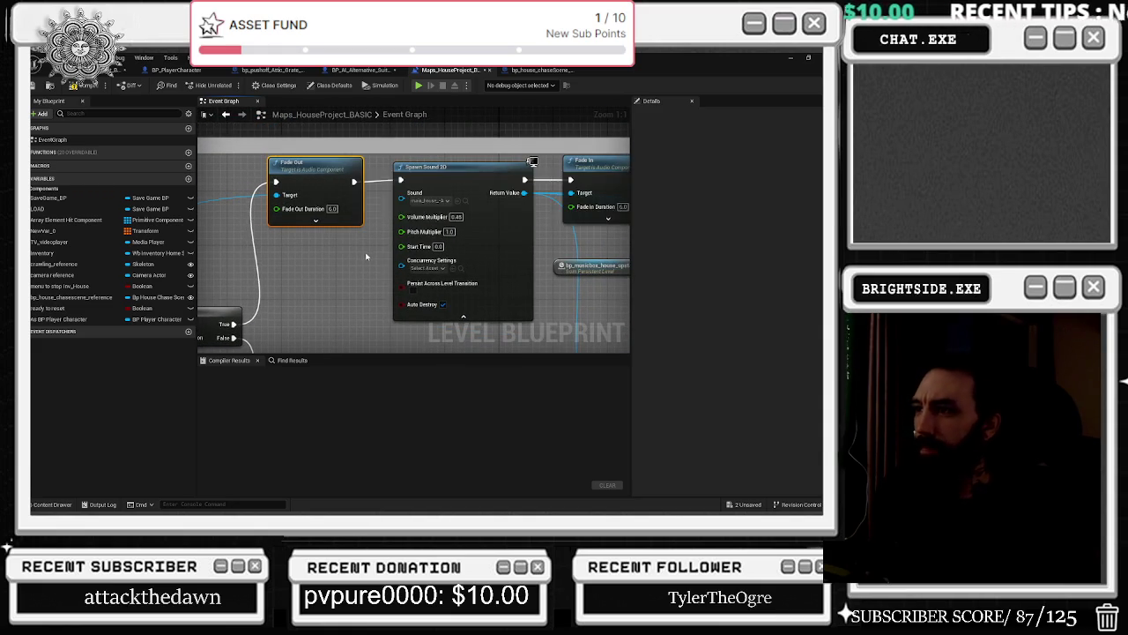
pyautogui.moveTo(386, 260); pyautogui.dragTo(248, 295)
pyautogui.moveTo(514, 307); pyautogui.dragTo(379, 274)
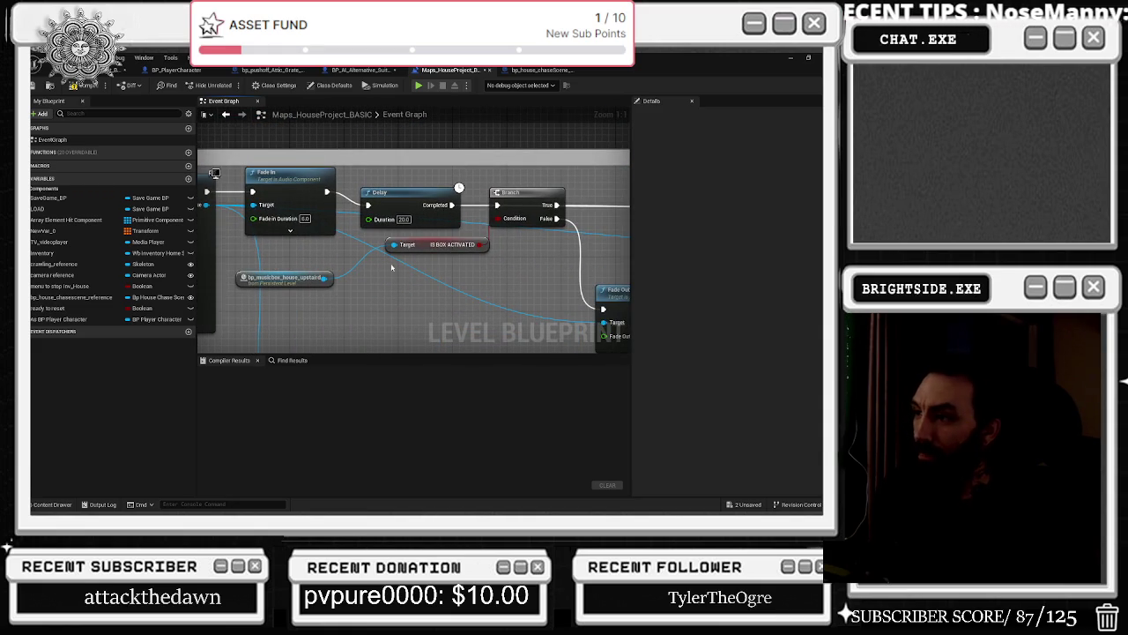
pyautogui.moveTo(506, 288); pyautogui.dragTo(438, 289)
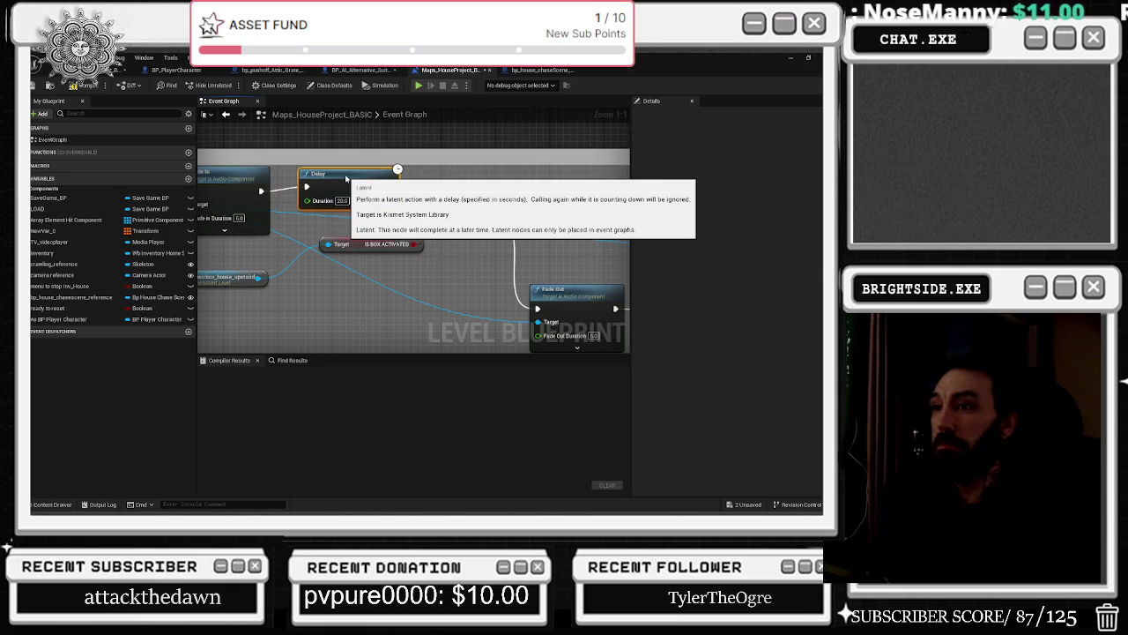
pyautogui.click(342, 191)
pyautogui.moveTo(365, 260)
pyautogui.mouseDown()
pyautogui.moveTo(432, 255)
pyautogui.moveTo(372, 261)
pyautogui.mouseUp()
pyautogui.click(424, 250)
pyautogui.moveTo(613, 276); pyautogui.dragTo(432, 274)
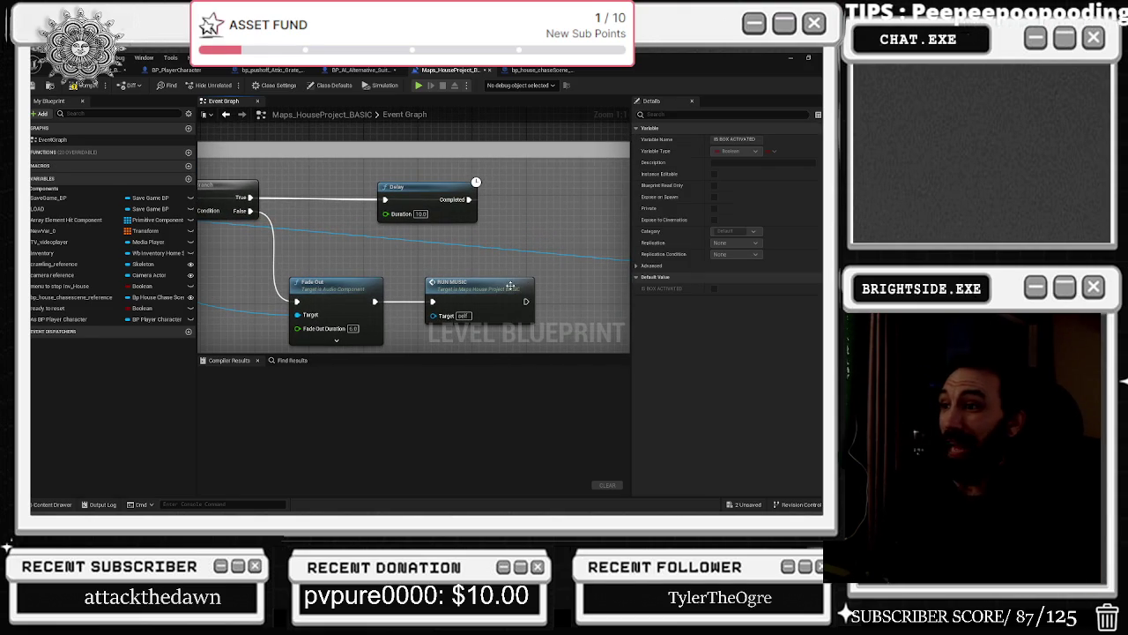
# Jump to the RUN MUSIC event and locate its spawned sound in the LEVEL_MUSIC folder.
pyautogui.moveTo(471, 255)
pyautogui.mouseDown()
pyautogui.moveTo(597, 263)
pyautogui.moveTo(619, 228)
pyautogui.mouseUp()
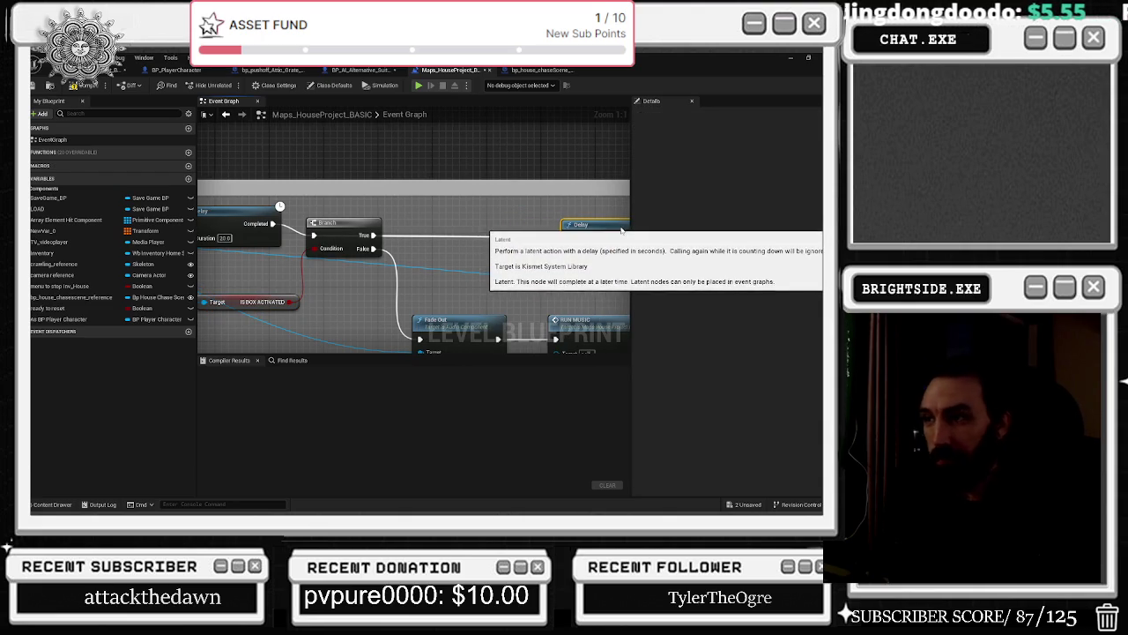
pyautogui.moveTo(542, 258); pyautogui.dragTo(369, 228)
pyautogui.doubleClick(392, 310)
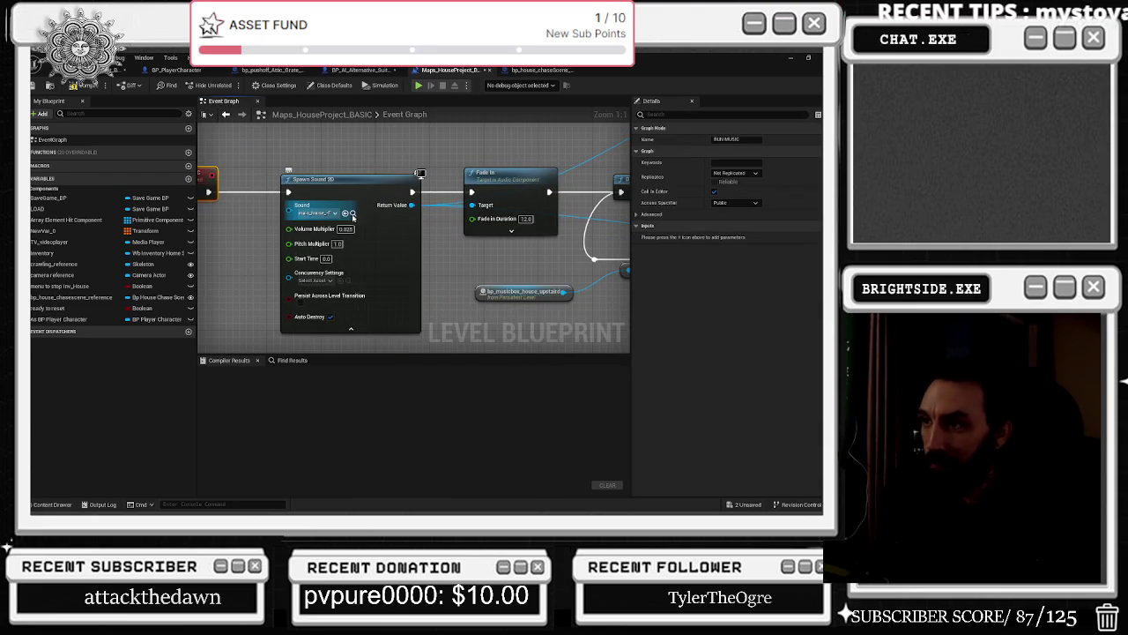
pyautogui.hotkey('ctrl', 'space')
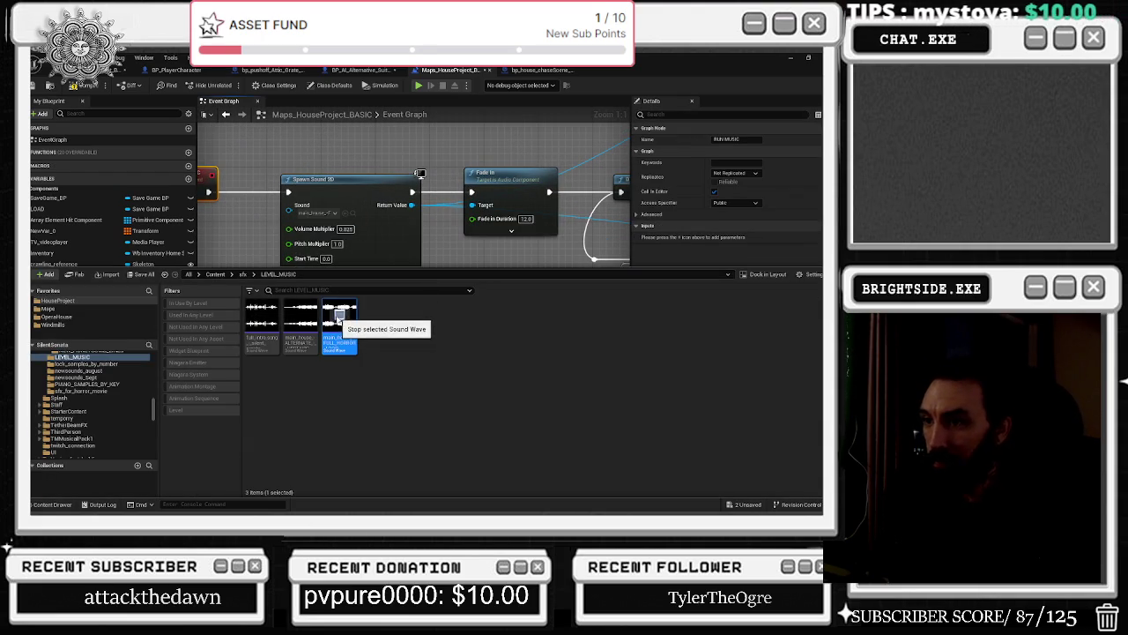
# Close the Content Drawer and locate the second Spawn Sound 2D's sound asset.
pyautogui.click(335, 246)
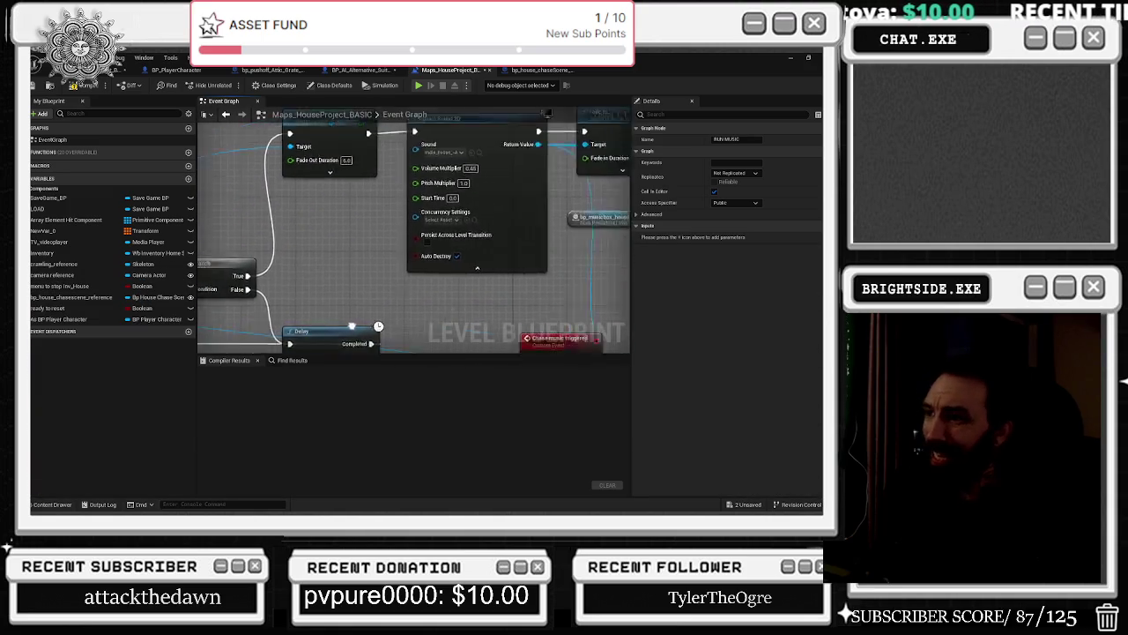
pyautogui.click(434, 197)
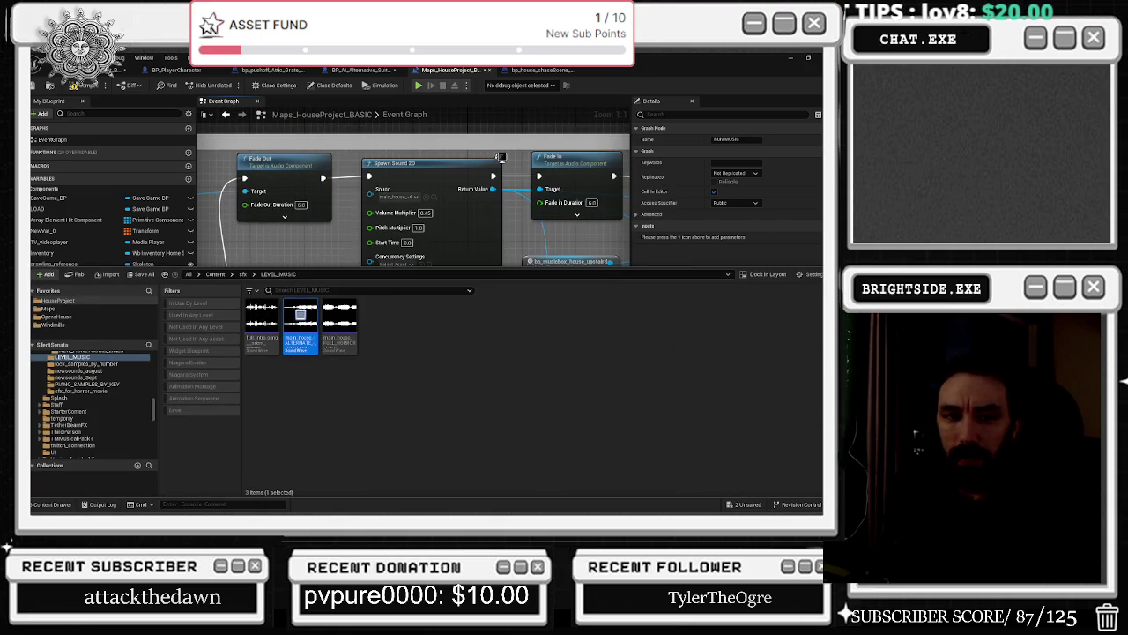
pyautogui.moveTo(326, 231)
pyautogui.mouseDown()
pyautogui.moveTo(345, 121)
pyautogui.moveTo(423, 254)
pyautogui.moveTo(343, 236)
pyautogui.mouseUp()
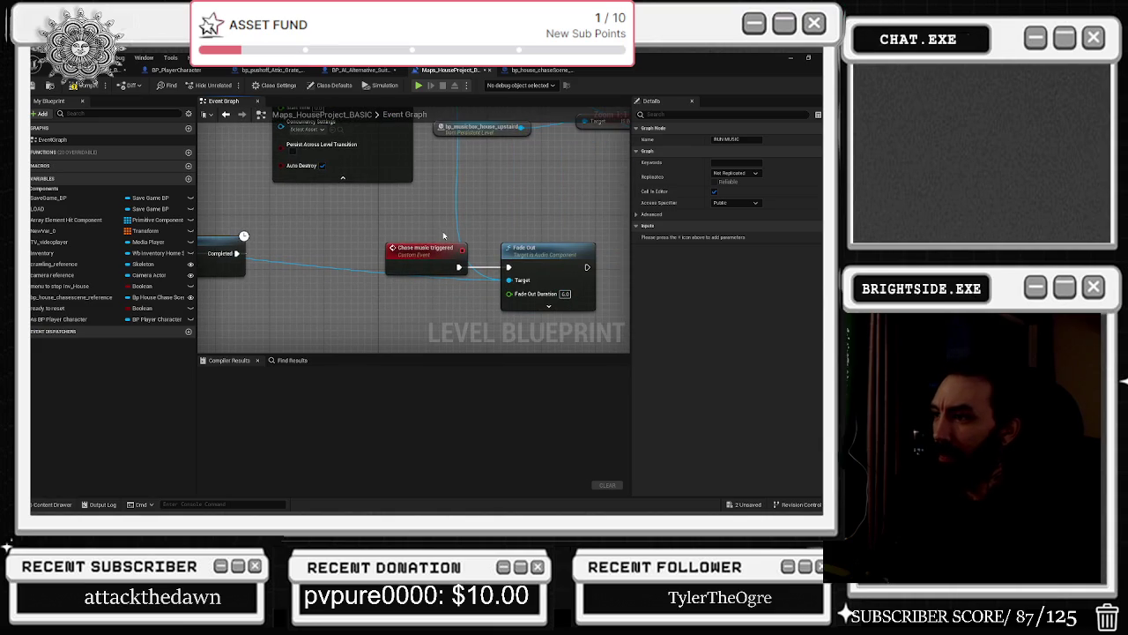
# Open the Chase music triggered event's definition, then go back to the previous location.
pyautogui.scroll(-1, 443, 235)
pyautogui.click(538, 249)
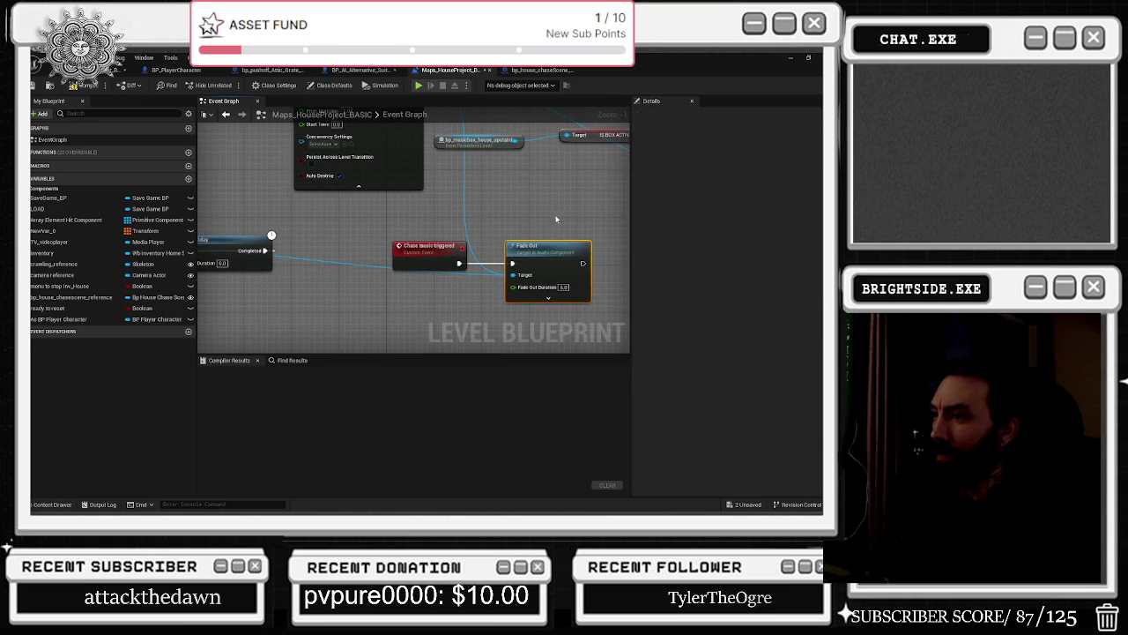
pyautogui.scroll(-4, 396, 242)
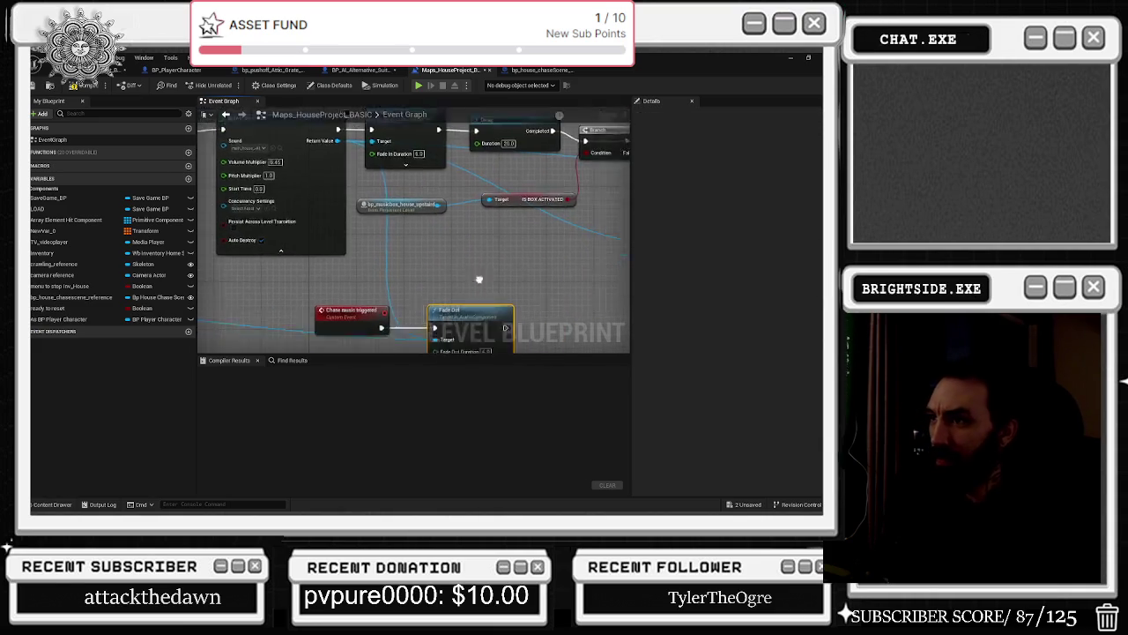
pyautogui.moveTo(397, 241)
pyautogui.mouseDown()
pyautogui.moveTo(469, 235)
pyautogui.moveTo(480, 325)
pyautogui.moveTo(330, 325)
pyautogui.moveTo(335, 309)
pyautogui.moveTo(310, 322)
pyautogui.mouseUp()
pyautogui.scroll(4, 481, 324)
pyautogui.doubleClick(421, 218)
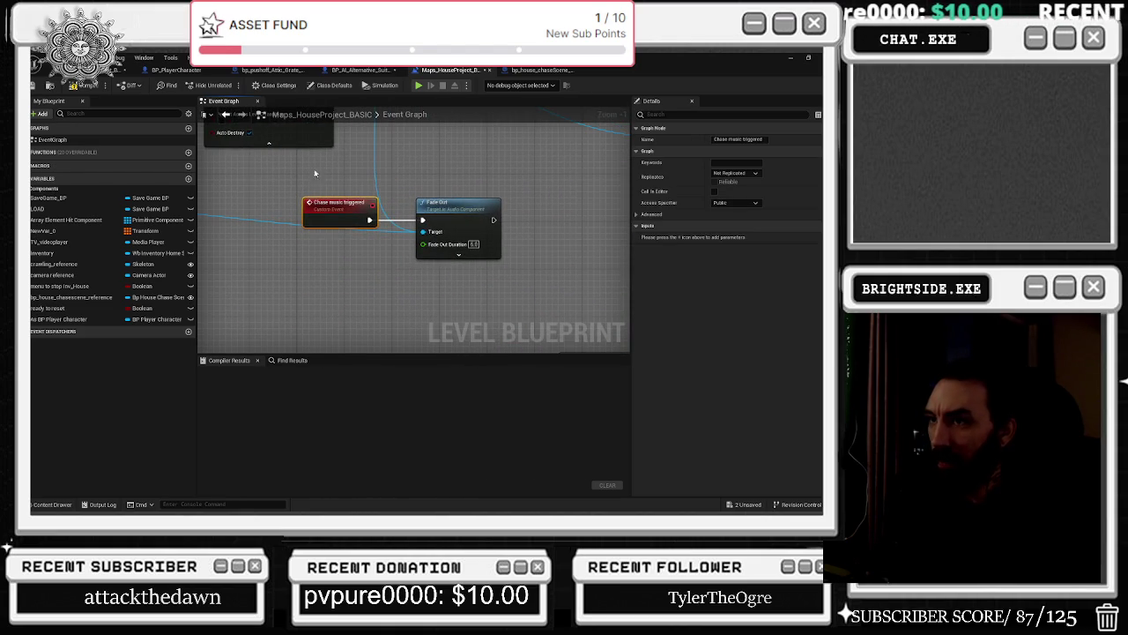
pyautogui.click(228, 116)
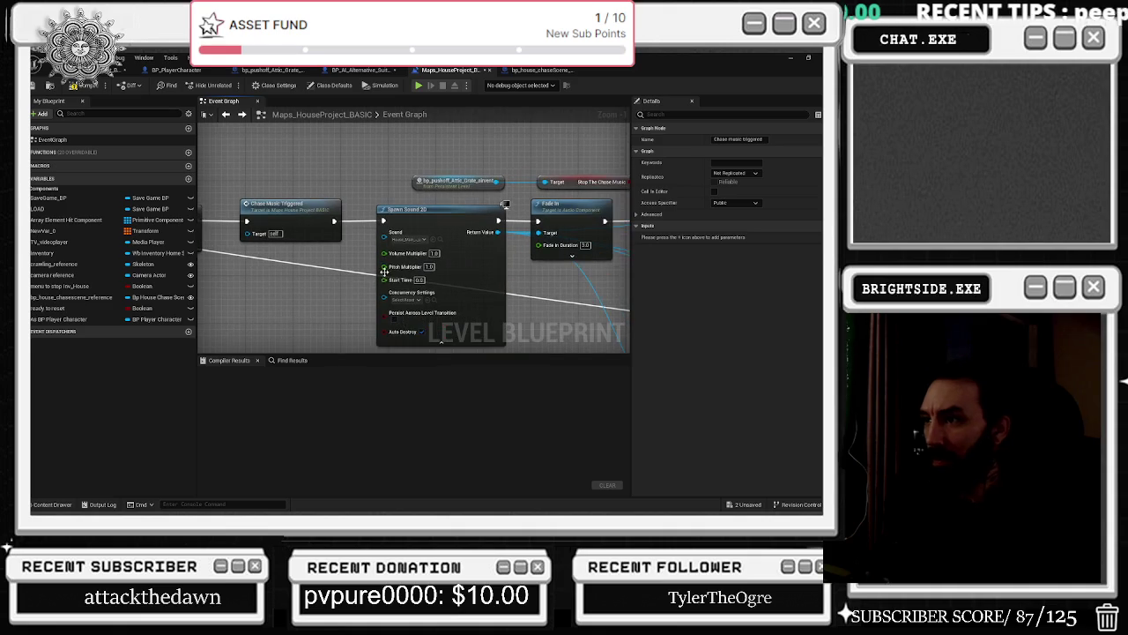
# Find the Spawn Sound 2D's sound wave, preview it, and close the Content Drawer.
pyautogui.moveTo(594, 266); pyautogui.dragTo(472, 264)
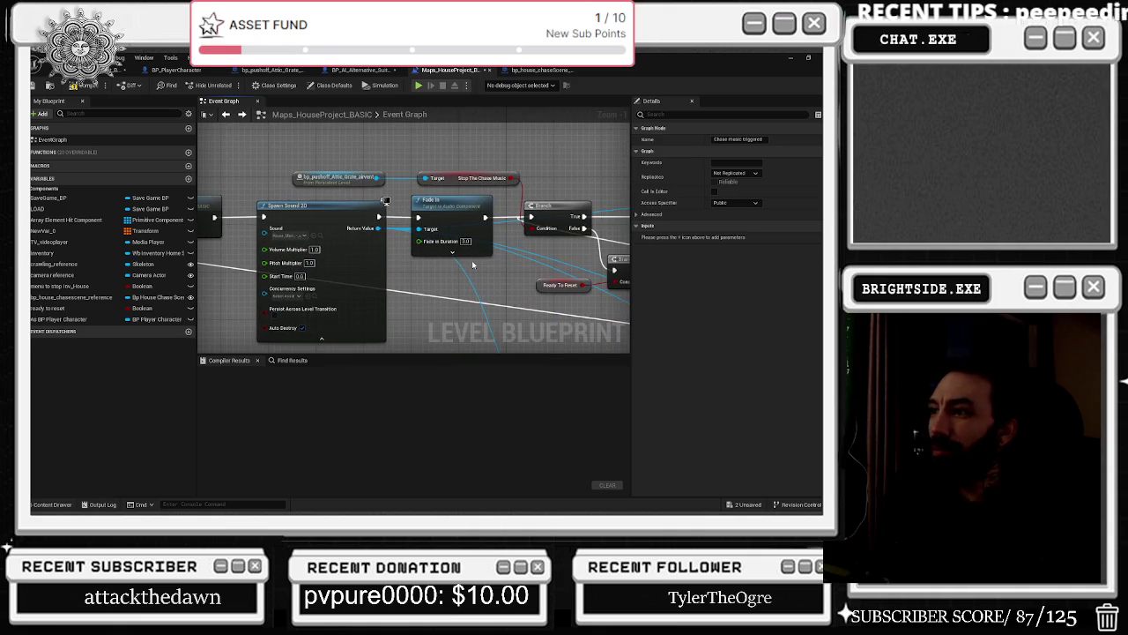
pyautogui.click(320, 235)
pyautogui.click(495, 314)
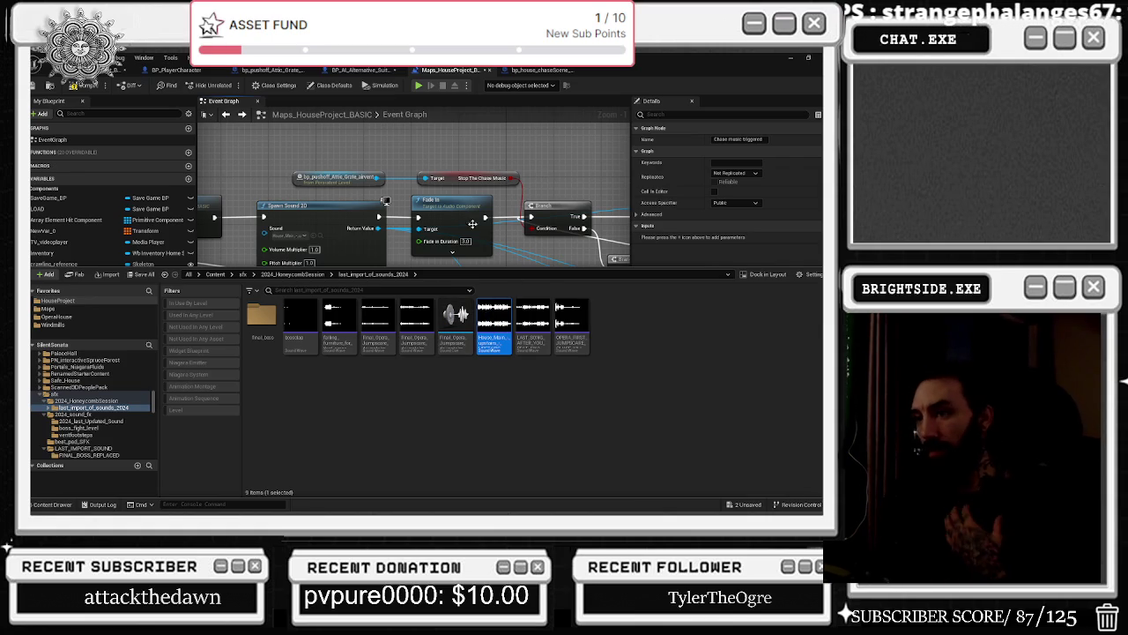
pyautogui.click(319, 149)
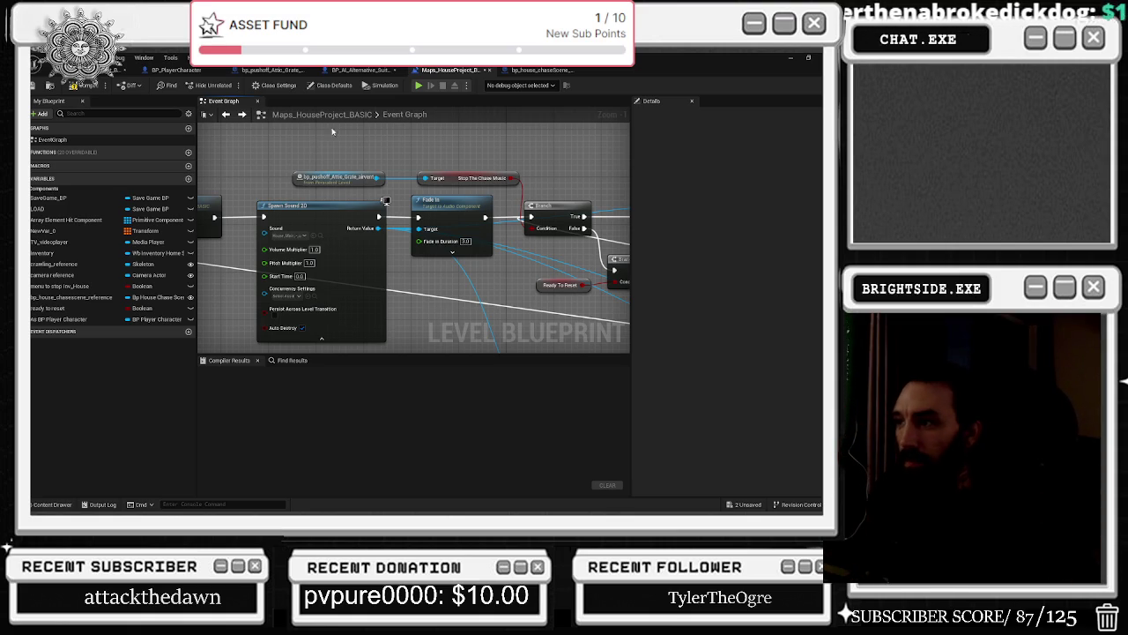
# Select every node with Ctrl+A and shift the whole graph up and right.
pyautogui.moveTo(352, 245); pyautogui.dragTo(75, 367)
pyautogui.moveTo(379, 189)
pyautogui.mouseDown()
pyautogui.moveTo(242, 239)
pyautogui.moveTo(406, 339)
pyautogui.mouseUp()
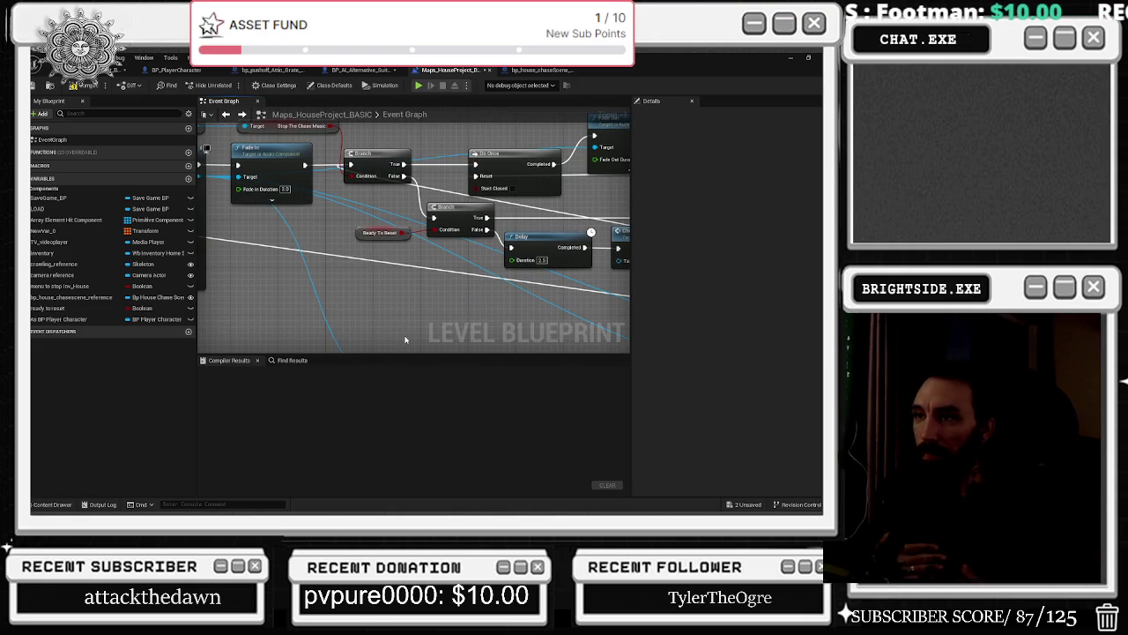
pyautogui.scroll(-3, 391, 256)
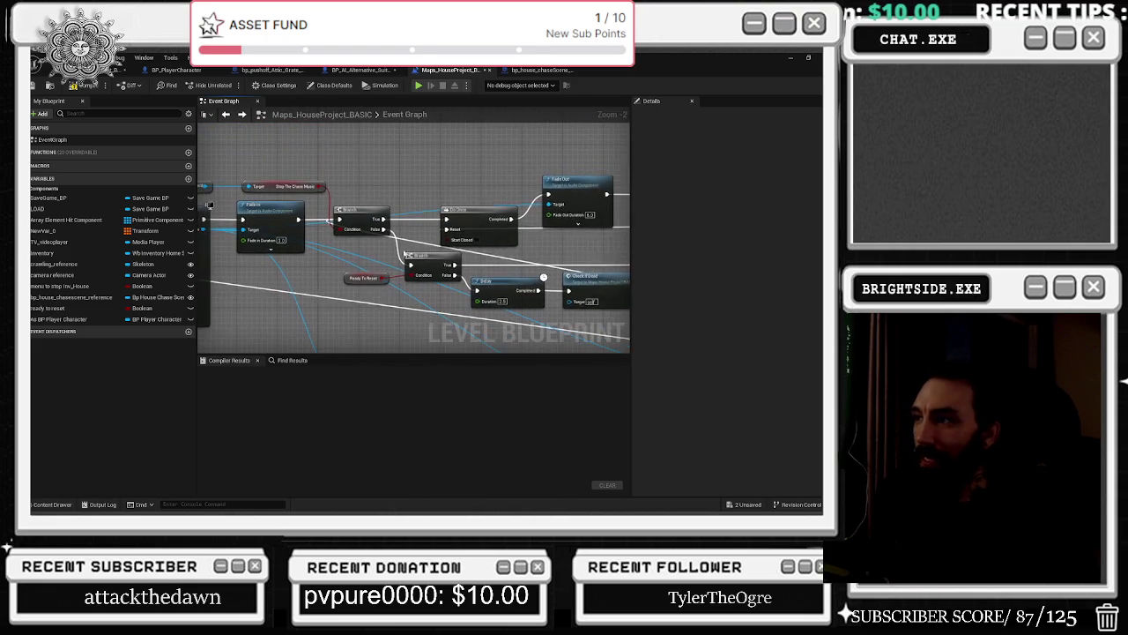
pyautogui.scroll(1, 256, 211)
pyautogui.moveTo(244, 227); pyautogui.dragTo(271, 220)
pyautogui.hotkey('ctrl', 'a')
pyautogui.moveTo(411, 254)
pyautogui.mouseDown()
pyautogui.moveTo(441, 176)
pyautogui.moveTo(459, 176)
pyautogui.moveTo(468, 131)
pyautogui.mouseUp()
pyautogui.scroll(-3, 327, 191)
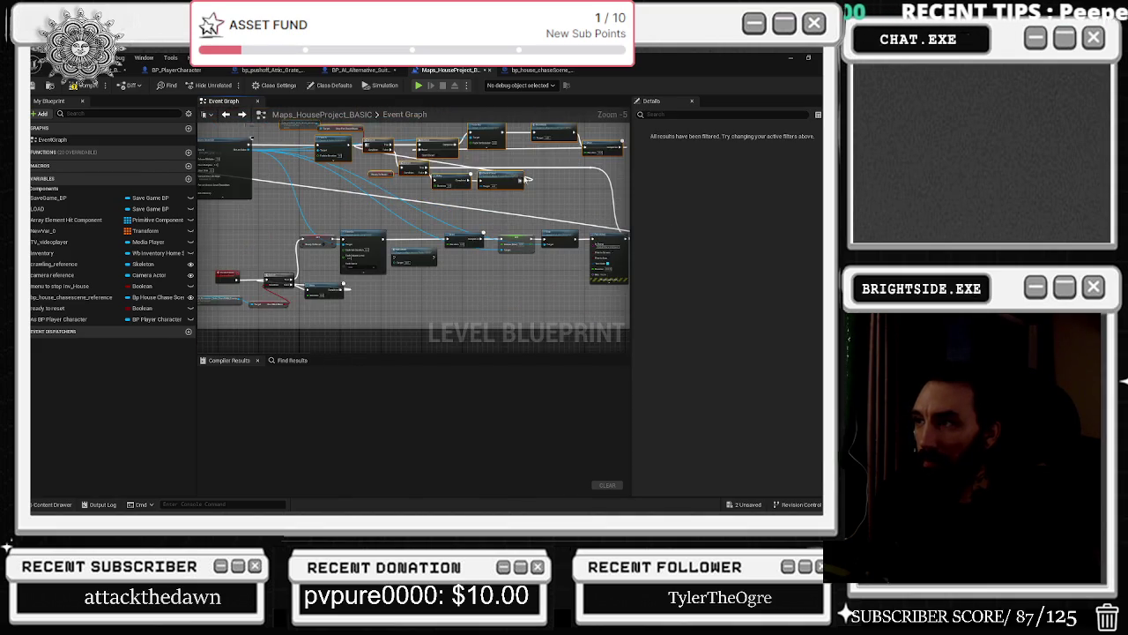
pyautogui.scroll(2, 396, 225)
pyautogui.click(410, 221)
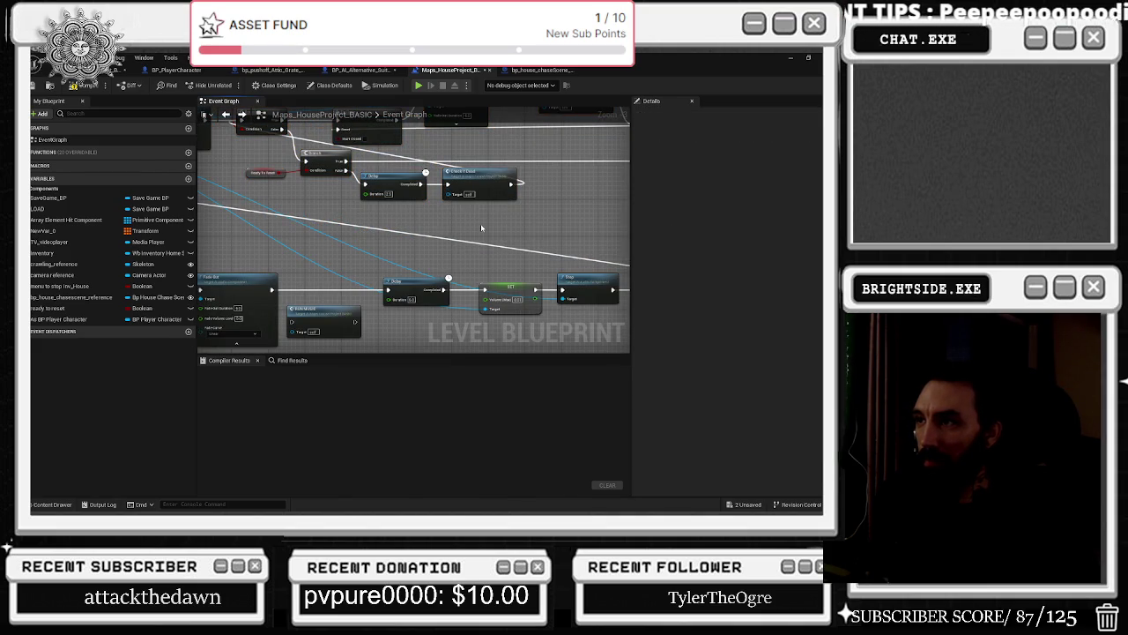
# Nudge the Branch node up and left near the Ready To Reset and Do Once nodes.
pyautogui.moveTo(537, 232); pyautogui.dragTo(587, 284)
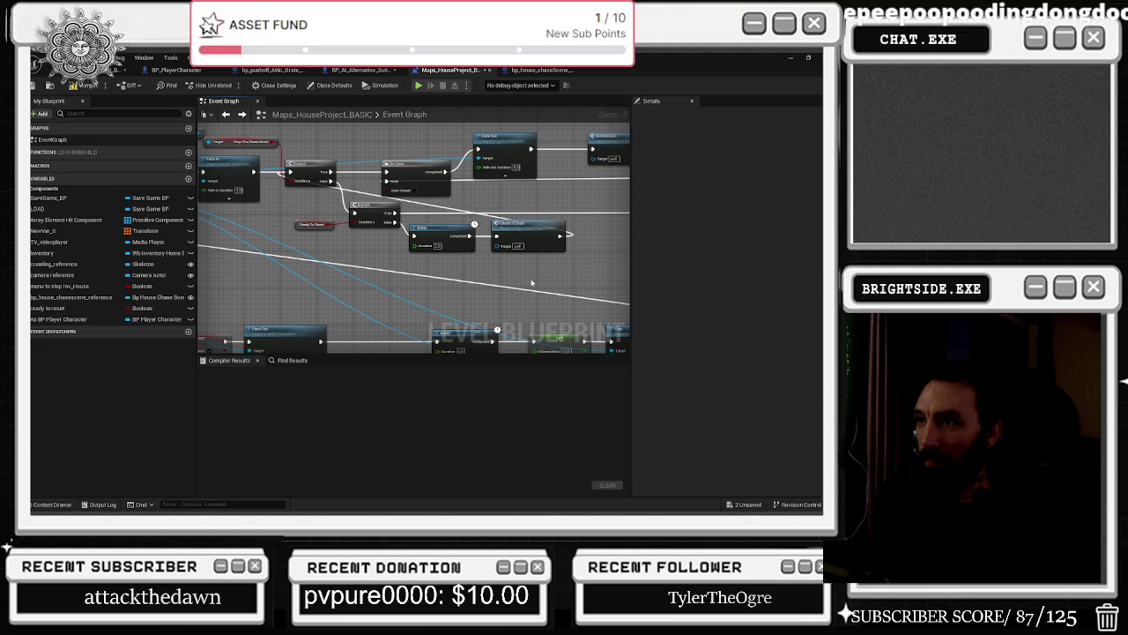
pyautogui.scroll(1, 375, 256)
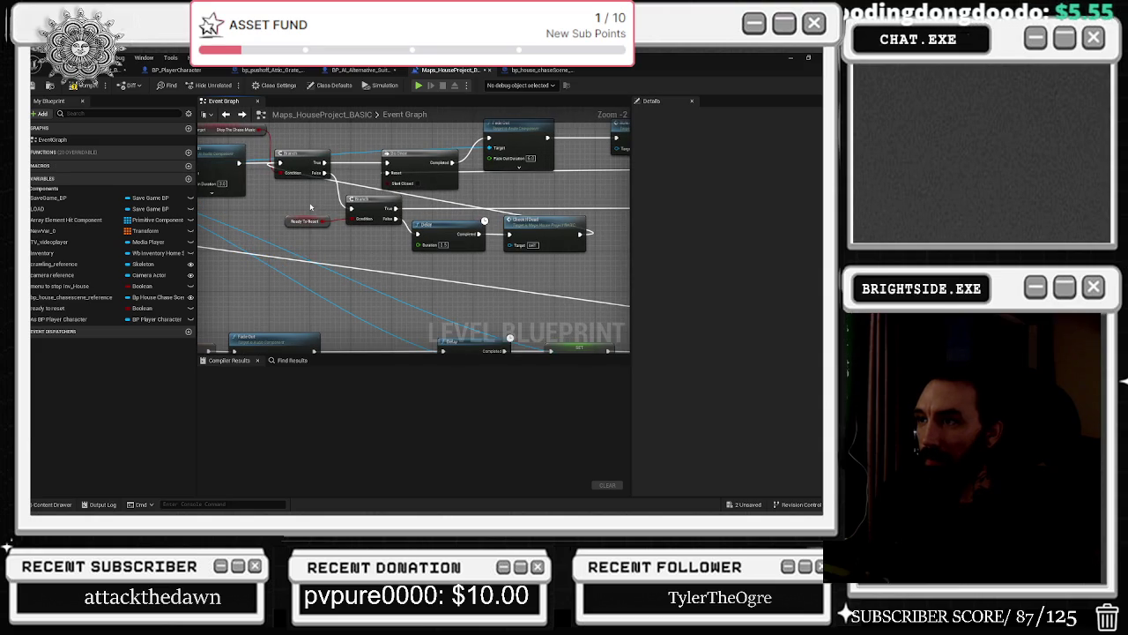
pyautogui.moveTo(374, 208)
pyautogui.mouseDown()
pyautogui.moveTo(366, 202)
pyautogui.moveTo(397, 231)
pyautogui.moveTo(243, 284)
pyautogui.mouseUp()
pyautogui.click(316, 248)
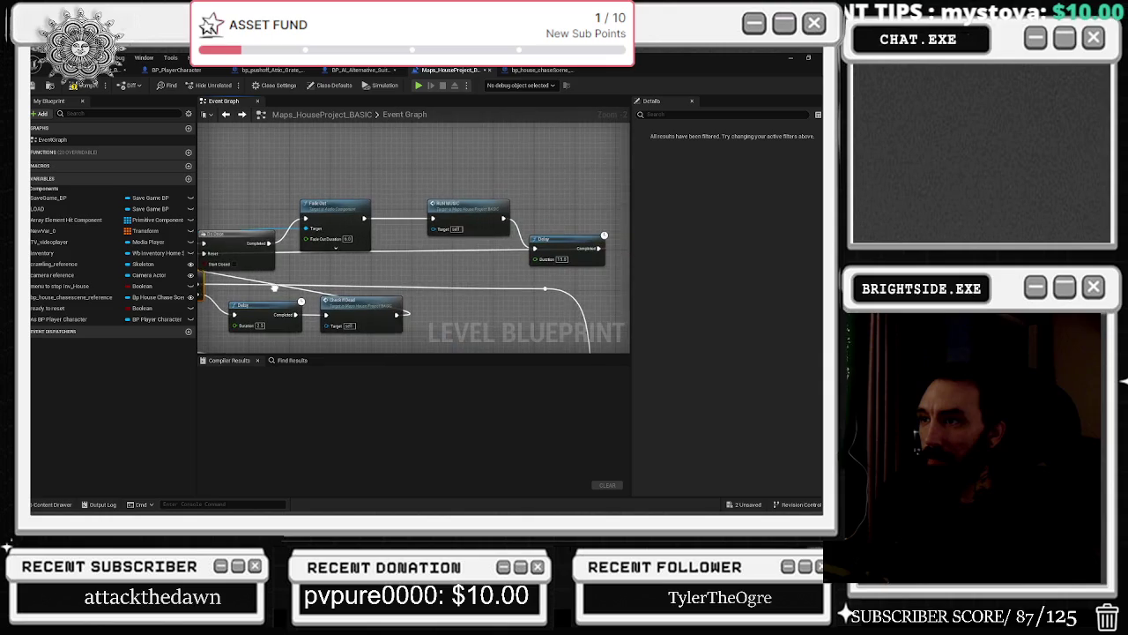
pyautogui.click(251, 242)
pyautogui.moveTo(440, 196); pyautogui.dragTo(380, 184)
pyautogui.moveTo(503, 233); pyautogui.dragTo(524, 235)
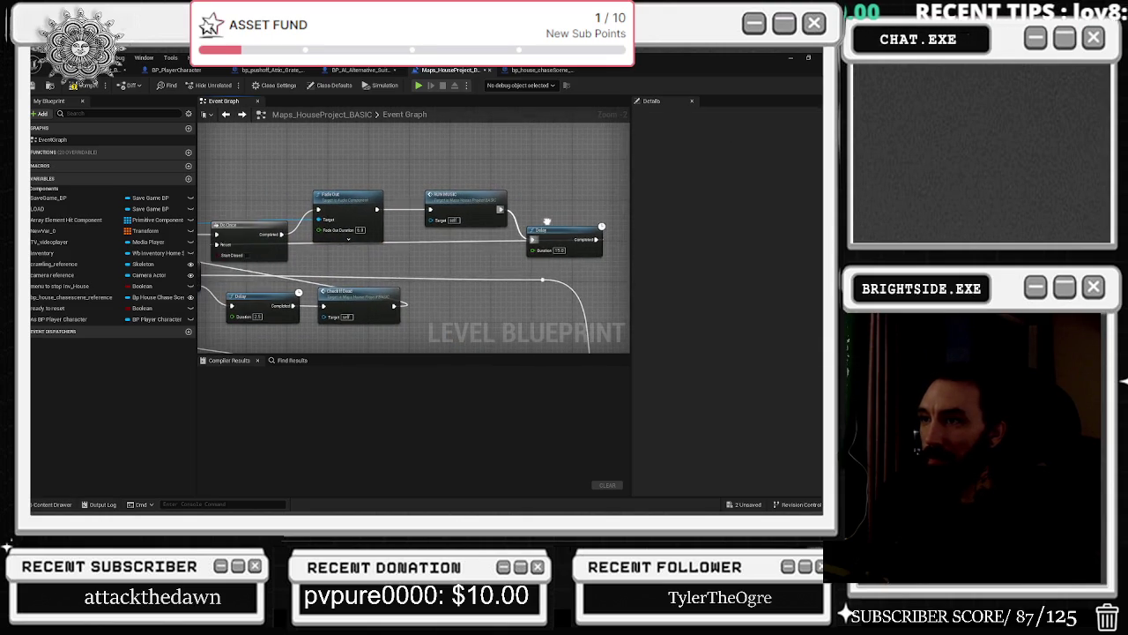
pyautogui.moveTo(445, 249); pyautogui.dragTo(529, 247)
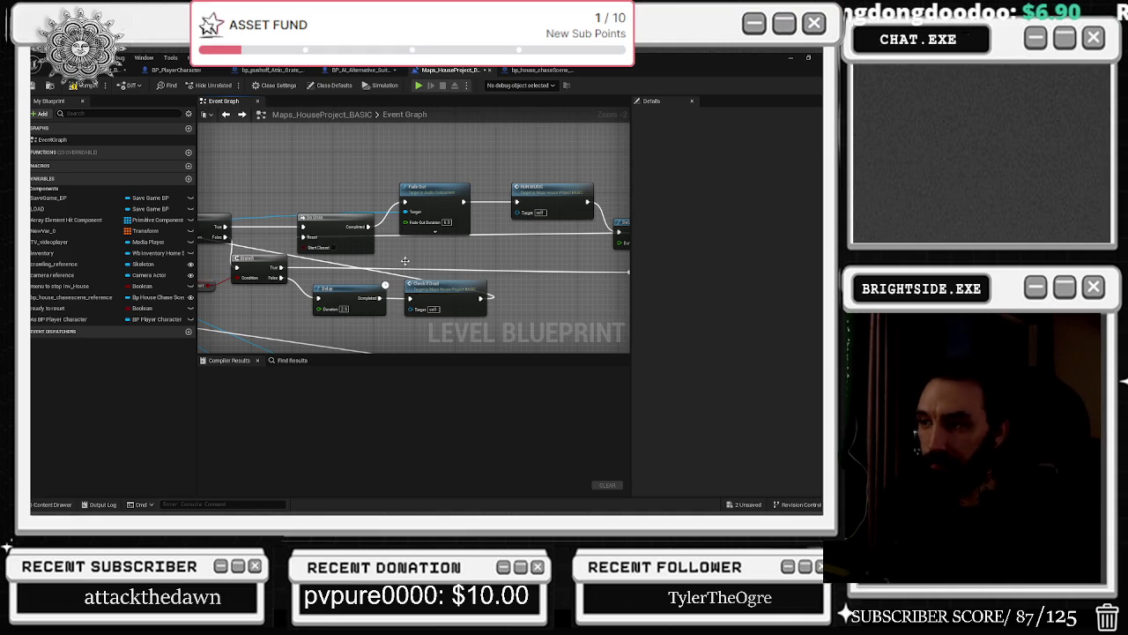
# Wire the Branch to Ready To Reset and move the second Branch slightly right.
pyautogui.moveTo(405, 260); pyautogui.dragTo(532, 287)
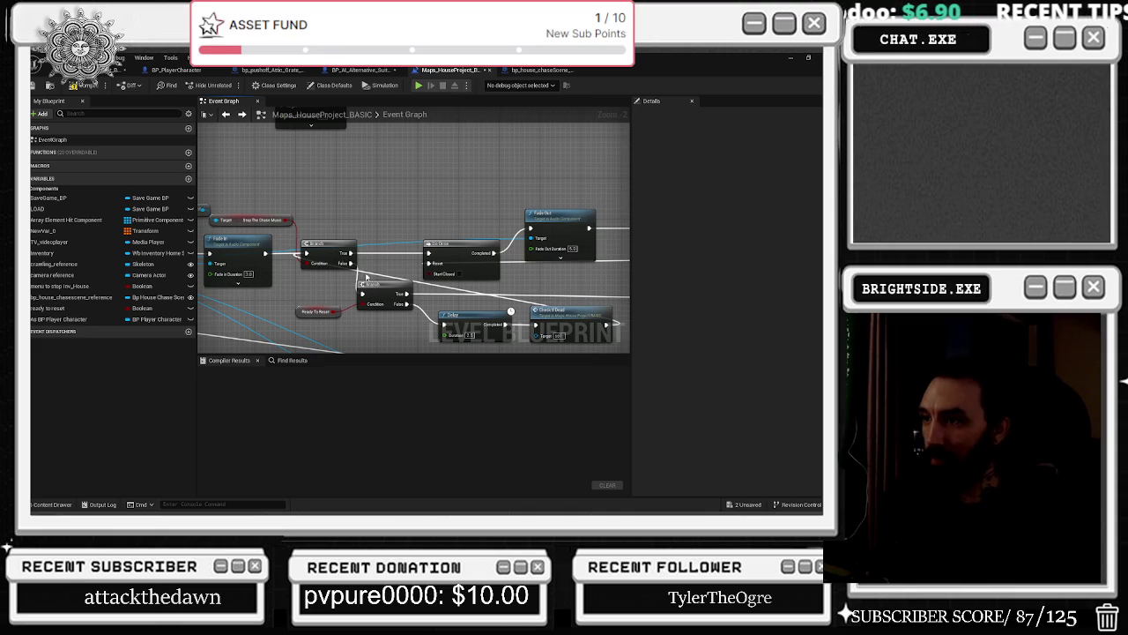
pyautogui.moveTo(306, 262); pyautogui.dragTo(303, 330)
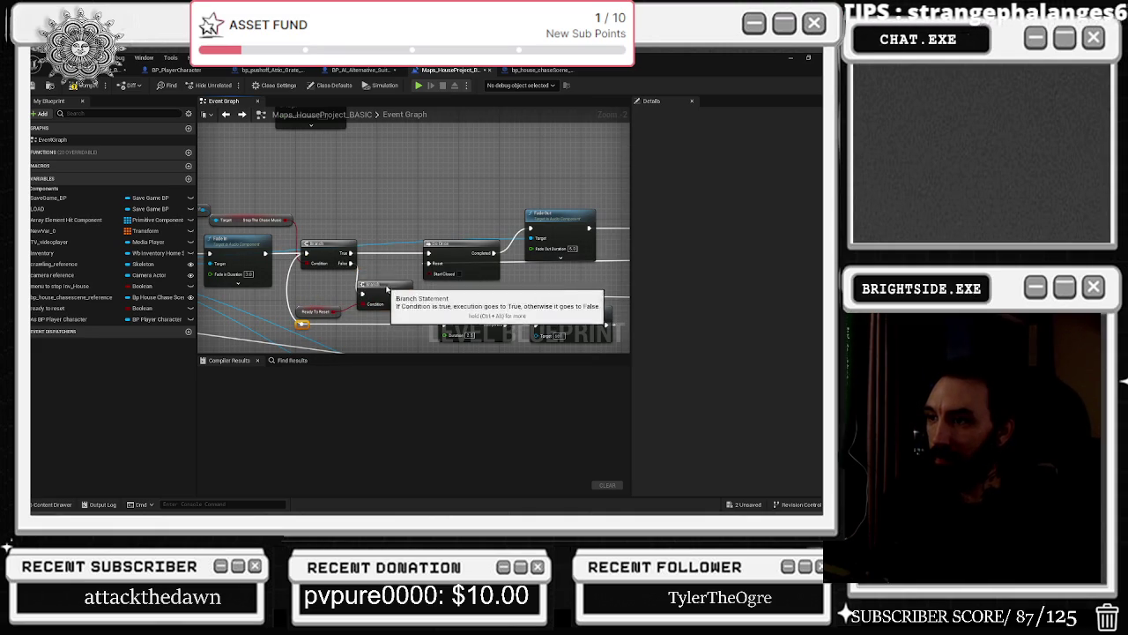
pyautogui.moveTo(388, 285); pyautogui.dragTo(396, 286)
pyautogui.moveTo(413, 244)
pyautogui.mouseDown()
pyautogui.moveTo(418, 285)
pyautogui.moveTo(461, 289)
pyautogui.mouseUp()
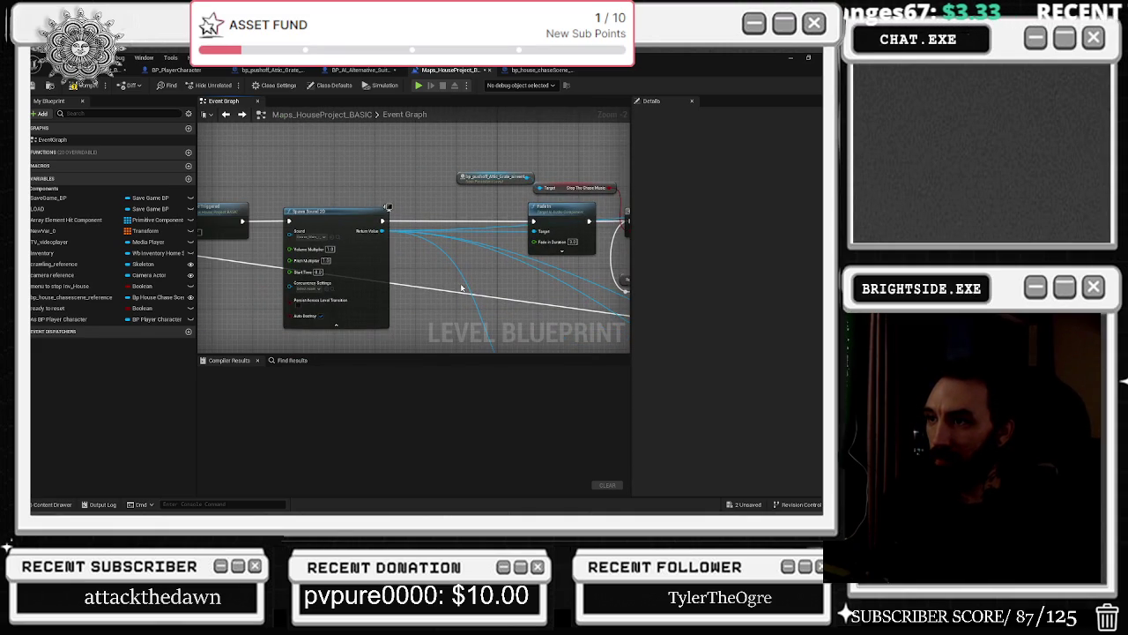
pyautogui.rightClick(374, 235)
# Promote the Spawn Sound 2D return value to a variable named 'run music'.
pyautogui.click(422, 324)
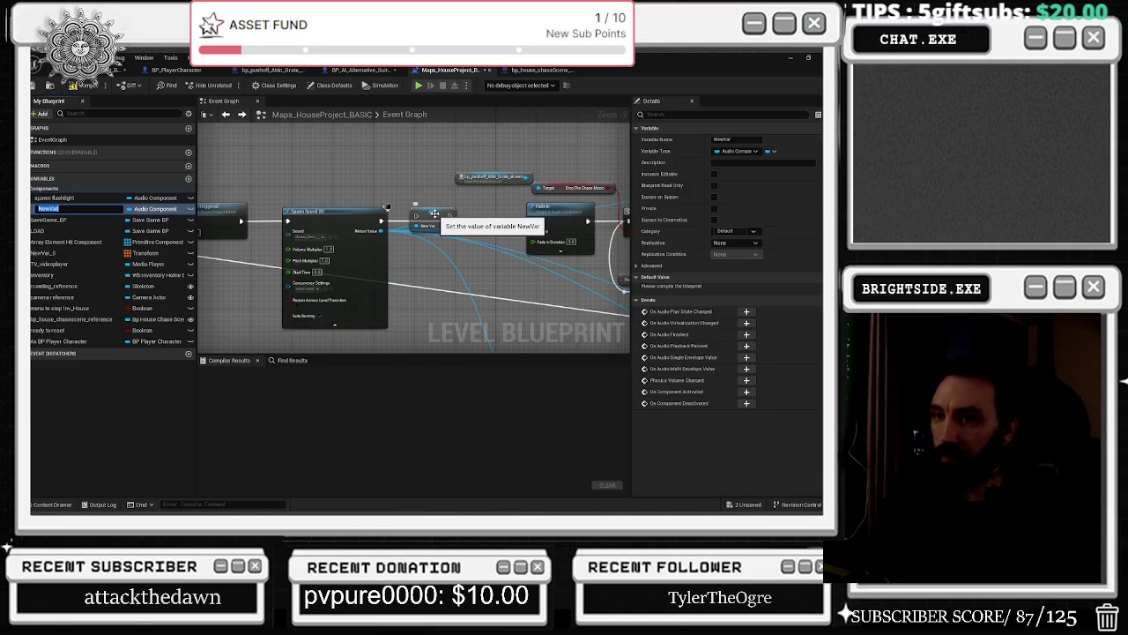
pyautogui.write('run music')
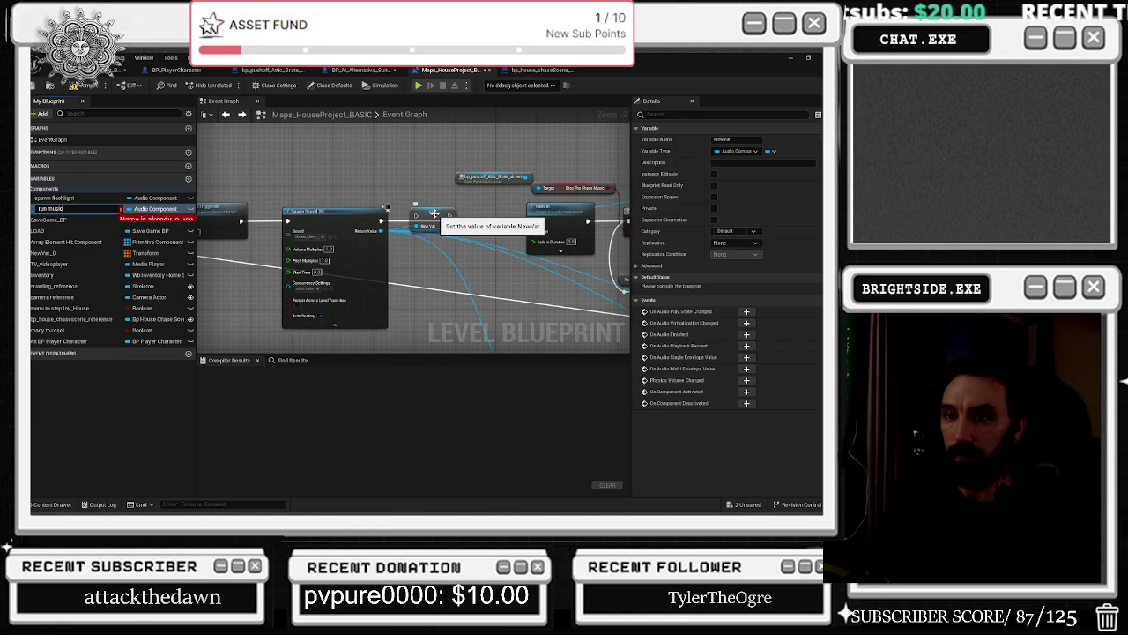
pyautogui.press('Return')
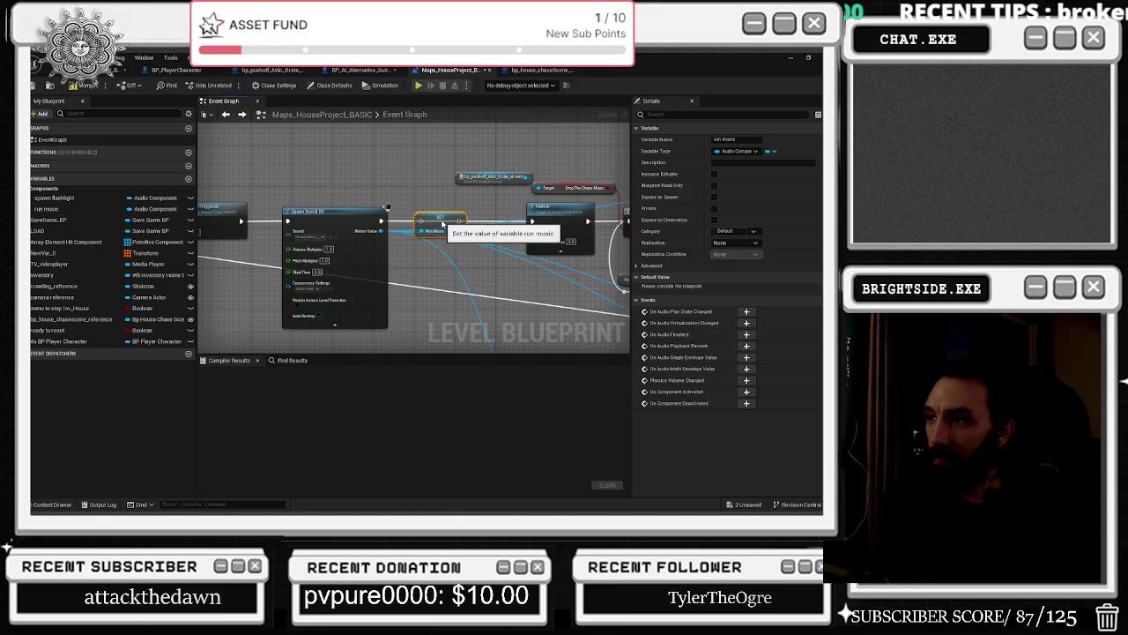
pyautogui.moveTo(440, 217); pyautogui.dragTo(441, 201)
pyautogui.click(502, 215)
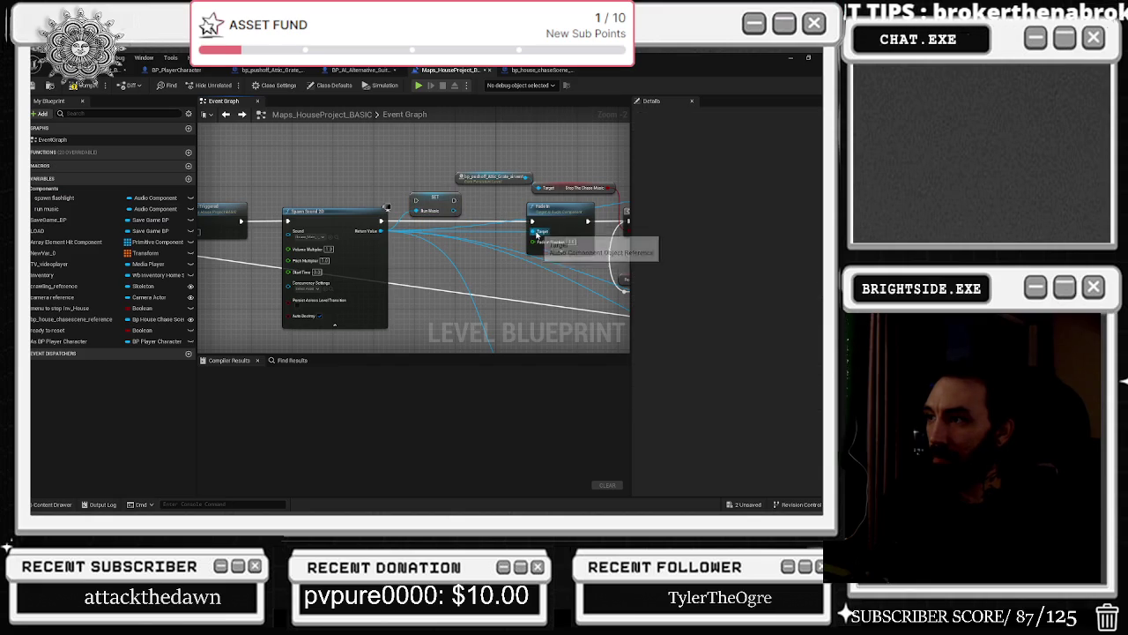
# Connect run music to the Fade In Target and check the SET Run Music node.
pyautogui.moveTo(538, 233)
pyautogui.mouseDown()
pyautogui.moveTo(455, 211)
pyautogui.moveTo(453, 221)
pyautogui.mouseUp()
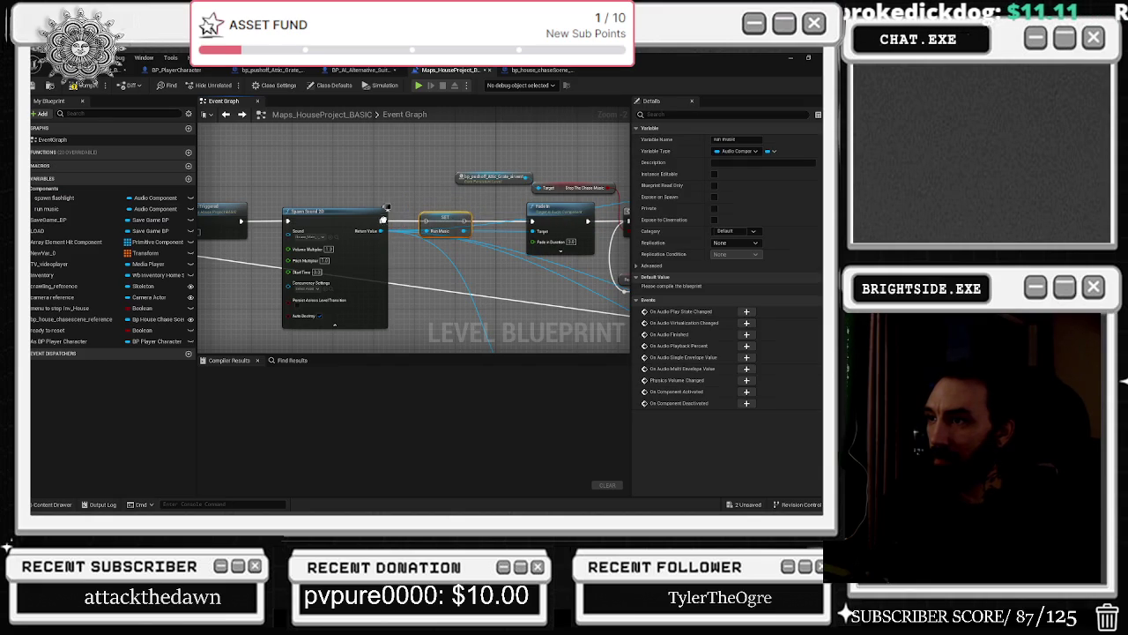
pyautogui.click(389, 220)
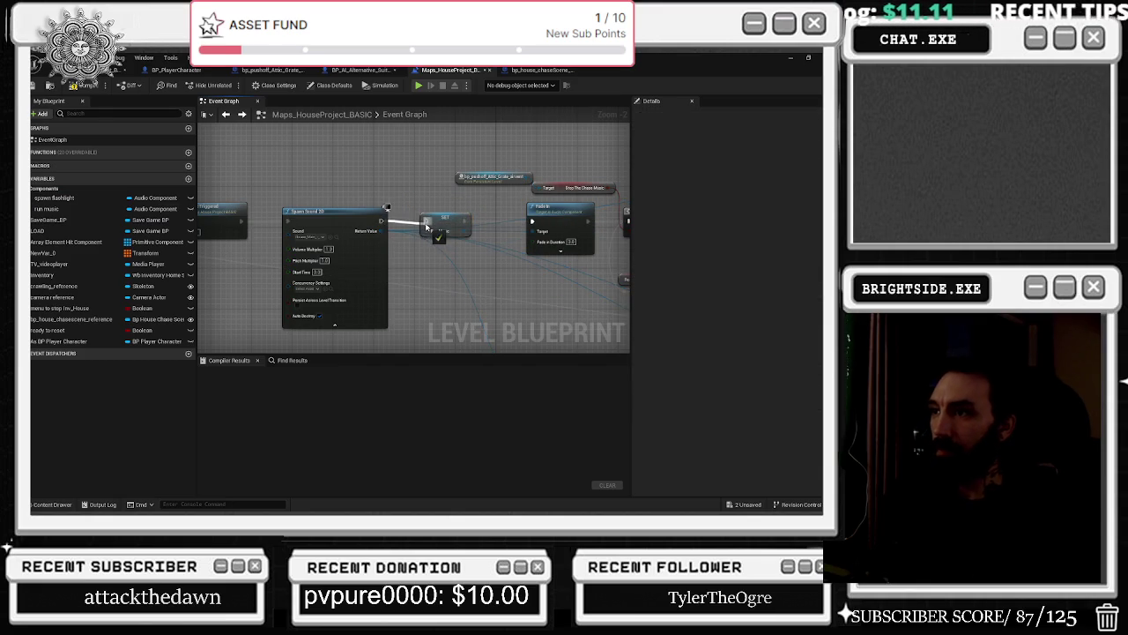
pyautogui.moveTo(386, 207); pyautogui.dragTo(301, 203)
pyautogui.moveTo(433, 188); pyautogui.dragTo(406, 184)
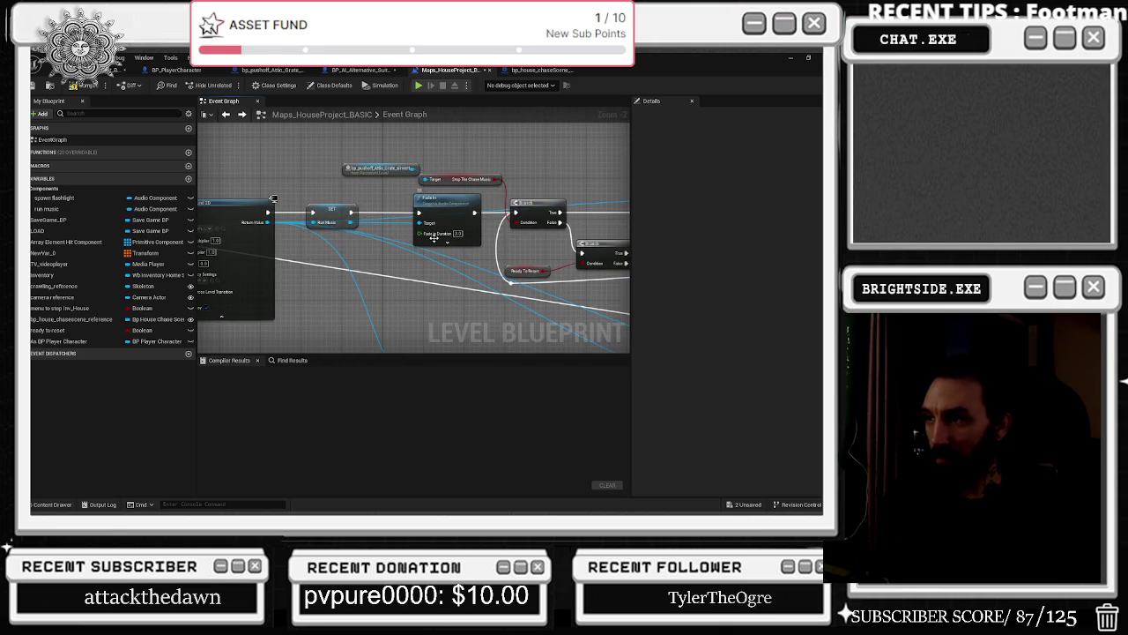
pyautogui.click(336, 205)
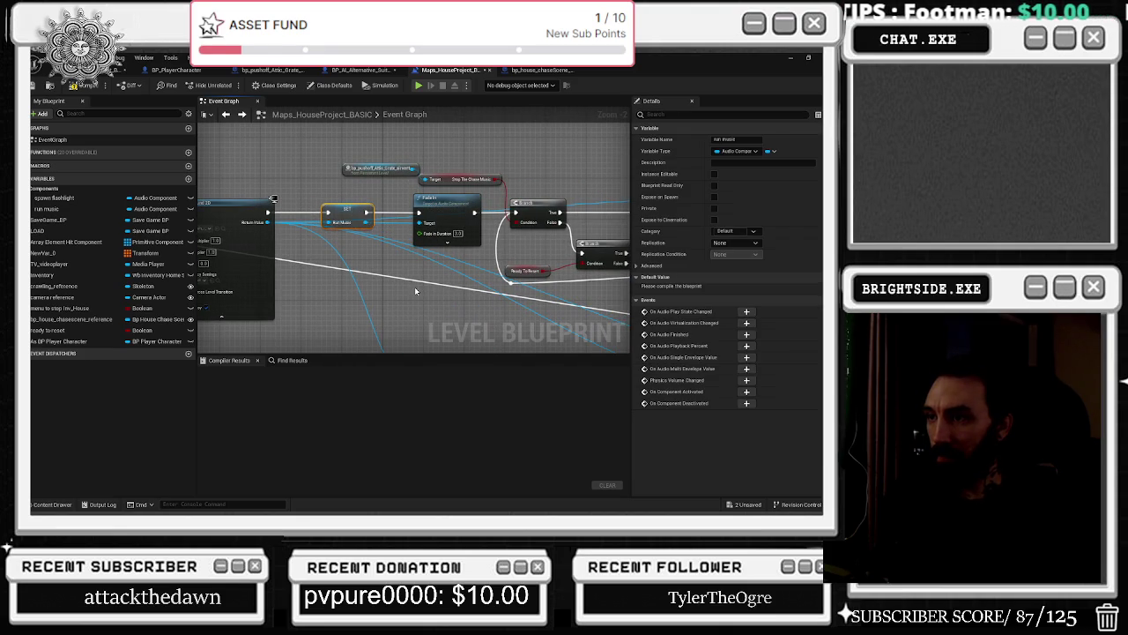
pyautogui.moveTo(414, 286)
pyautogui.mouseDown()
pyautogui.moveTo(315, 118)
pyautogui.moveTo(327, 117)
pyautogui.moveTo(396, 265)
pyautogui.mouseUp()
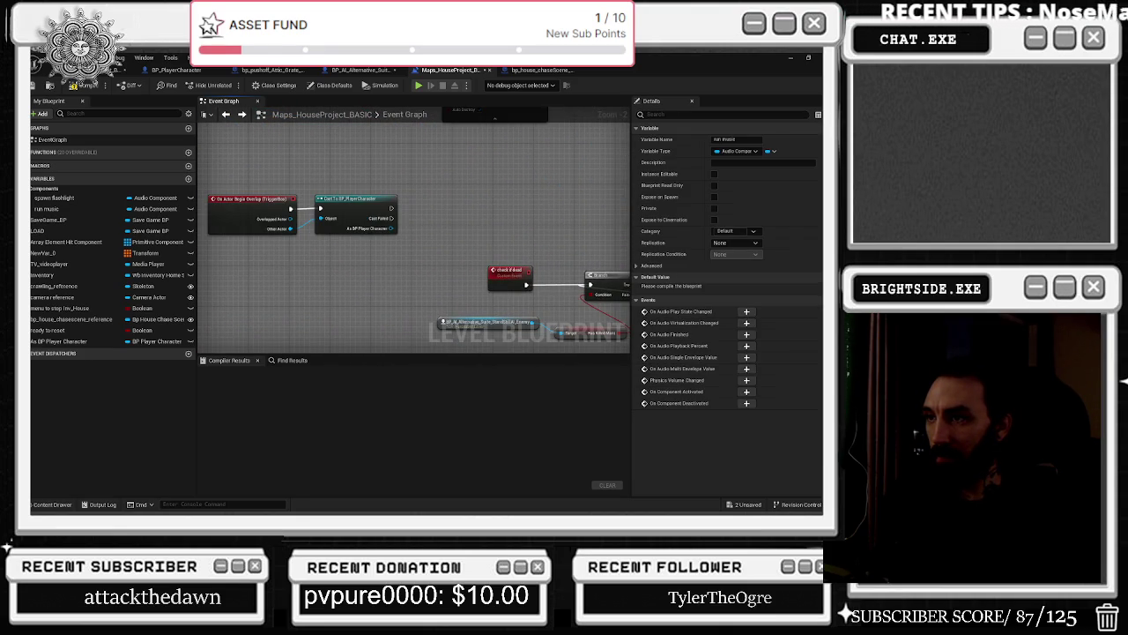
# Move the BP_AI_Alternative, Has Killed Mario and Delay nodes left, and Run Music down-left.
pyautogui.moveTo(494, 117); pyautogui.dragTo(310, 125)
pyautogui.moveTo(324, 269)
pyautogui.mouseDown()
pyautogui.moveTo(406, 265)
pyautogui.moveTo(478, 232)
pyautogui.mouseUp()
pyautogui.moveTo(280, 265); pyautogui.dragTo(337, 255)
pyautogui.moveTo(338, 256)
pyautogui.mouseDown()
pyautogui.moveTo(399, 300)
pyautogui.moveTo(343, 275)
pyautogui.moveTo(295, 287)
pyautogui.mouseUp()
pyautogui.moveTo(469, 252)
pyautogui.mouseDown()
pyautogui.moveTo(391, 285)
pyautogui.moveTo(422, 289)
pyautogui.moveTo(440, 275)
pyautogui.mouseUp()
pyautogui.moveTo(503, 258); pyautogui.dragTo(465, 301)
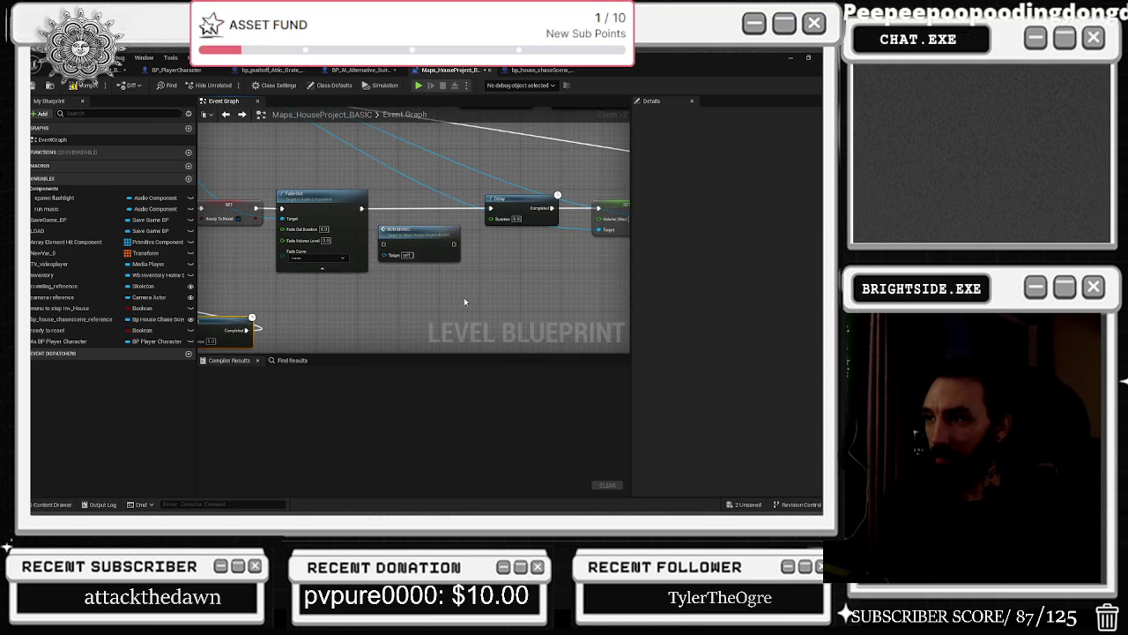
pyautogui.moveTo(435, 242)
pyautogui.mouseDown()
pyautogui.moveTo(408, 310)
pyautogui.moveTo(379, 313)
pyautogui.mouseUp()
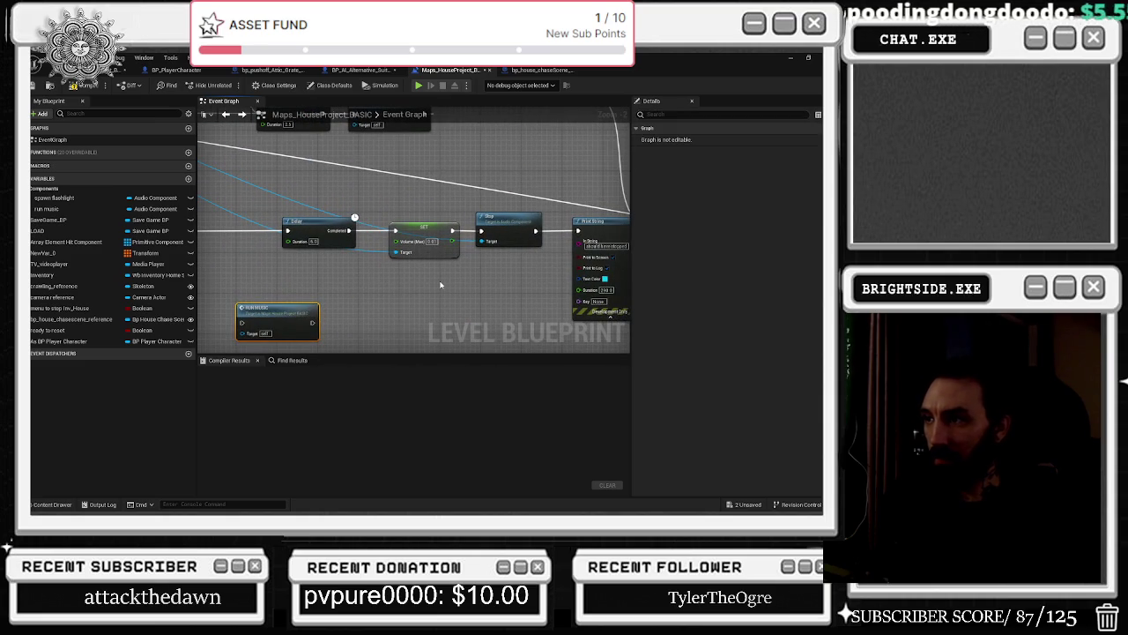
# Reroute the execution wire from the Sequence node to the left node.
pyautogui.moveTo(441, 285)
pyautogui.mouseDown()
pyautogui.moveTo(281, 297)
pyautogui.moveTo(213, 271)
pyautogui.mouseUp()
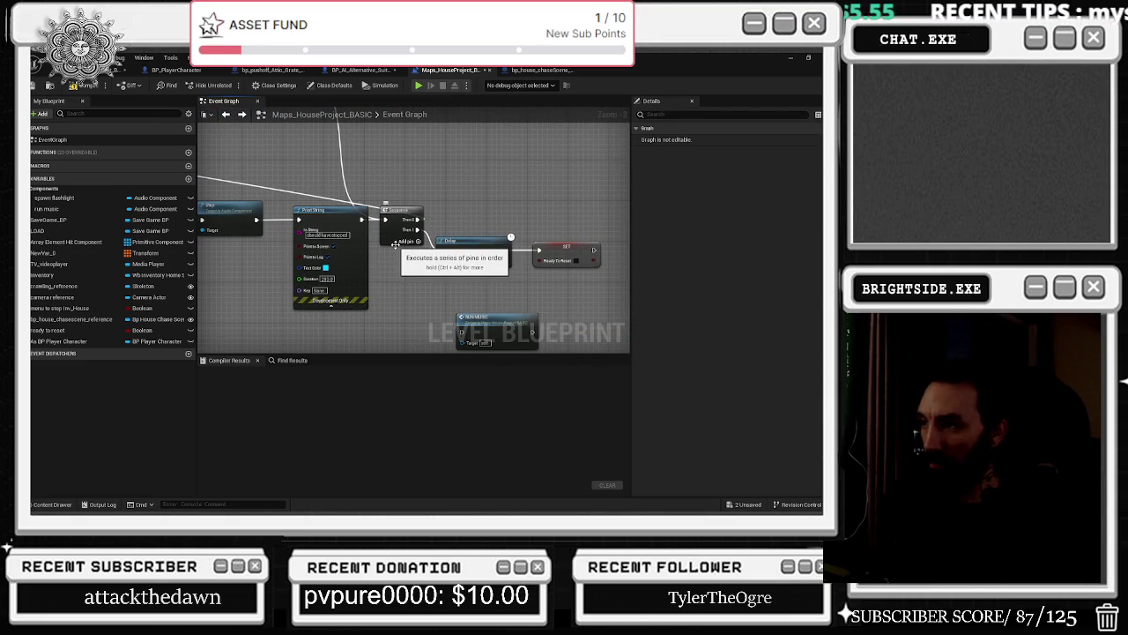
pyautogui.scroll(-3, 454, 247)
pyautogui.scroll(2, 454, 247)
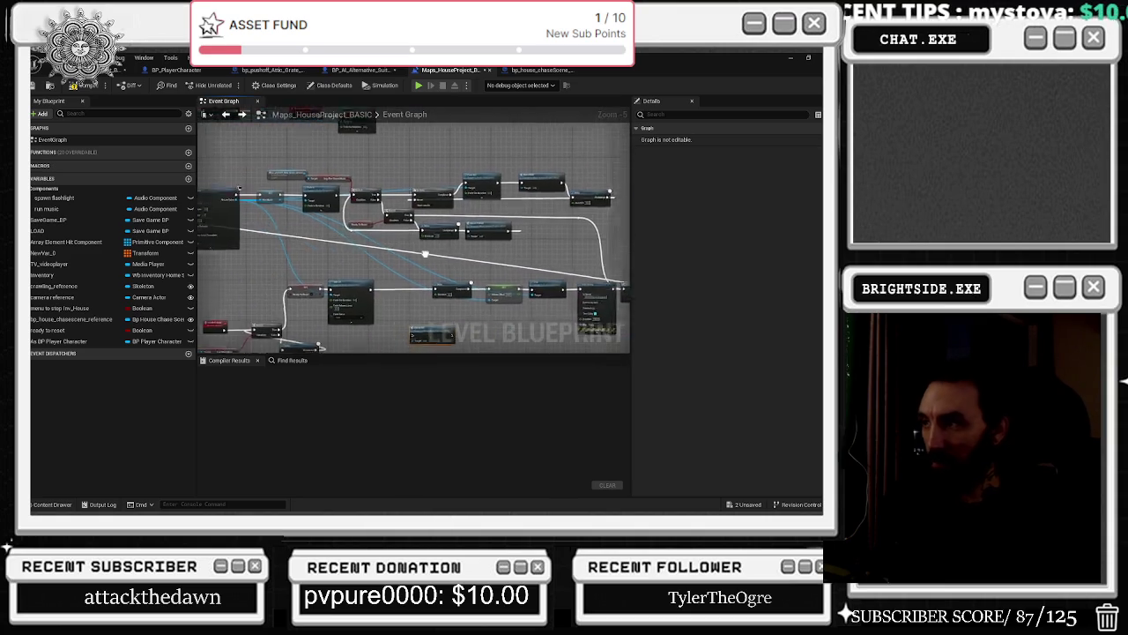
pyautogui.moveTo(447, 253)
pyautogui.mouseDown()
pyautogui.moveTo(377, 223)
pyautogui.moveTo(300, 282)
pyautogui.moveTo(306, 313)
pyautogui.mouseUp()
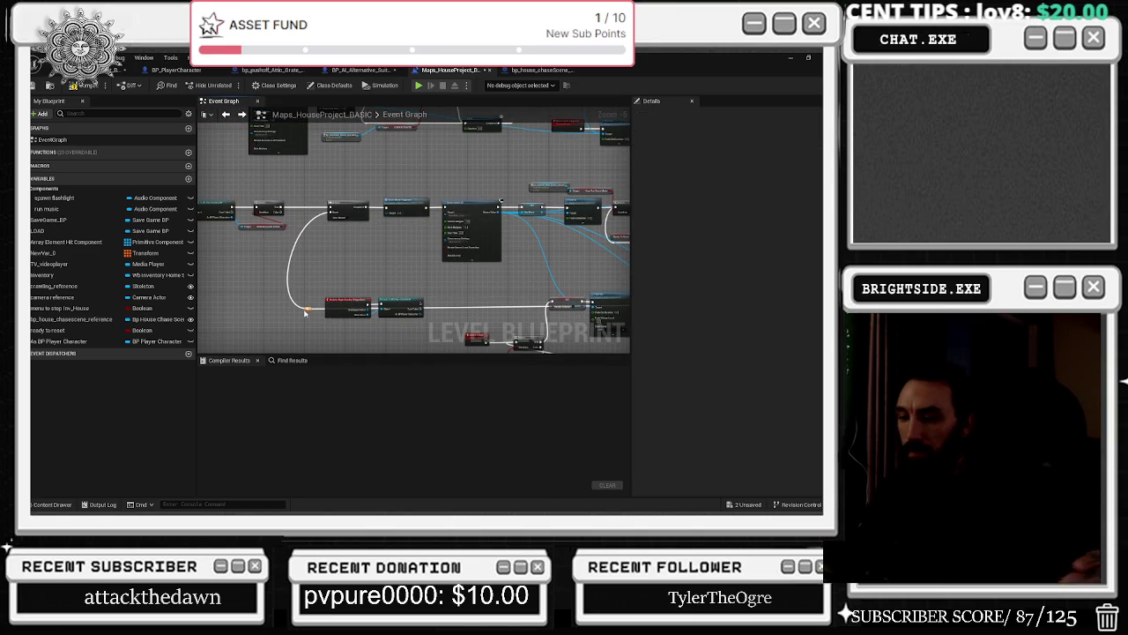
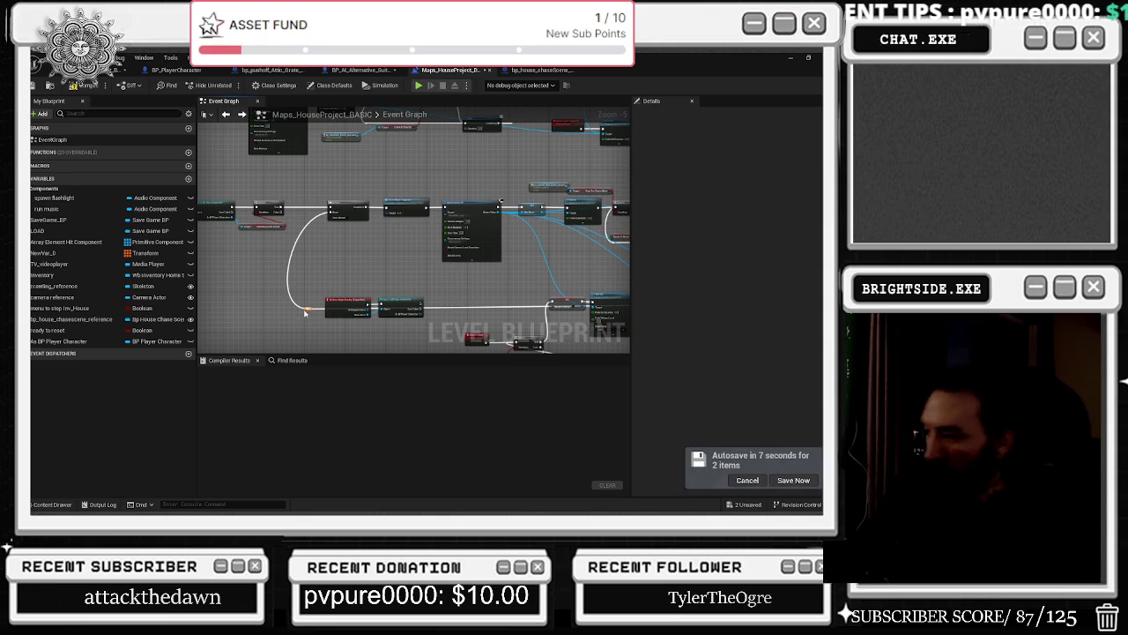
# Postpone the autosave and review the overlap, cast and Spawn Sound 2D nodes in the Level Blueprint.
pyautogui.click(745, 480)
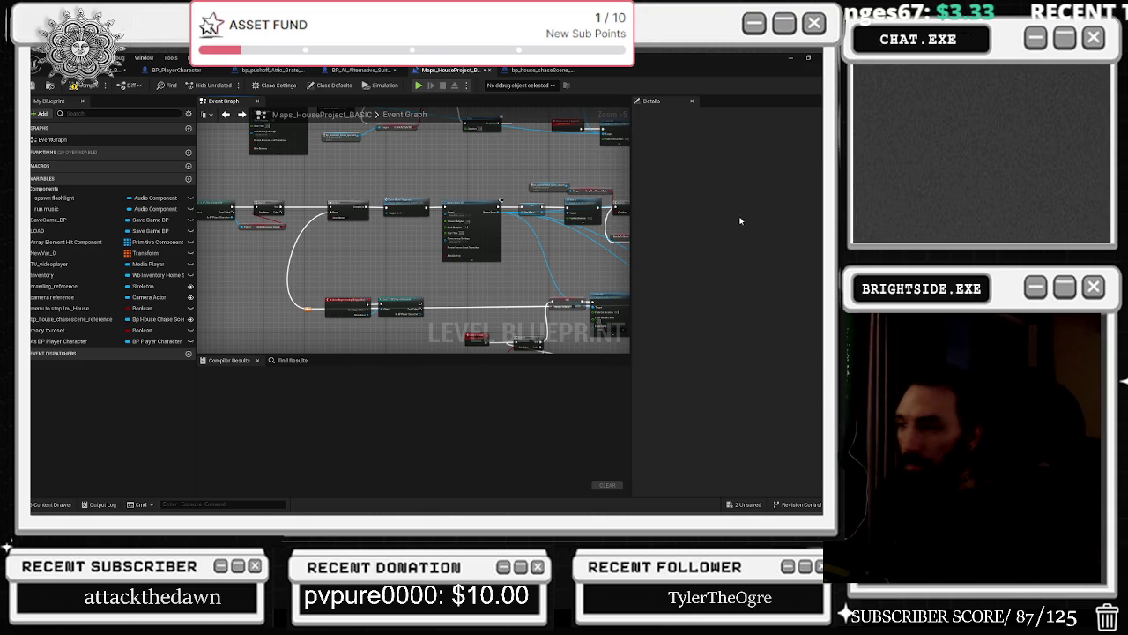
pyautogui.scroll(4, 361, 263)
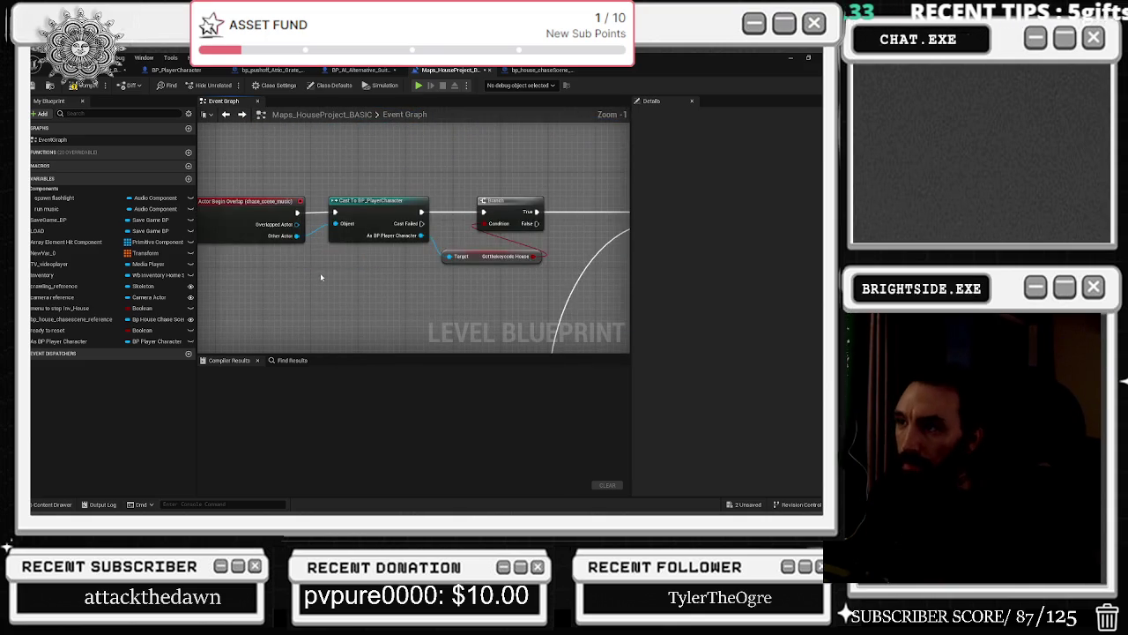
pyautogui.moveTo(344, 250)
pyautogui.mouseDown()
pyautogui.moveTo(417, 306)
pyautogui.moveTo(375, 264)
pyautogui.moveTo(487, 251)
pyautogui.mouseUp()
pyautogui.scroll(-3, 474, 262)
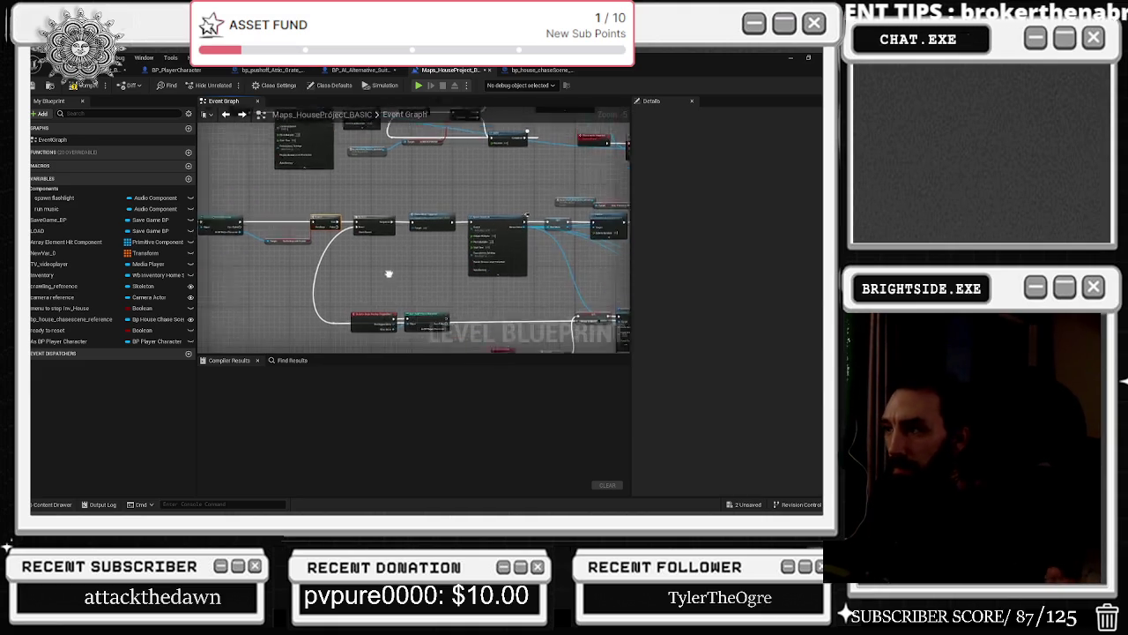
pyautogui.scroll(1, 542, 283)
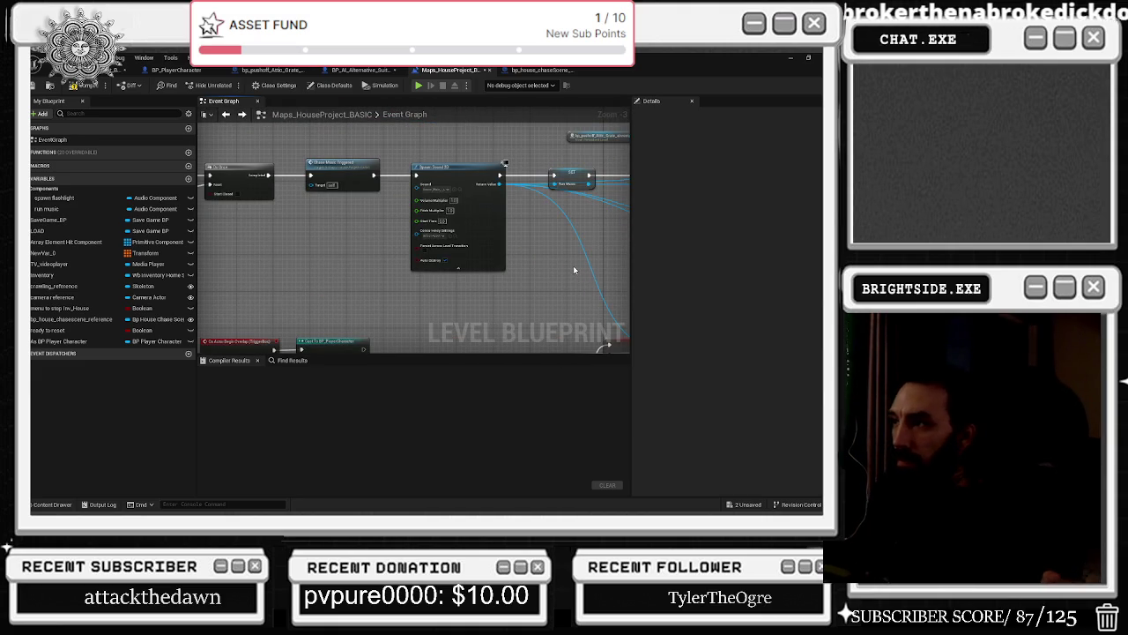
pyautogui.moveTo(573, 265); pyautogui.dragTo(387, 269)
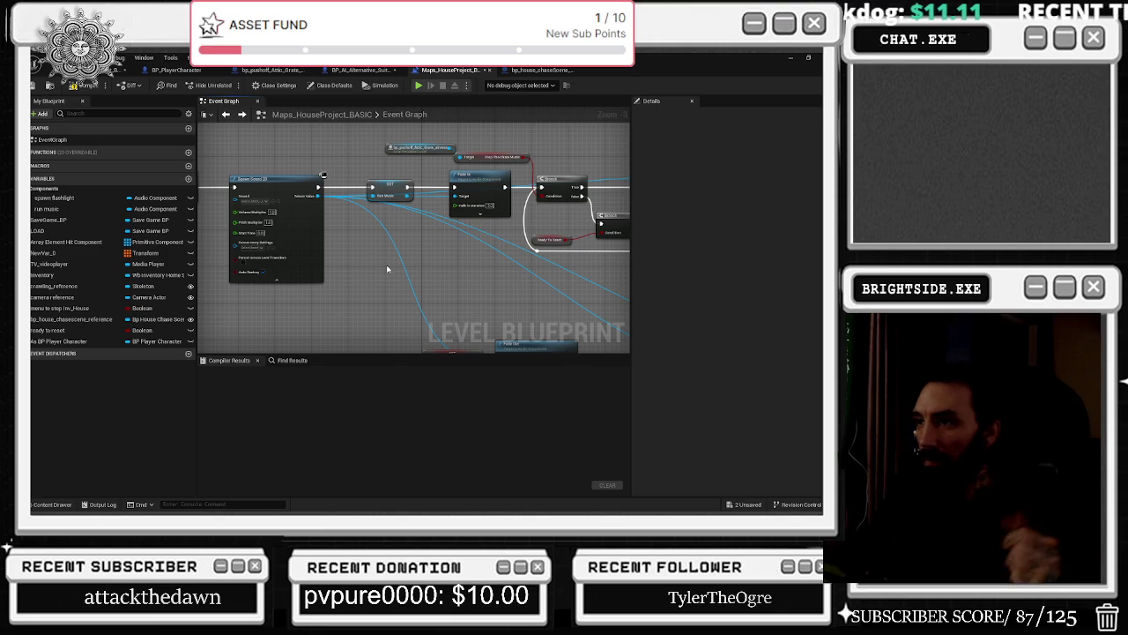
pyautogui.scroll(-6, 338, 268)
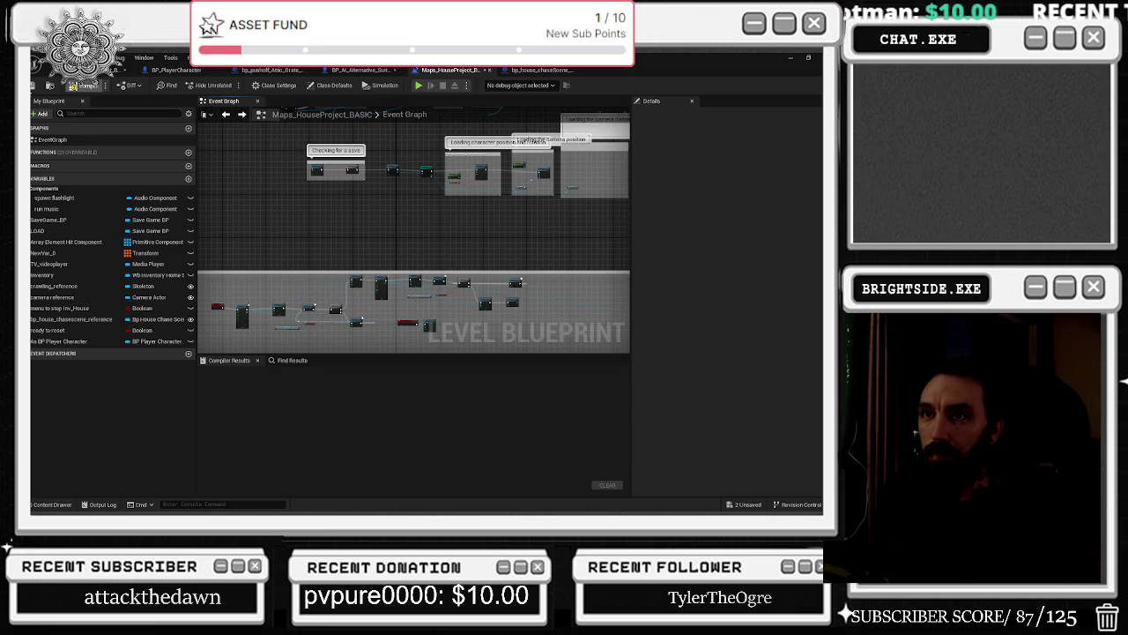
# Save all and return to a wide attic view with the attic door selected.
pyautogui.click(74, 85)
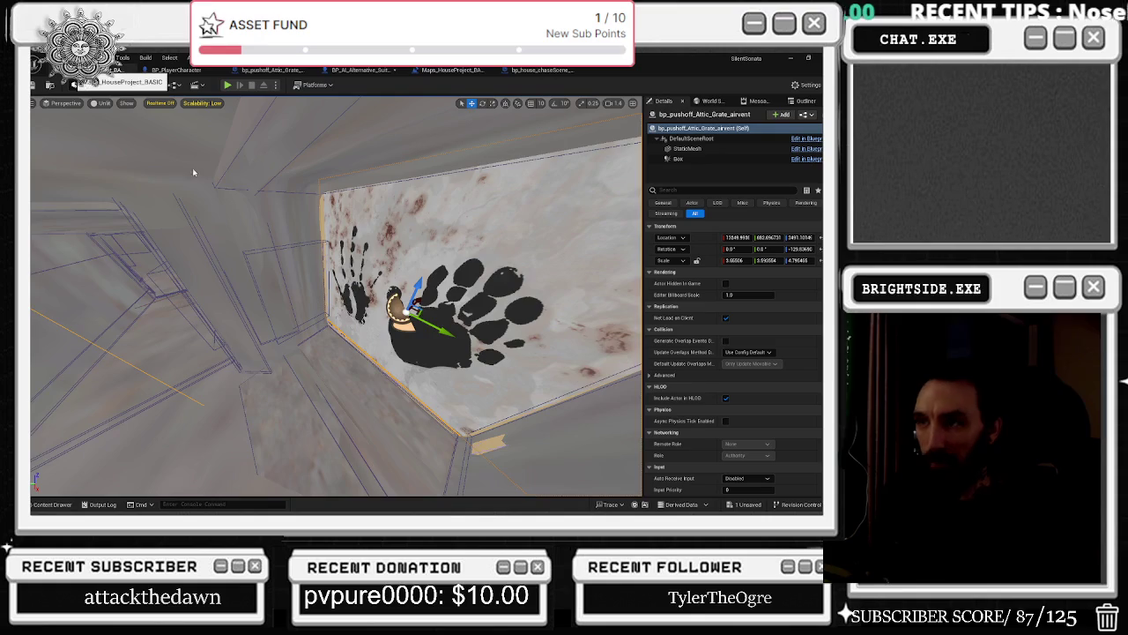
pyautogui.moveTo(193, 172); pyautogui.dragTo(424, 257)
pyautogui.click(424, 257)
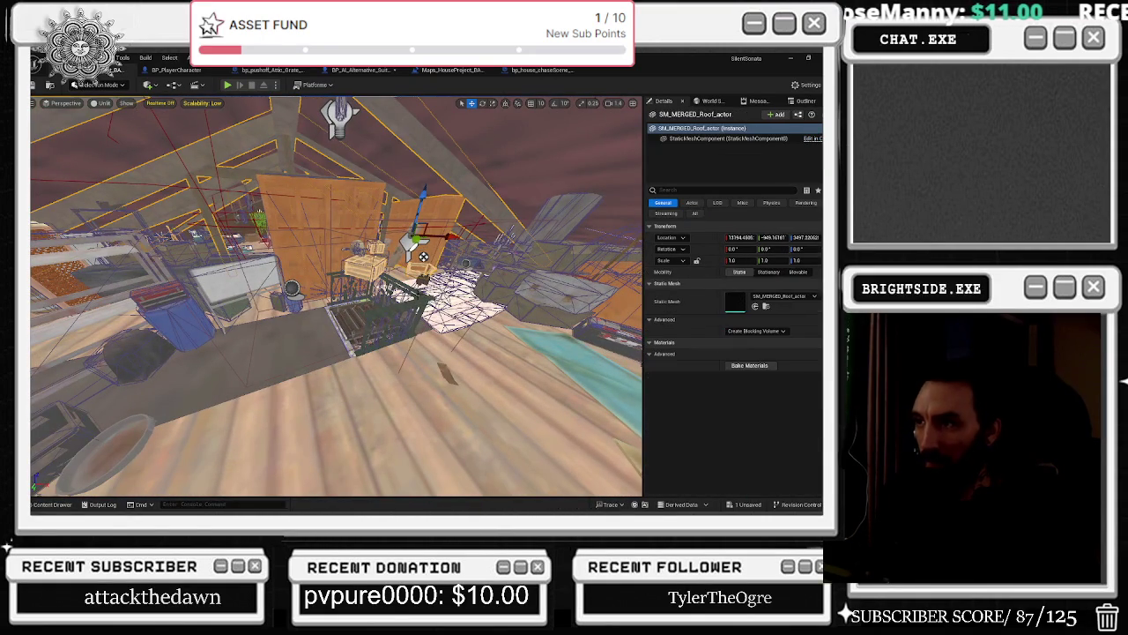
# Select the attic's bp_ObjectiveUpdate trigger actor and open its Blueprint event graph with Ctrl+E.
pyautogui.moveTo(424, 257); pyautogui.dragTo(314, 204)
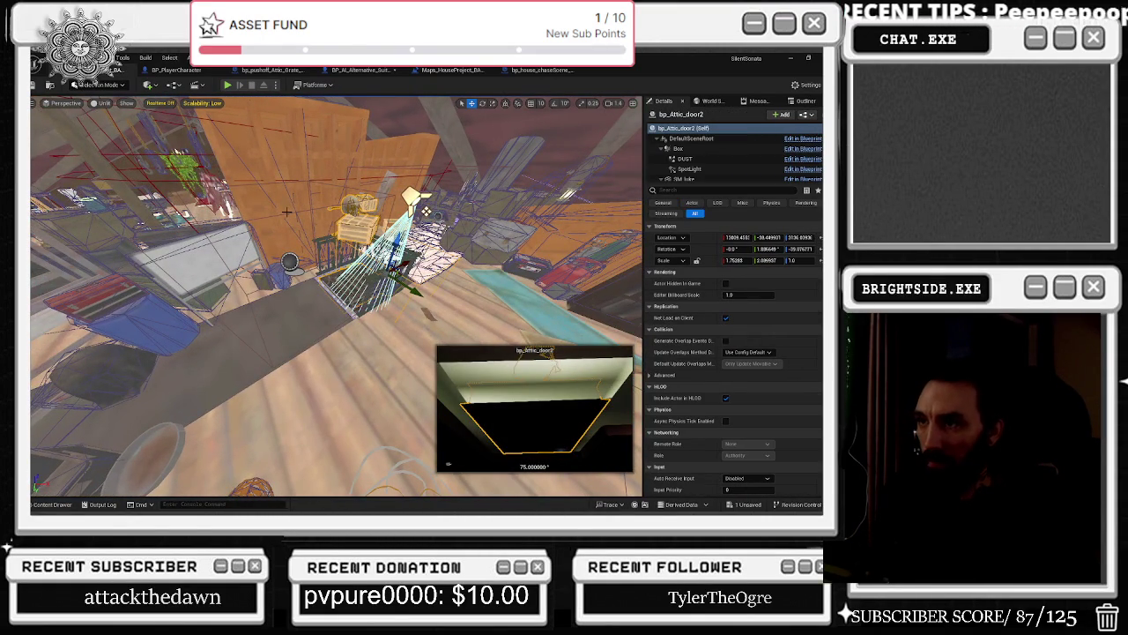
pyautogui.click(284, 213)
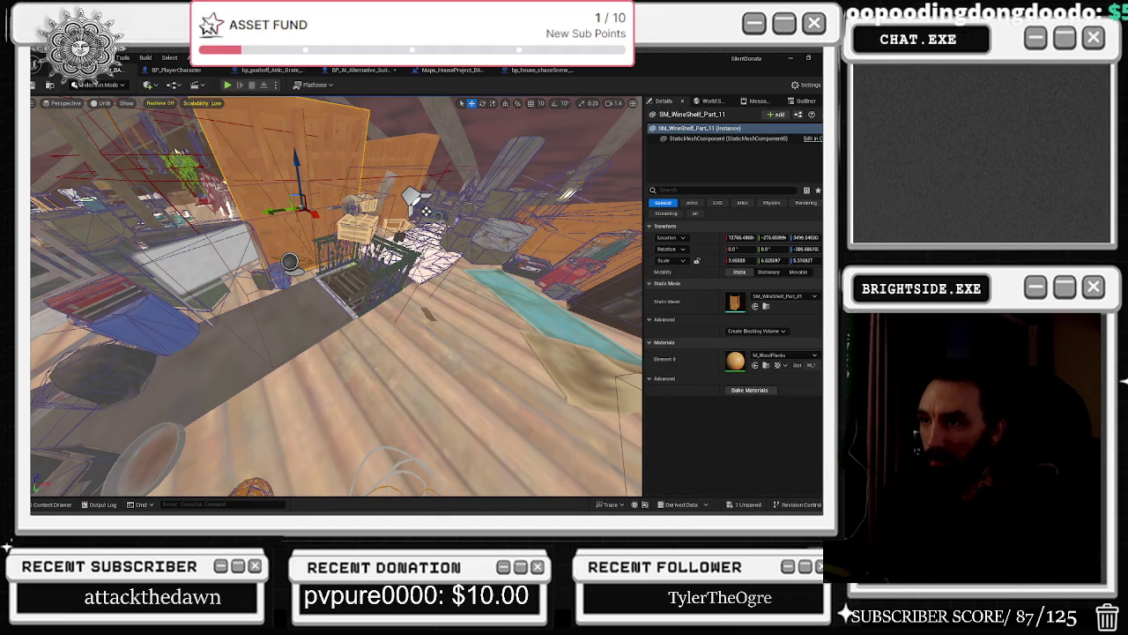
pyautogui.click(289, 261)
pyautogui.moveTo(335, 291); pyautogui.dragTo(265, 362)
pyautogui.moveTo(401, 282)
pyautogui.mouseDown()
pyautogui.moveTo(427, 203)
pyautogui.moveTo(497, 213)
pyautogui.mouseUp()
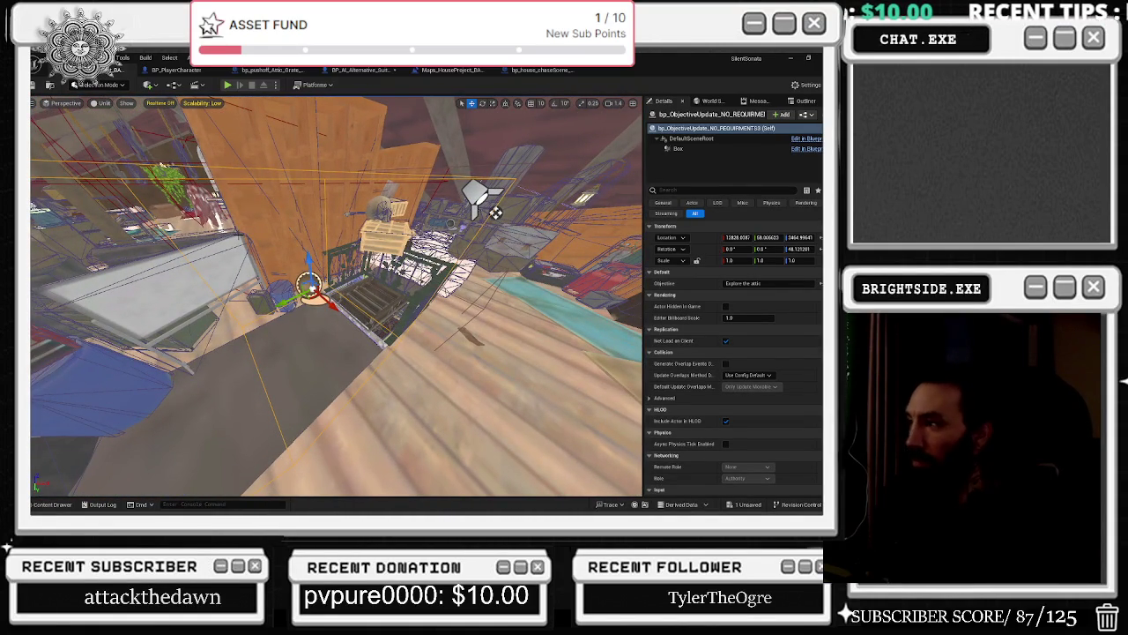
pyautogui.hotkey('ctrl', 'e')
pyautogui.moveTo(363, 224); pyautogui.dragTo(321, 275)
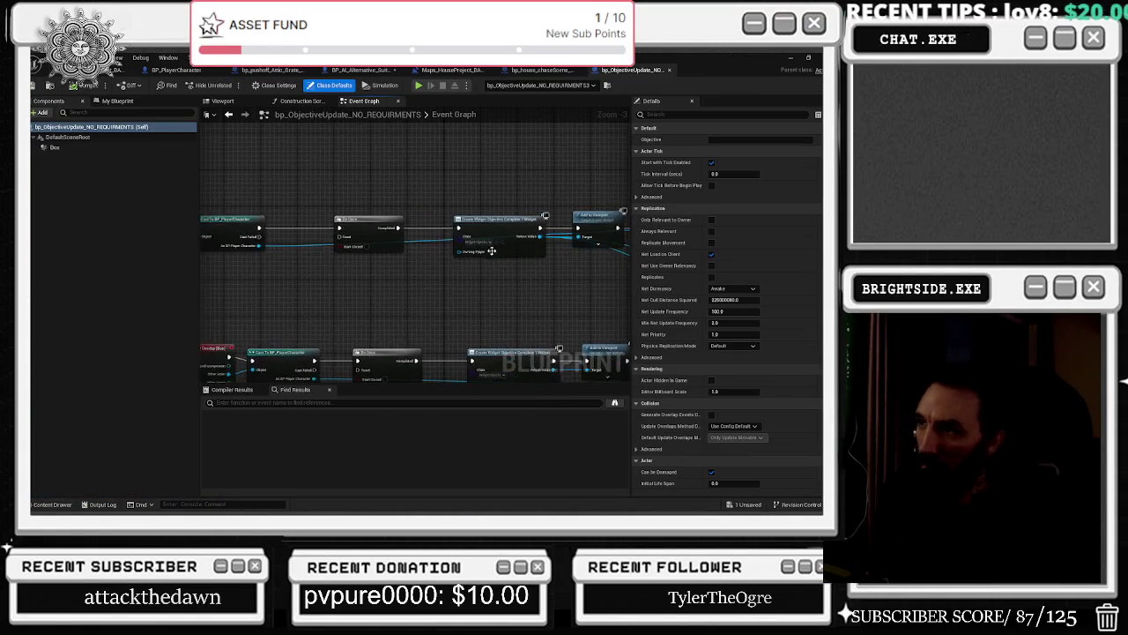
# Nudge the Cast To BP_PlayerCharacter node right and select the top-row nodes up to Create Widget.
pyautogui.moveTo(492, 251); pyautogui.dragTo(559, 278)
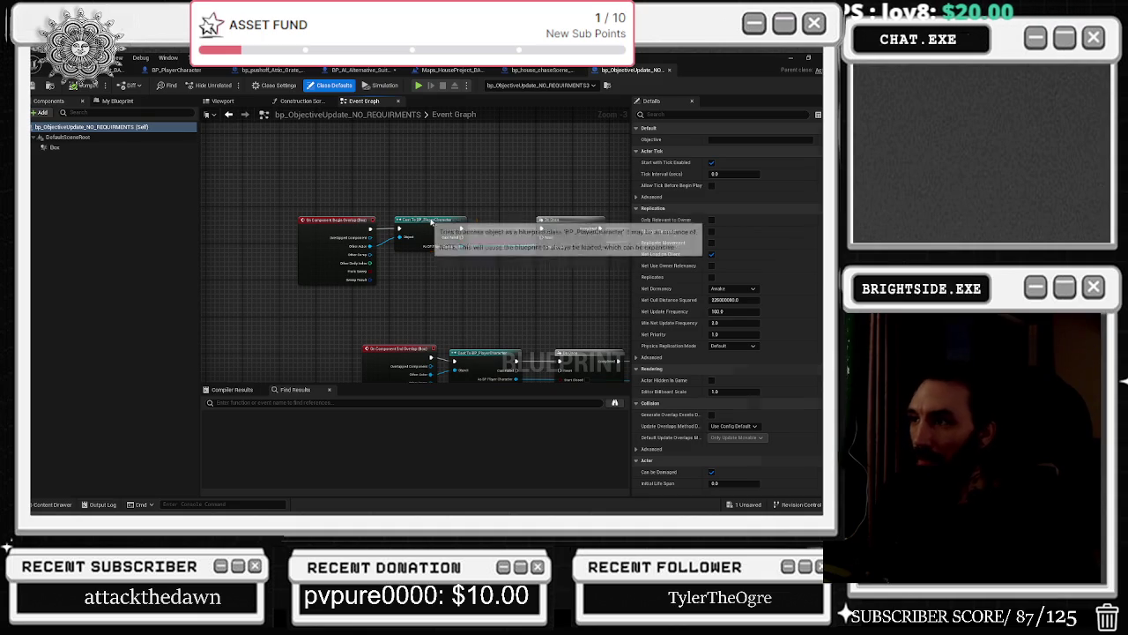
pyautogui.moveTo(419, 219); pyautogui.dragTo(437, 219)
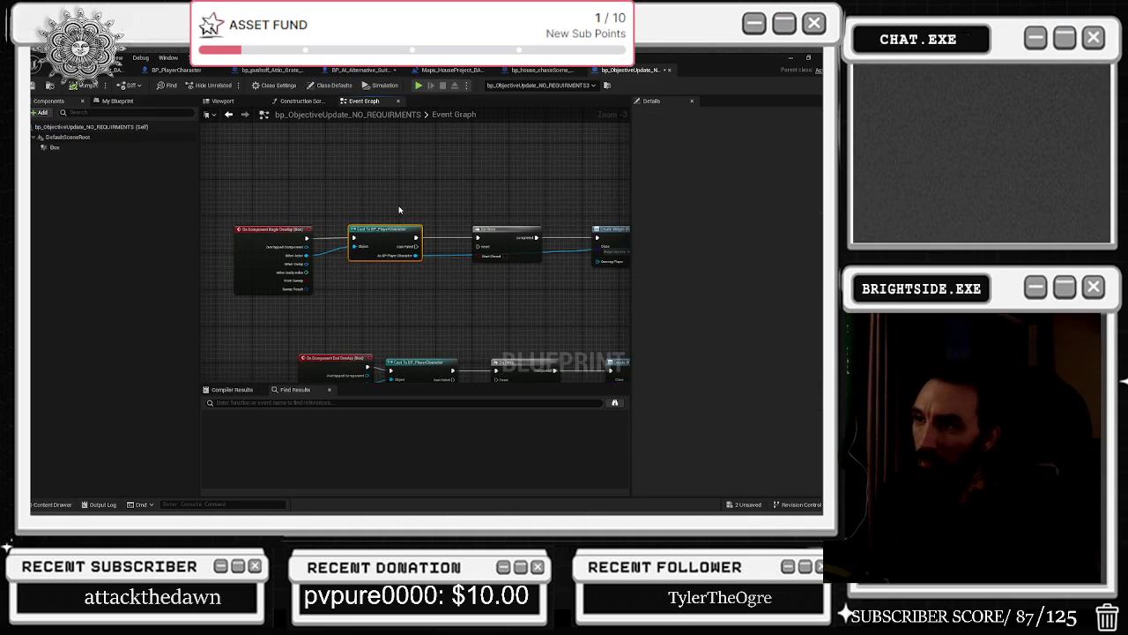
pyautogui.scroll(-1, 356, 197)
pyautogui.moveTo(278, 191)
pyautogui.mouseDown()
pyautogui.moveTo(605, 258)
pyautogui.moveTo(486, 305)
pyautogui.moveTo(509, 223)
pyautogui.mouseUp()
pyautogui.click(510, 223)
pyautogui.moveTo(215, 225)
pyautogui.mouseDown()
pyautogui.moveTo(423, 272)
pyautogui.moveTo(498, 274)
pyautogui.moveTo(448, 253)
pyautogui.mouseUp()
pyautogui.scroll(1, 567, 266)
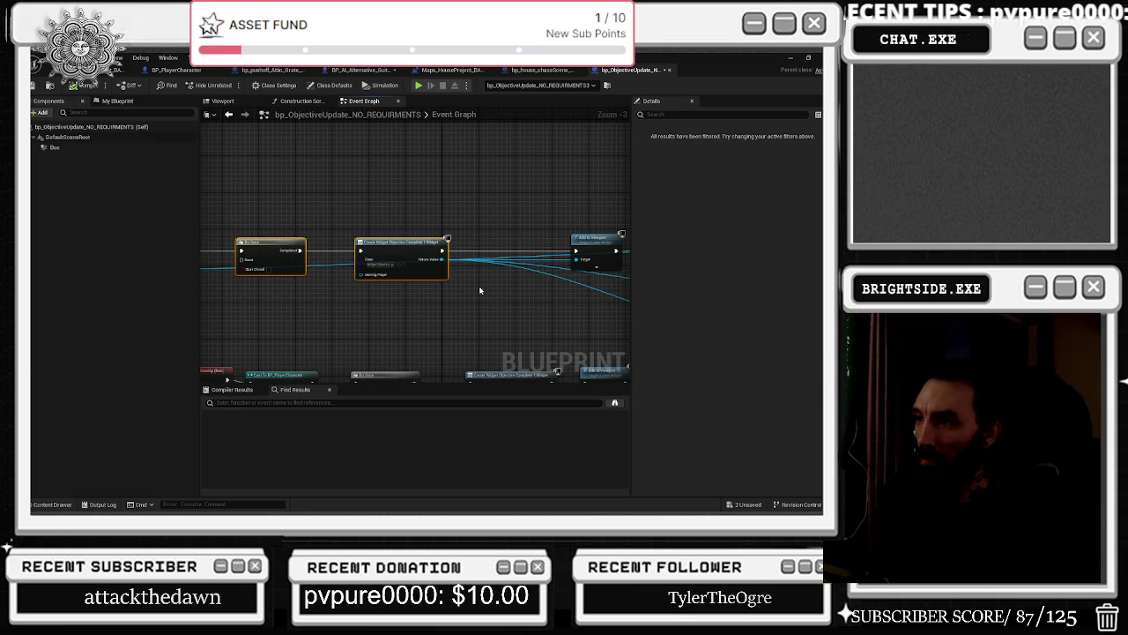
pyautogui.scroll(-4, 388, 232)
pyautogui.scroll(2, 310, 256)
pyautogui.scroll(2, 310, 255)
pyautogui.scroll(-2, 290, 243)
# Shift the bottom node row left and reposition the Set and Objective variable nodes.
pyautogui.moveTo(273, 233); pyautogui.dragTo(541, 312)
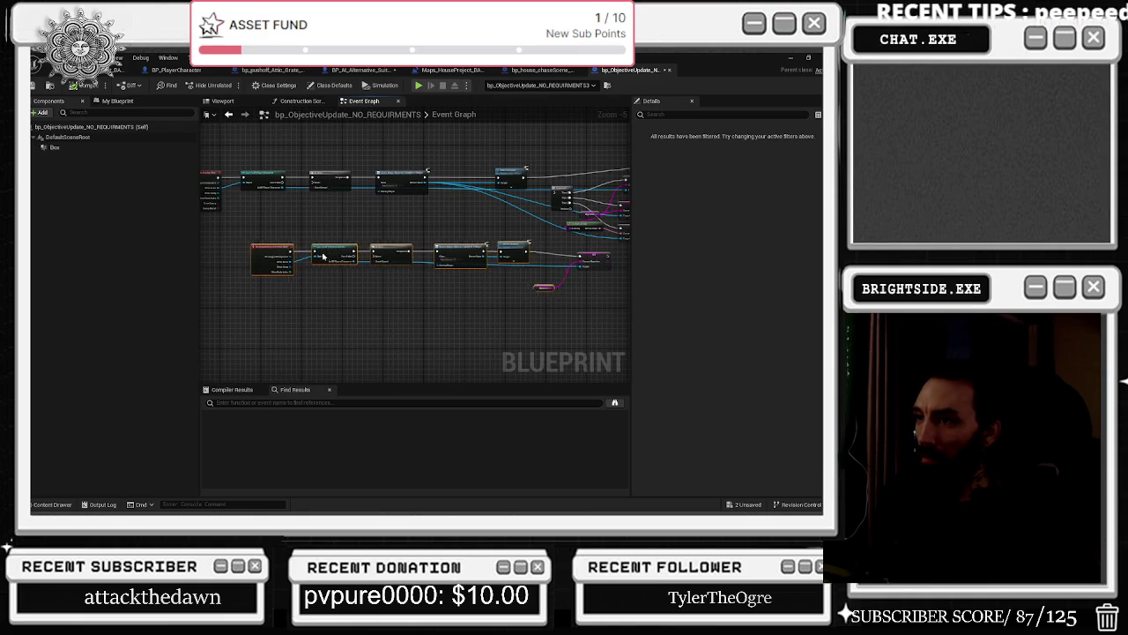
pyautogui.moveTo(329, 255); pyautogui.dragTo(276, 268)
pyautogui.moveTo(476, 248); pyautogui.dragTo(582, 318)
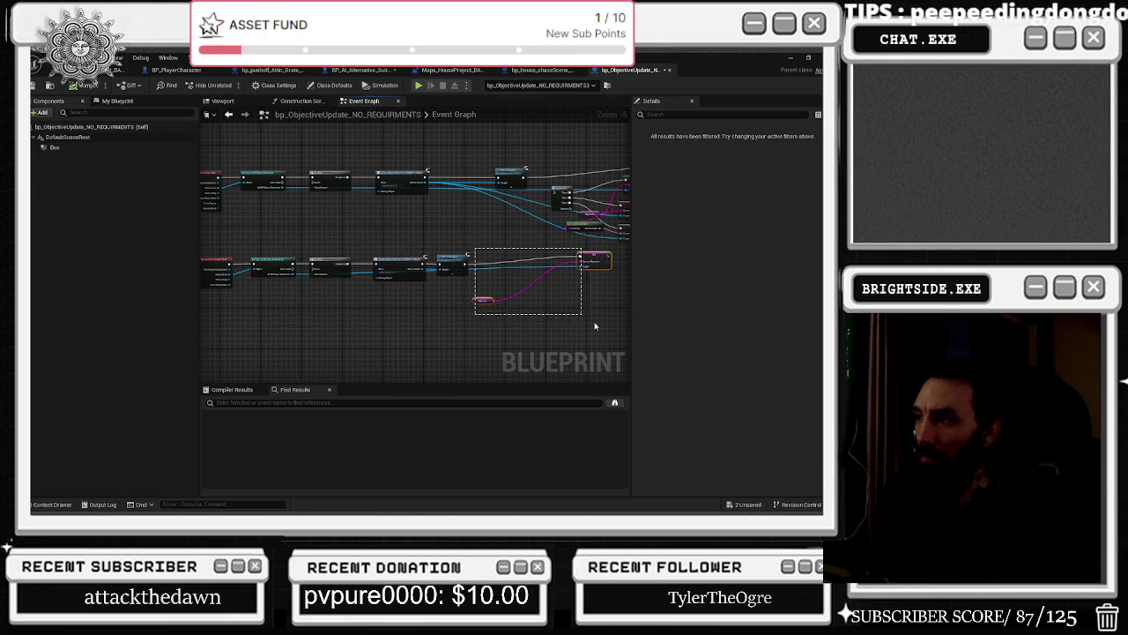
pyautogui.moveTo(593, 262); pyautogui.dragTo(507, 271)
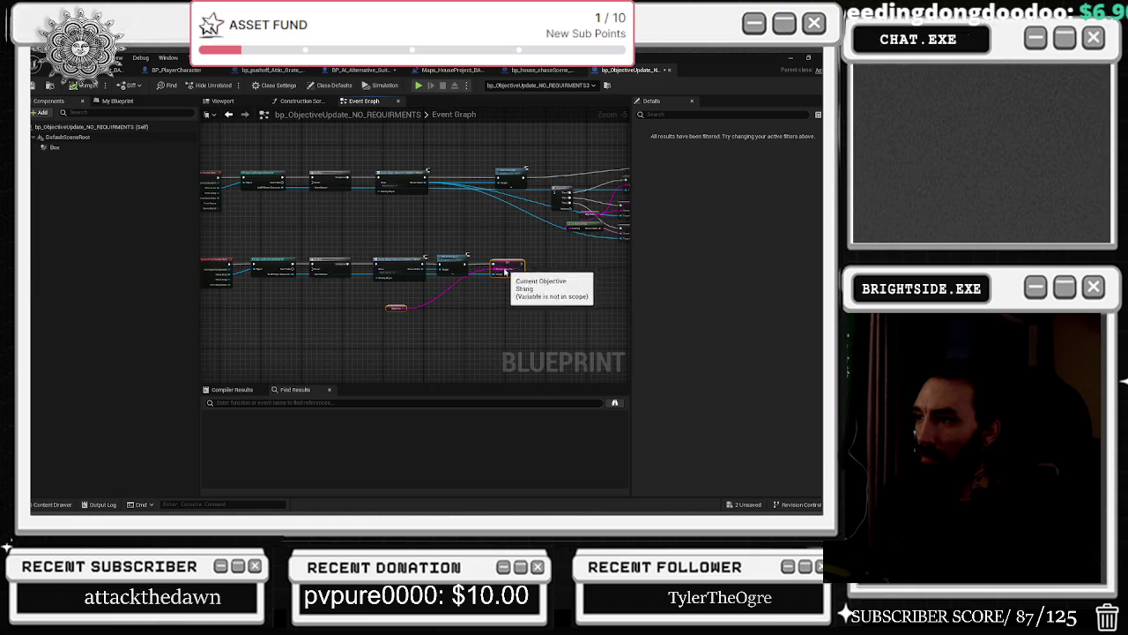
pyautogui.scroll(3, 507, 272)
pyautogui.moveTo(313, 333)
pyautogui.mouseDown()
pyautogui.moveTo(419, 325)
pyautogui.moveTo(256, 279)
pyautogui.moveTo(256, 308)
pyautogui.mouseUp()
pyautogui.scroll(-5, 379, 318)
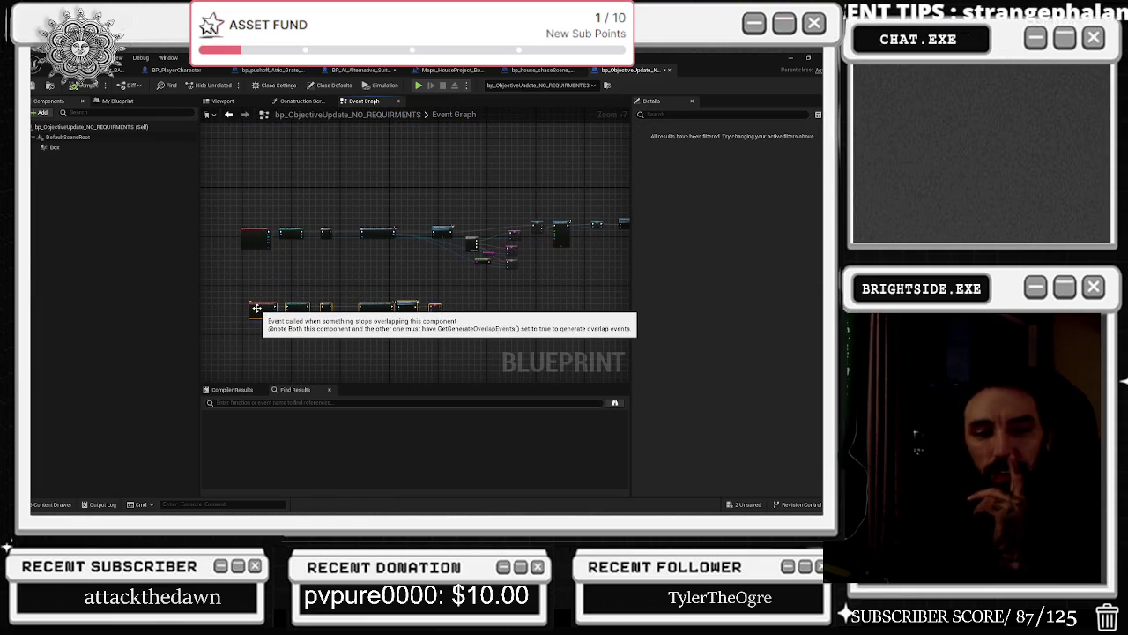
pyautogui.moveTo(357, 196); pyautogui.dragTo(256, 247)
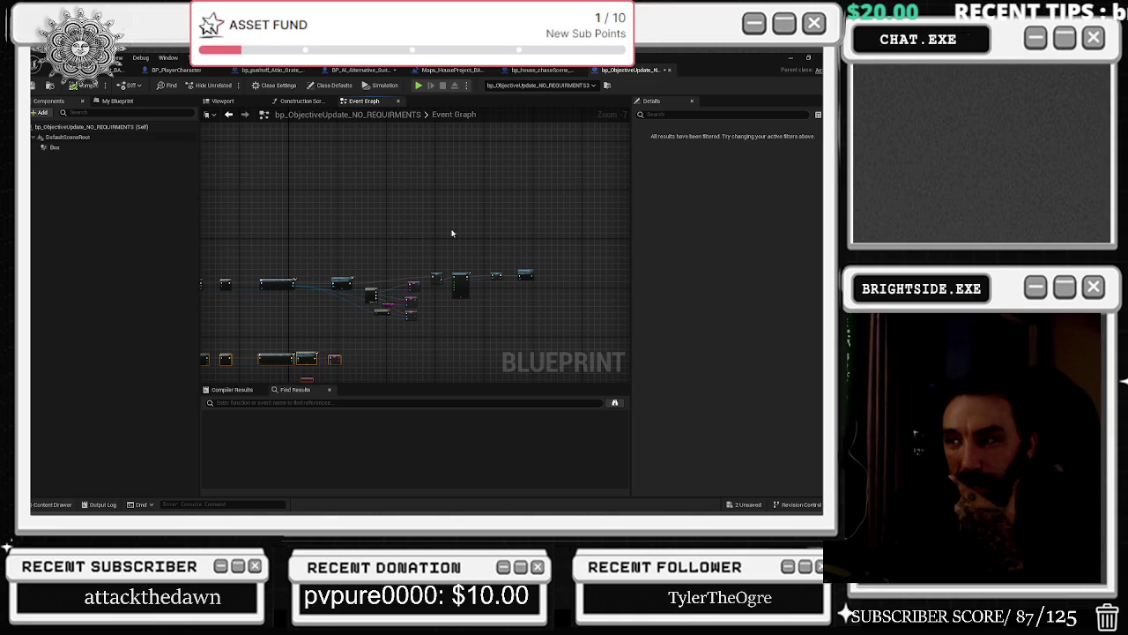
pyautogui.scroll(2, 453, 266)
# Nudge the Sequence node up into line with its neighbouring nodes.
pyautogui.moveTo(328, 264)
pyautogui.mouseDown()
pyautogui.moveTo(599, 318)
pyautogui.moveTo(492, 354)
pyautogui.mouseUp()
pyautogui.scroll(3, 470, 280)
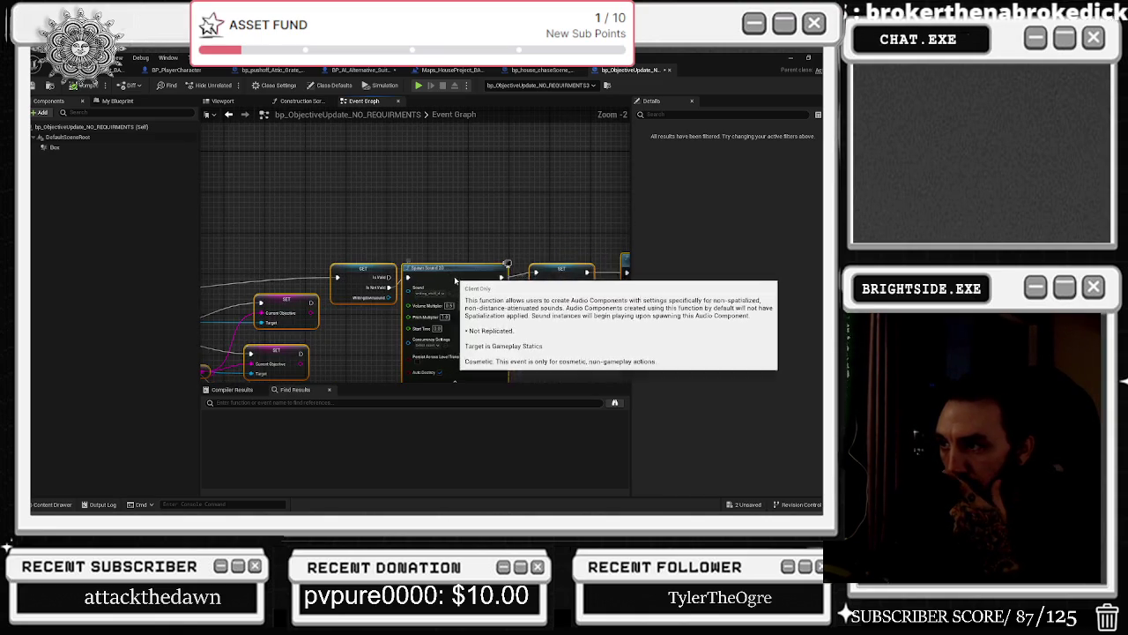
pyautogui.moveTo(401, 272); pyautogui.dragTo(632, 251)
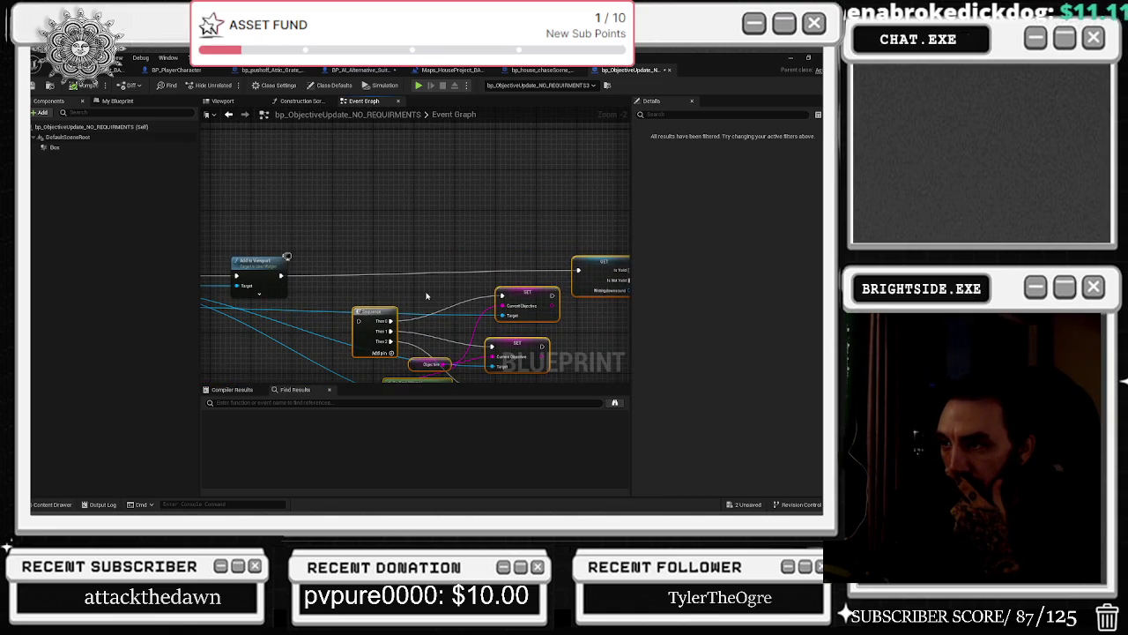
pyautogui.click(370, 306)
pyautogui.moveTo(370, 306); pyautogui.dragTo(370, 290)
# Pan across the widget chain and browse to the Objective Complete 1 widget asset in objective_BP.
pyautogui.moveTo(365, 333)
pyautogui.mouseDown()
pyautogui.moveTo(350, 310)
pyautogui.moveTo(554, 259)
pyautogui.moveTo(553, 337)
pyautogui.mouseUp()
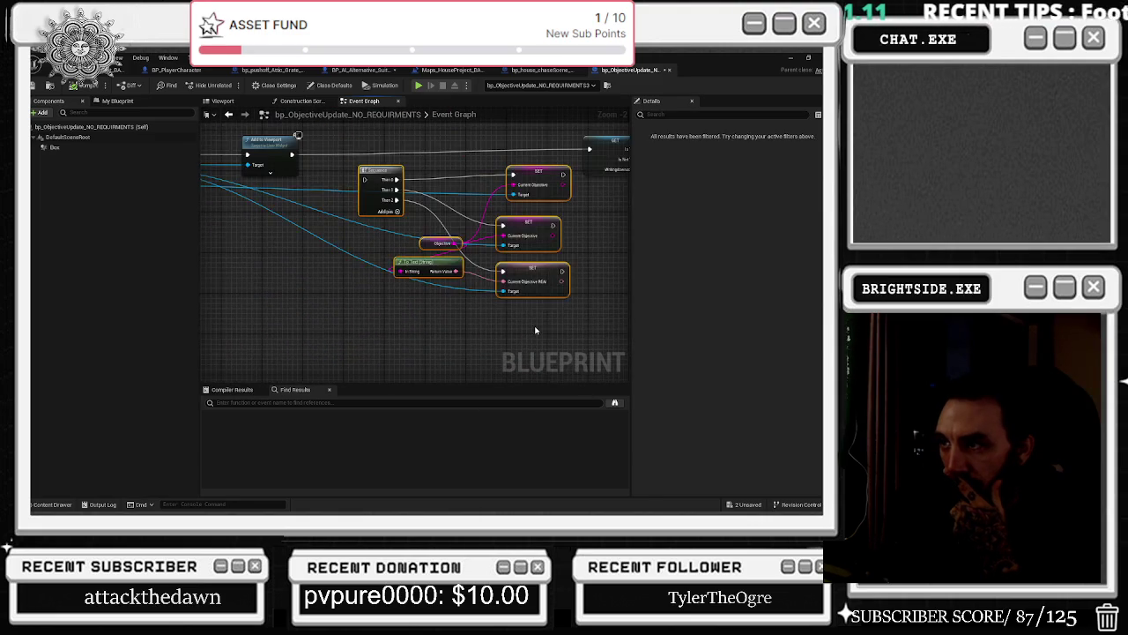
pyautogui.scroll(-3, 524, 309)
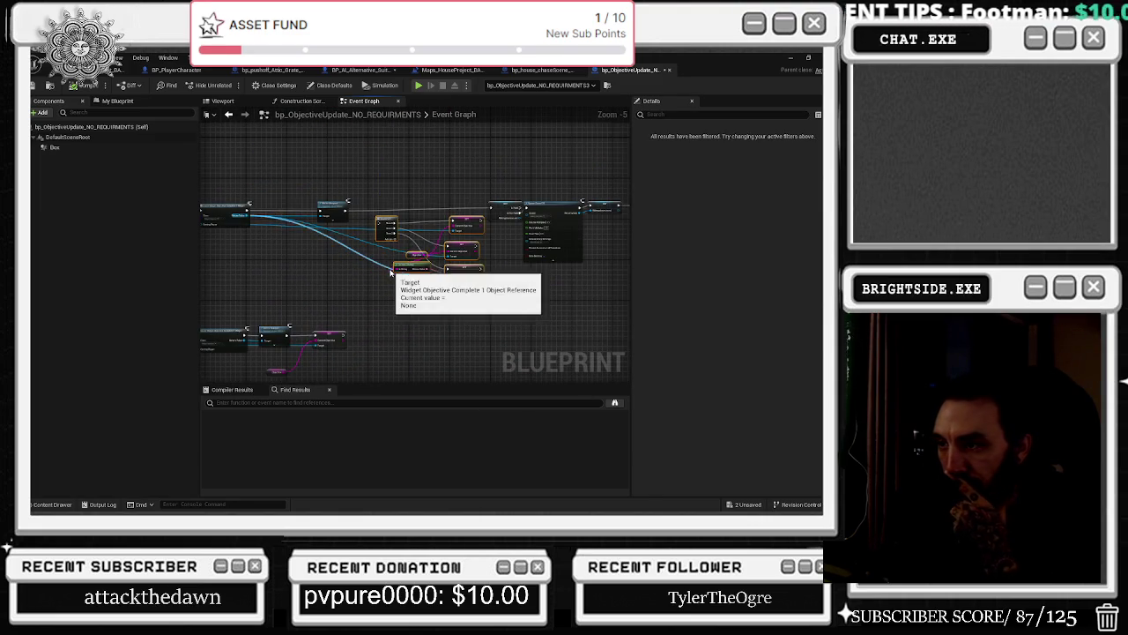
pyautogui.scroll(-1, 361, 380)
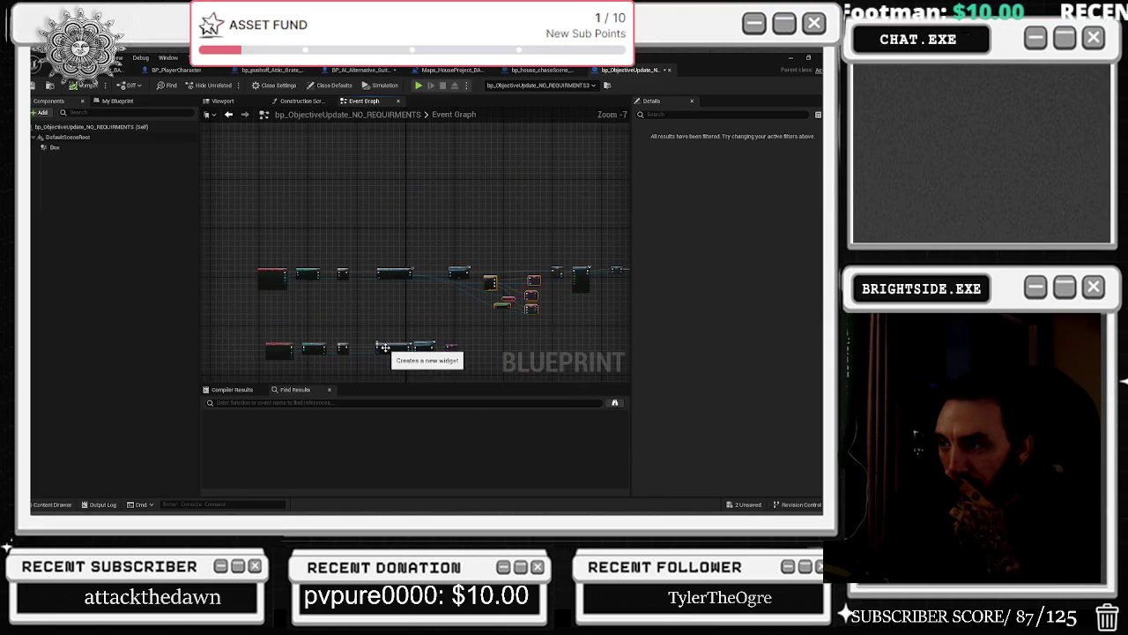
pyautogui.scroll(2, 430, 326)
pyautogui.scroll(2, 429, 325)
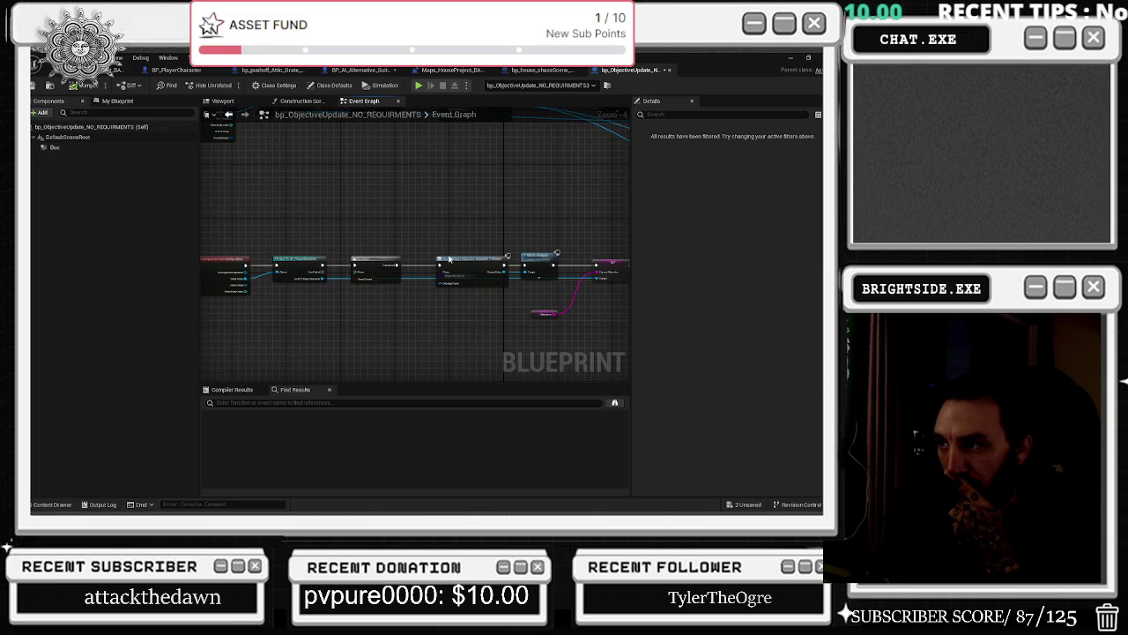
pyautogui.moveTo(460, 289)
pyautogui.mouseDown()
pyautogui.moveTo(442, 208)
pyautogui.moveTo(436, 323)
pyautogui.moveTo(209, 361)
pyautogui.moveTo(171, 194)
pyautogui.moveTo(596, 193)
pyautogui.moveTo(716, 162)
pyautogui.mouseUp()
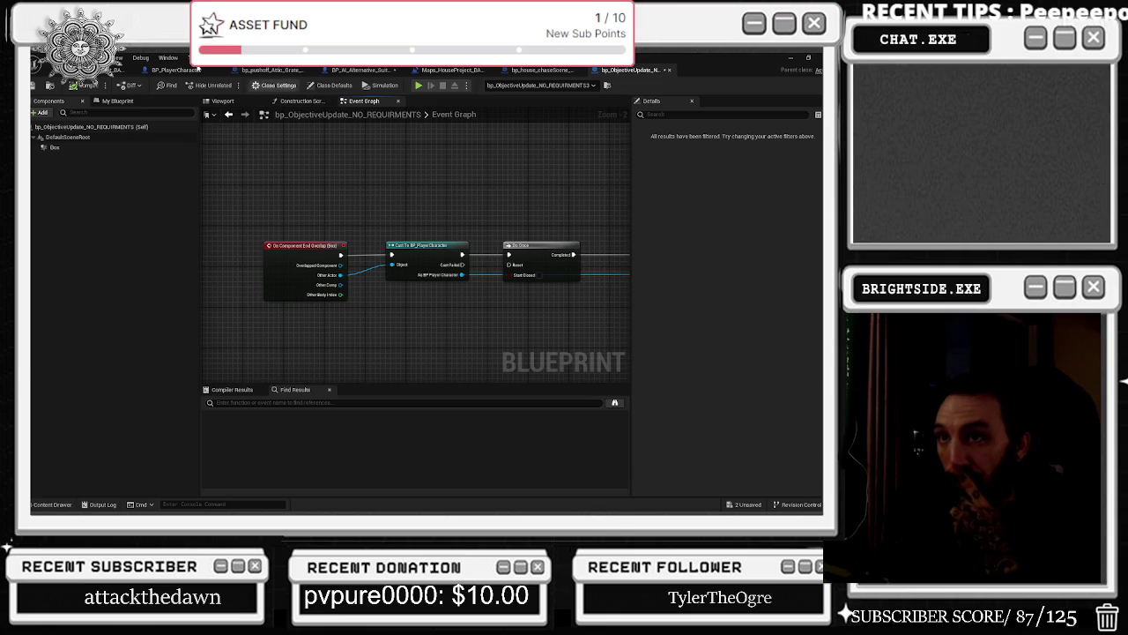
pyautogui.moveTo(449, 190)
pyautogui.mouseDown()
pyautogui.moveTo(273, 253)
pyautogui.moveTo(201, 233)
pyautogui.mouseUp()
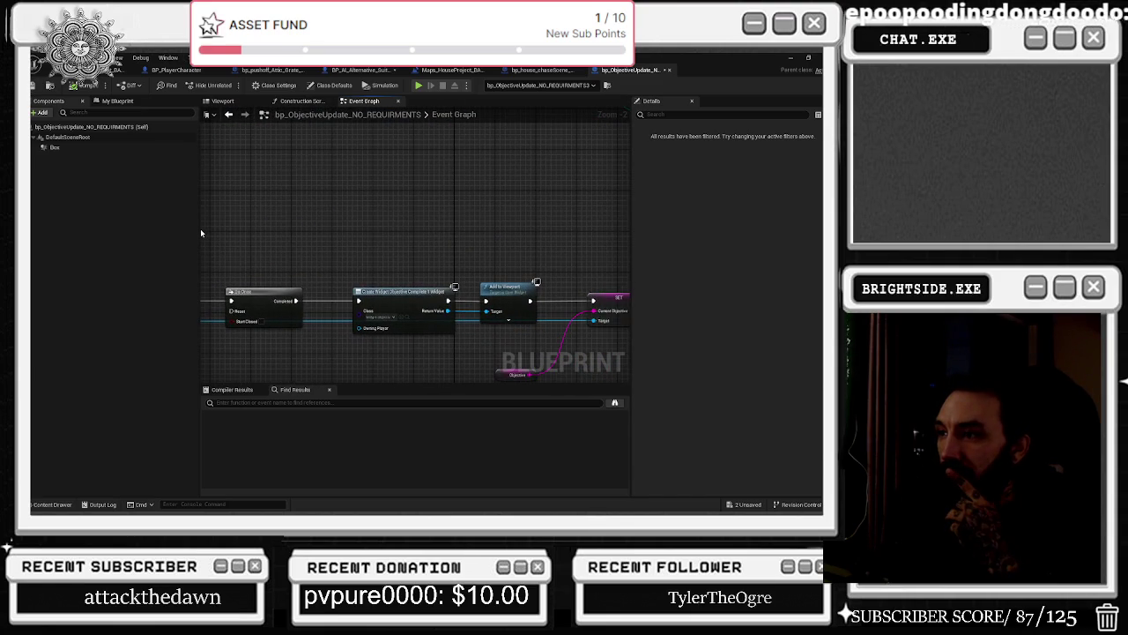
pyautogui.moveTo(433, 230)
pyautogui.mouseDown()
pyautogui.moveTo(403, 219)
pyautogui.moveTo(523, 219)
pyautogui.mouseUp()
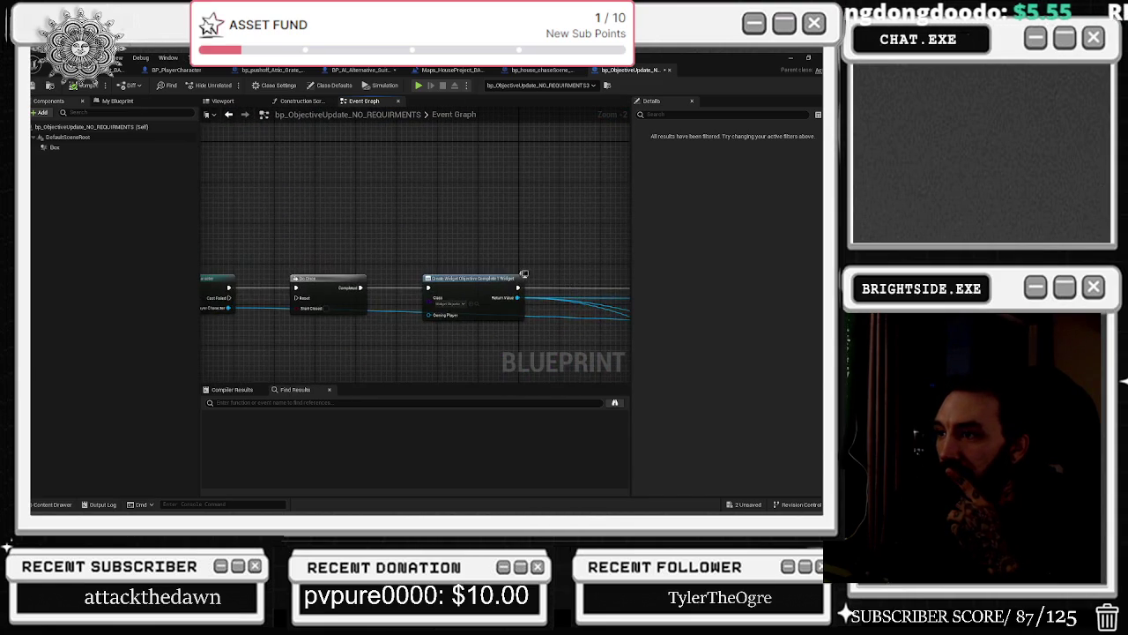
pyautogui.moveTo(520, 272)
pyautogui.mouseDown()
pyautogui.moveTo(290, 355)
pyautogui.moveTo(53, 322)
pyautogui.mouseUp()
pyautogui.moveTo(414, 229)
pyautogui.mouseDown()
pyautogui.moveTo(317, 280)
pyautogui.moveTo(365, 375)
pyautogui.moveTo(575, 393)
pyautogui.mouseUp()
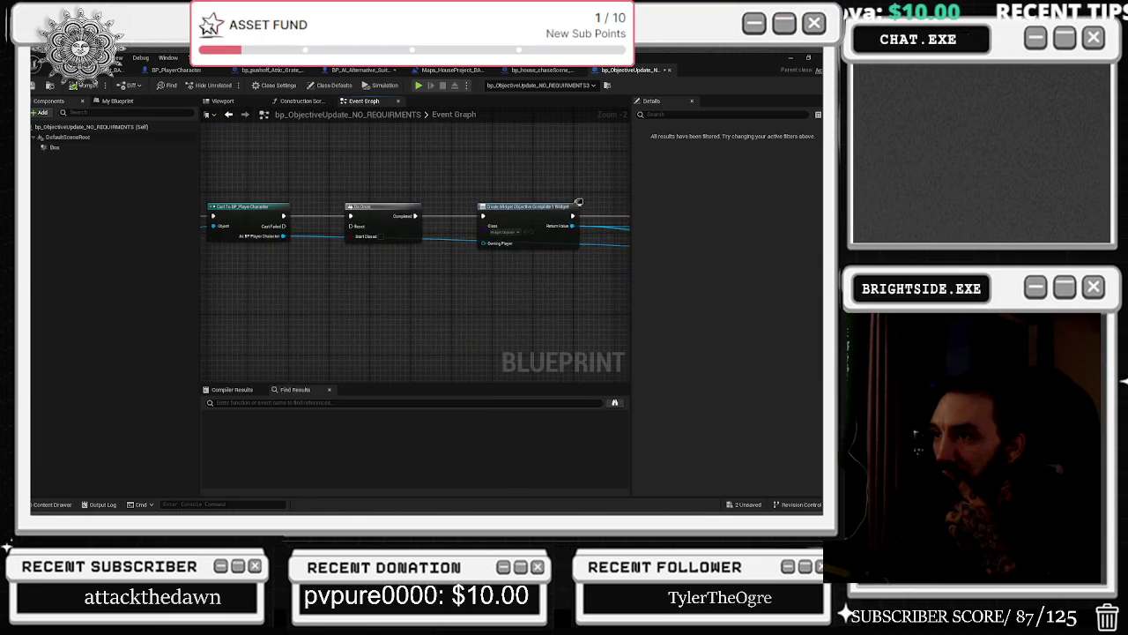
pyautogui.click(527, 230)
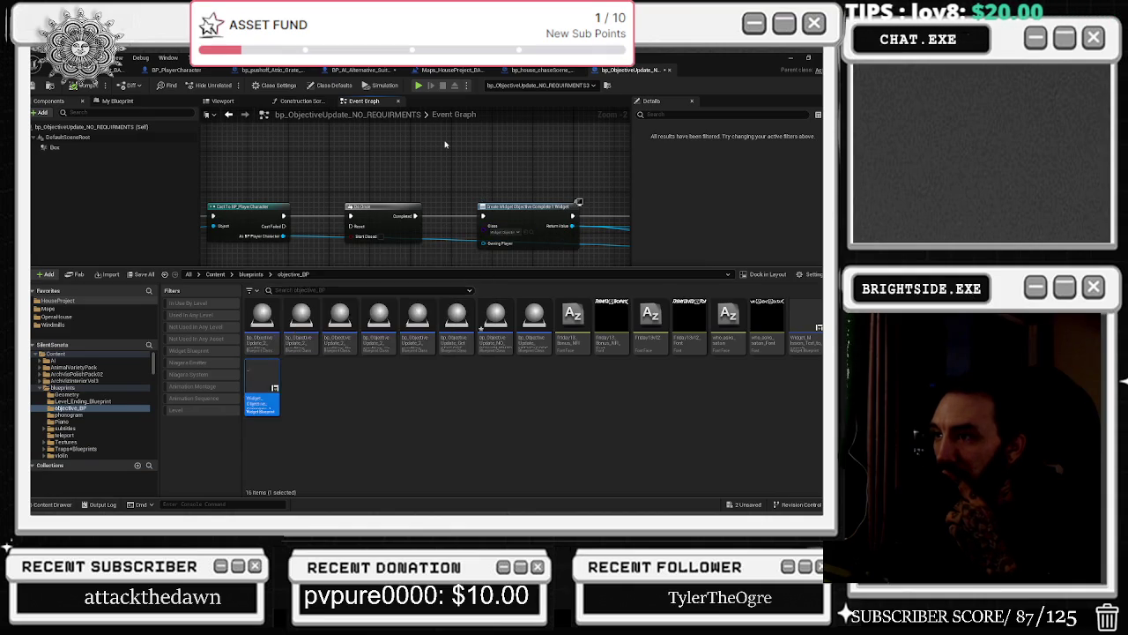
# Close the Content Browser and bring the Sequence and widget creation nodes into view.
pyautogui.click(518, 305)
pyautogui.scroll(-1, 518, 306)
pyautogui.moveTo(518, 306)
pyautogui.mouseDown()
pyautogui.moveTo(470, 266)
pyautogui.moveTo(397, 134)
pyautogui.mouseUp()
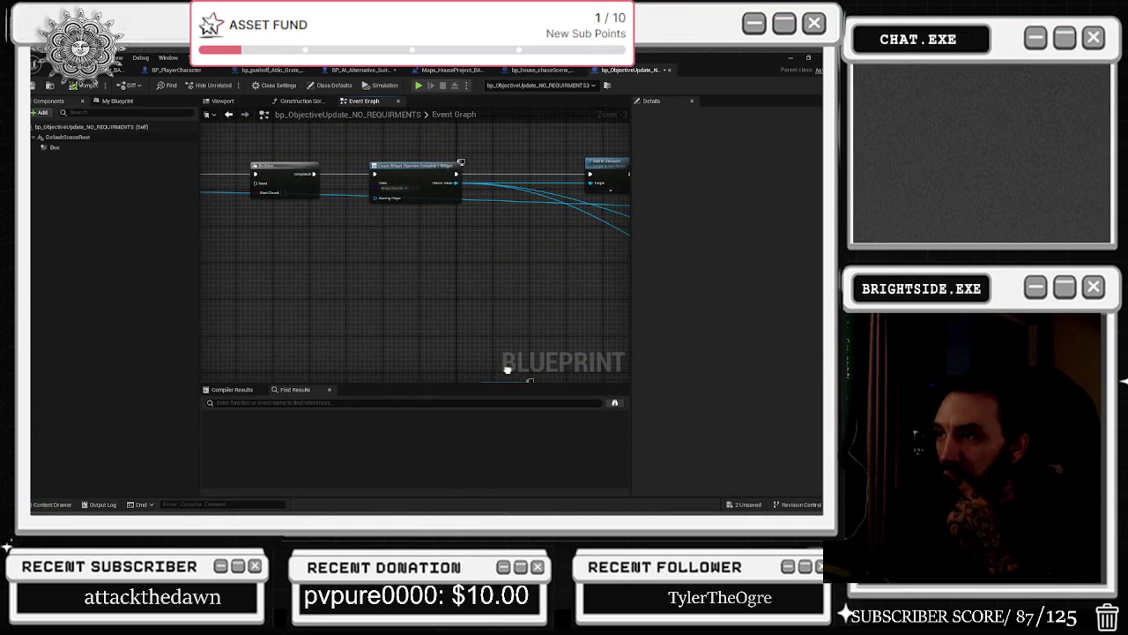
pyautogui.moveTo(435, 373)
pyautogui.mouseDown()
pyautogui.moveTo(347, 358)
pyautogui.moveTo(204, 364)
pyautogui.mouseUp()
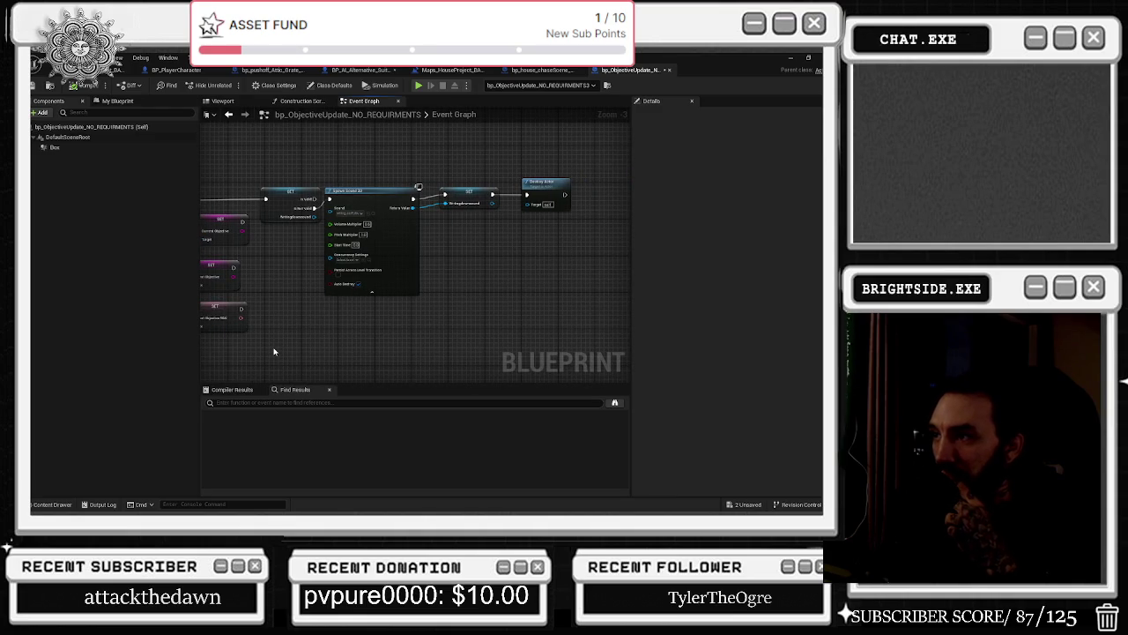
pyautogui.moveTo(440, 297); pyautogui.dragTo(629, 132)
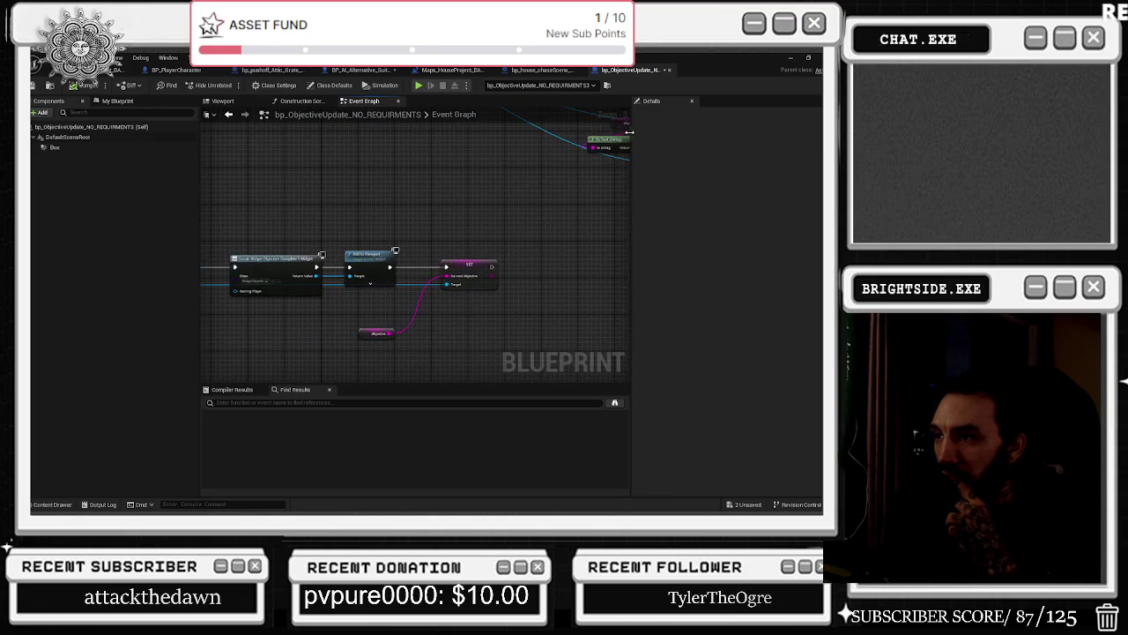
pyautogui.moveTo(399, 252); pyautogui.dragTo(496, 242)
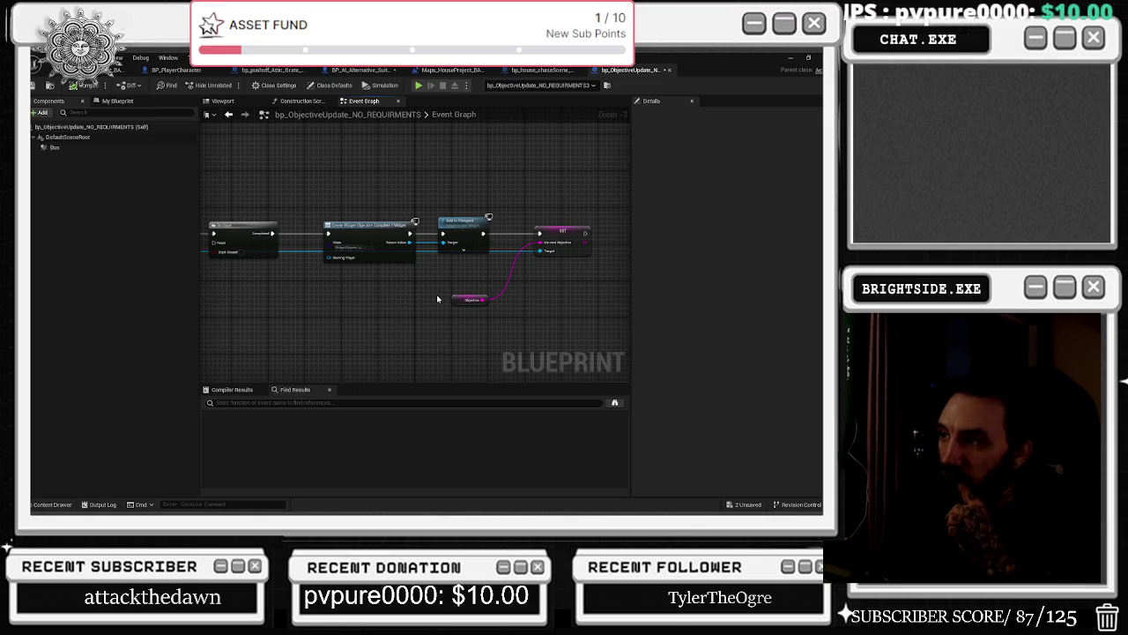
# Check which widget asset Create Widget uses, then move that node up and right.
pyautogui.moveTo(467, 303)
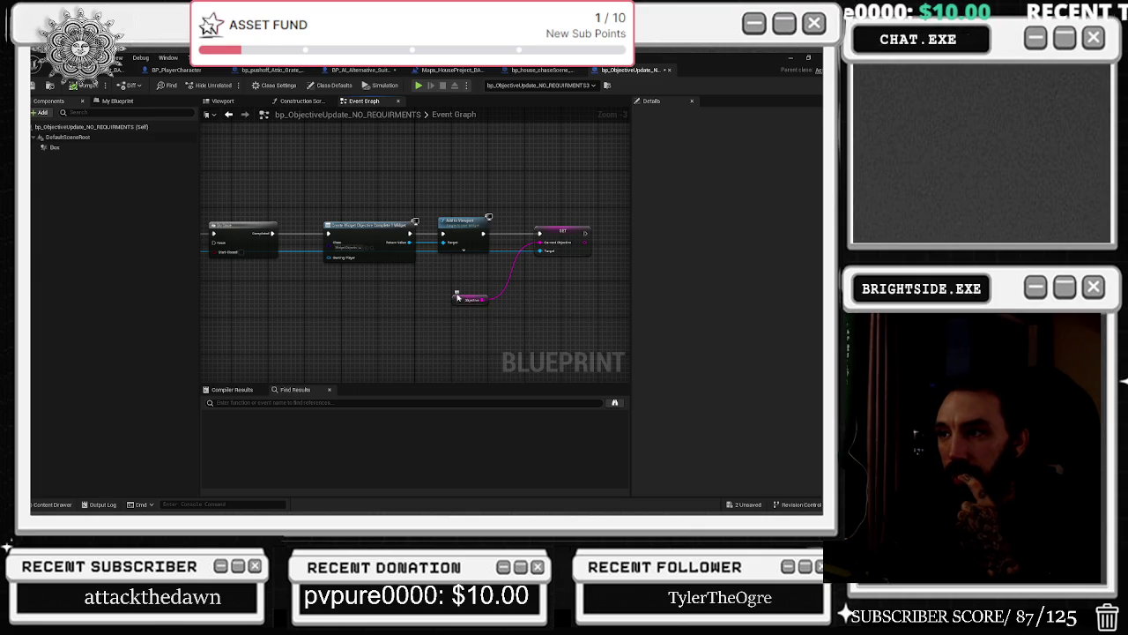
pyautogui.click(372, 249)
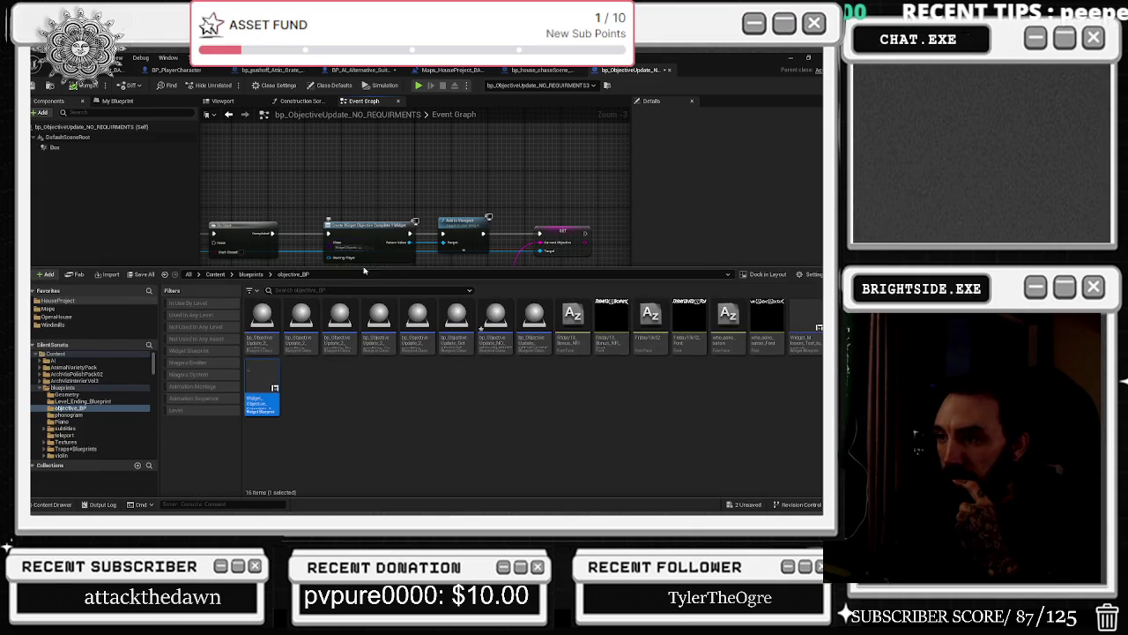
pyautogui.hotkey('ctrl', 'space')
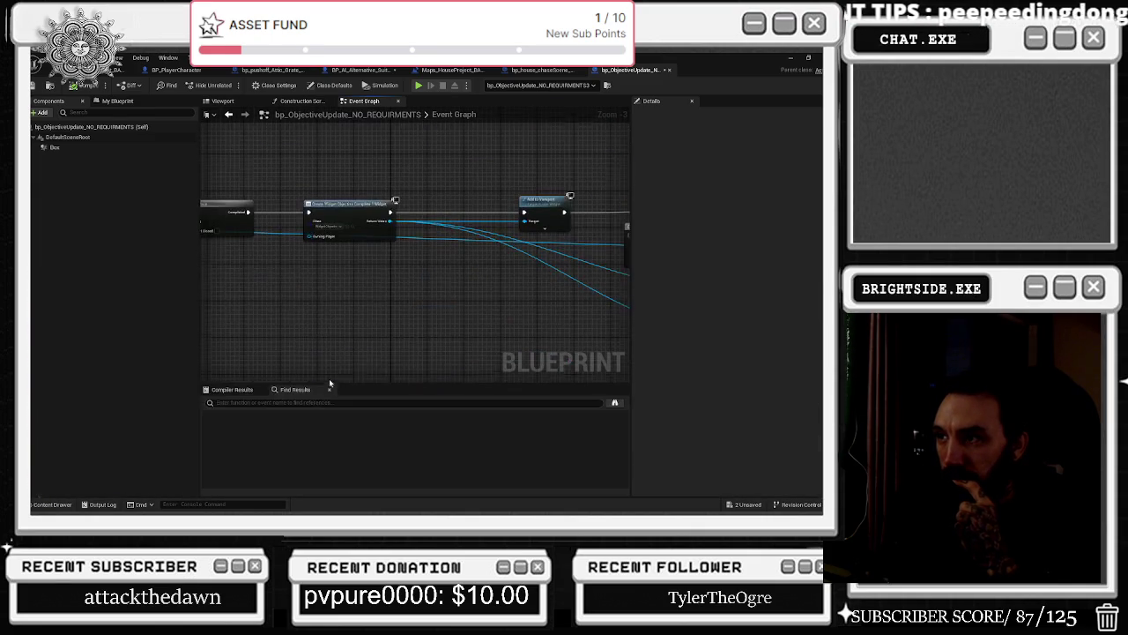
pyautogui.click(354, 228)
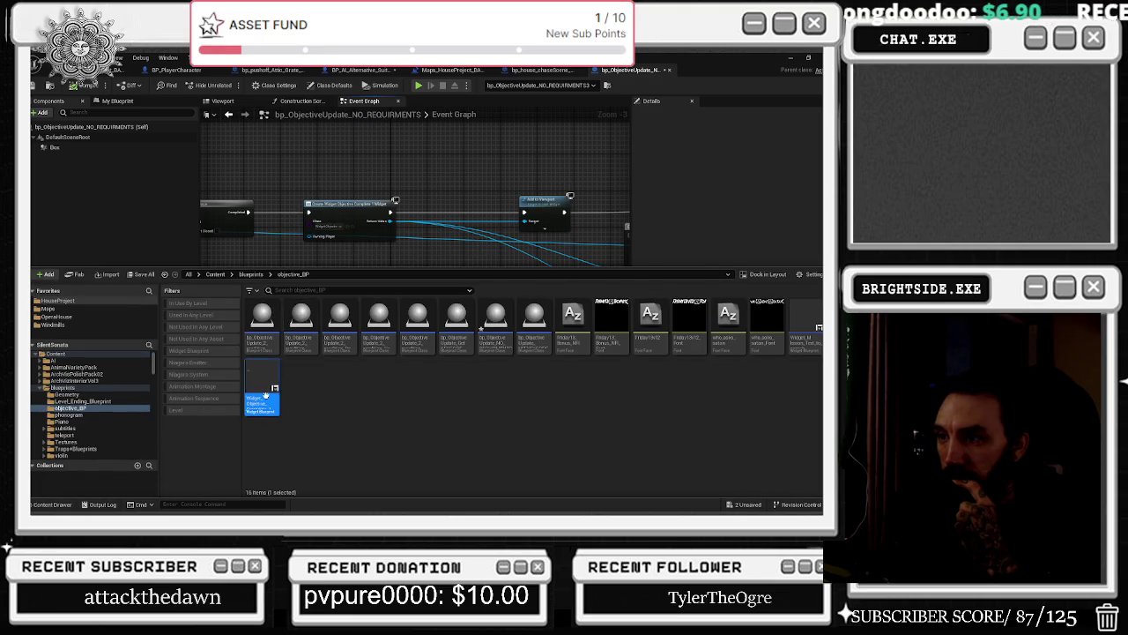
pyautogui.moveTo(325, 210)
pyautogui.mouseDown()
pyautogui.moveTo(338, 187)
pyautogui.moveTo(506, 139)
pyautogui.mouseUp()
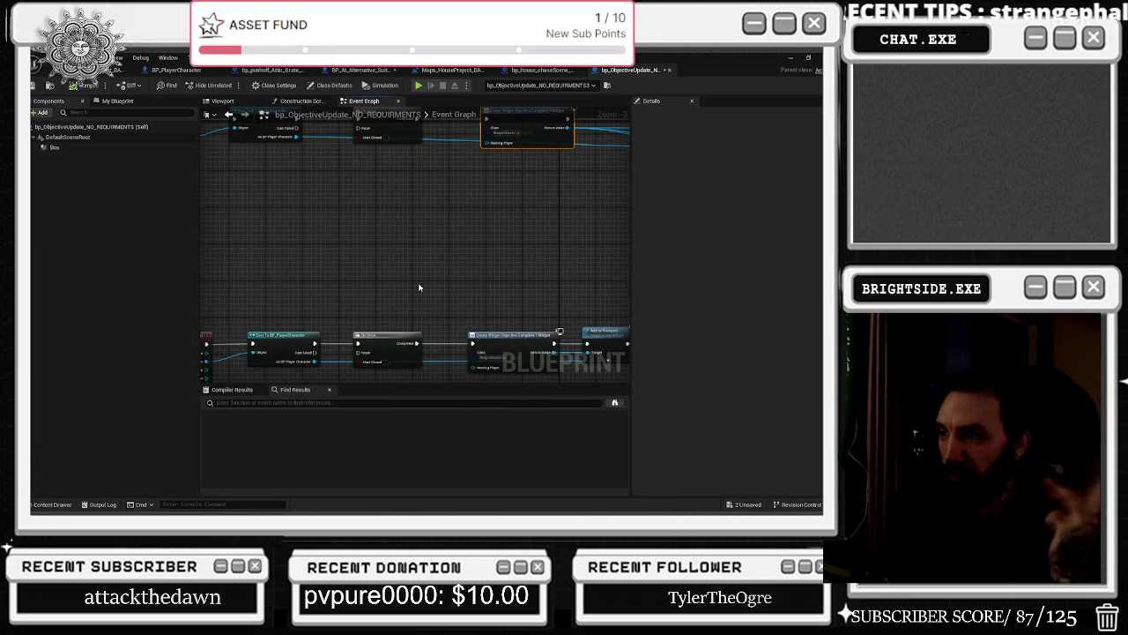
# Promote the cast's player output to a new As BP Player Character variable.
pyautogui.moveTo(415, 345); pyautogui.dragTo(428, 369)
pyautogui.moveTo(385, 154); pyautogui.dragTo(370, 153)
pyautogui.moveTo(433, 209)
pyautogui.mouseDown()
pyautogui.moveTo(429, 147)
pyautogui.moveTo(269, 153)
pyautogui.moveTo(424, 187)
pyautogui.moveTo(537, 194)
pyautogui.mouseUp()
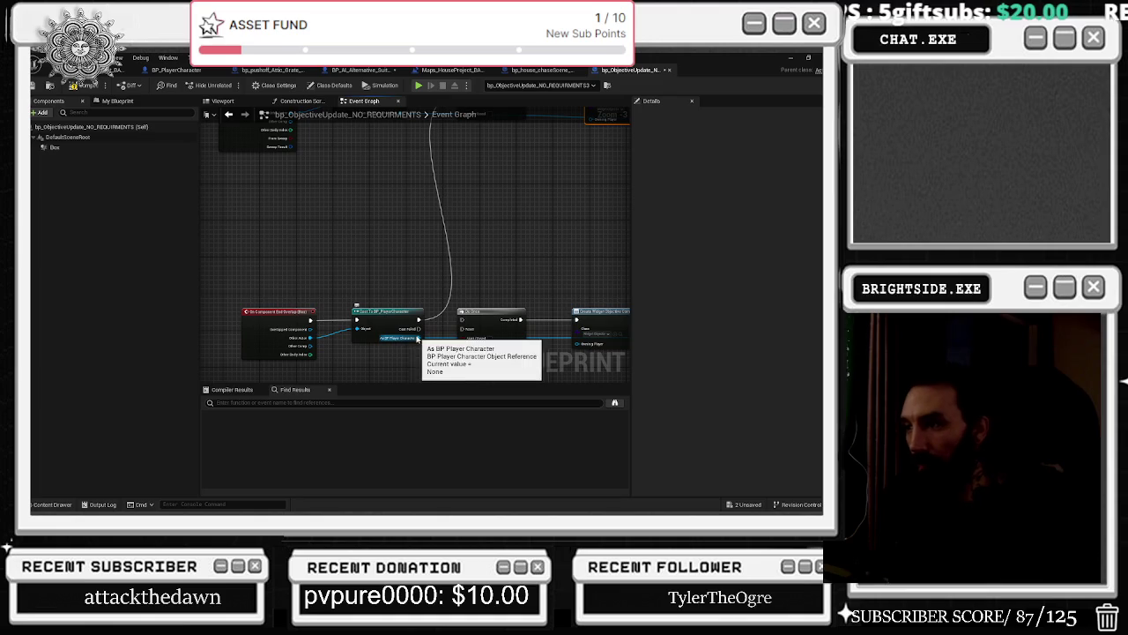
pyautogui.moveTo(292, 291)
pyautogui.mouseDown()
pyautogui.moveTo(387, 340)
pyautogui.moveTo(373, 243)
pyautogui.moveTo(386, 322)
pyautogui.moveTo(234, 330)
pyautogui.moveTo(353, 265)
pyautogui.moveTo(514, 380)
pyautogui.mouseUp()
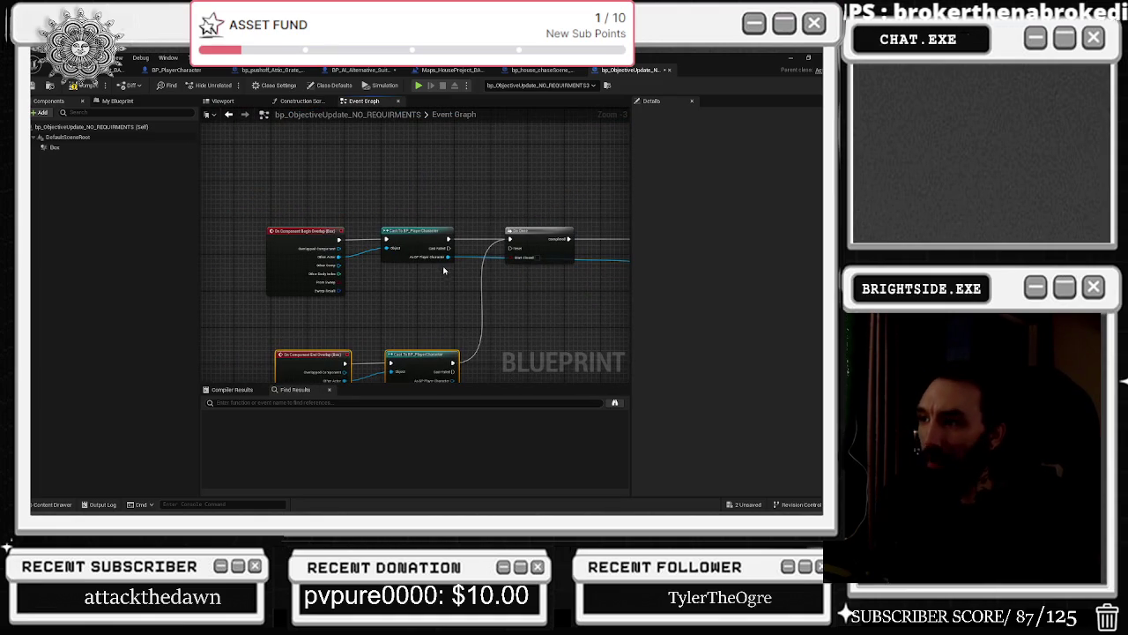
pyautogui.rightClick(428, 258)
pyautogui.click(467, 339)
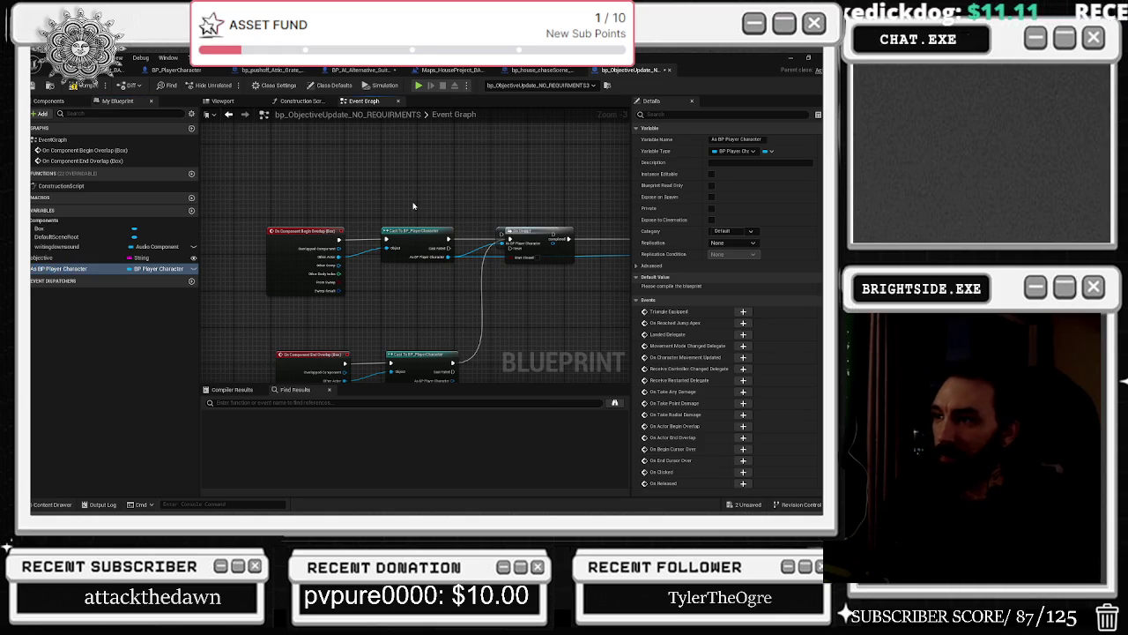
# Move the overlap, cast and SET nodes left and wire SET into Do Once.
pyautogui.moveTo(311, 203)
pyautogui.mouseDown()
pyautogui.moveTo(493, 295)
pyautogui.moveTo(537, 291)
pyautogui.mouseUp()
pyautogui.moveTo(426, 234)
pyautogui.mouseDown()
pyautogui.moveTo(318, 235)
pyautogui.moveTo(299, 252)
pyautogui.mouseUp()
pyautogui.click(365, 221)
pyautogui.moveTo(434, 225)
pyautogui.mouseDown()
pyautogui.moveTo(454, 246)
pyautogui.moveTo(510, 239)
pyautogui.mouseUp()
pyautogui.moveTo(404, 235)
pyautogui.mouseDown()
pyautogui.moveTo(399, 249)
pyautogui.moveTo(407, 244)
pyautogui.mouseUp()
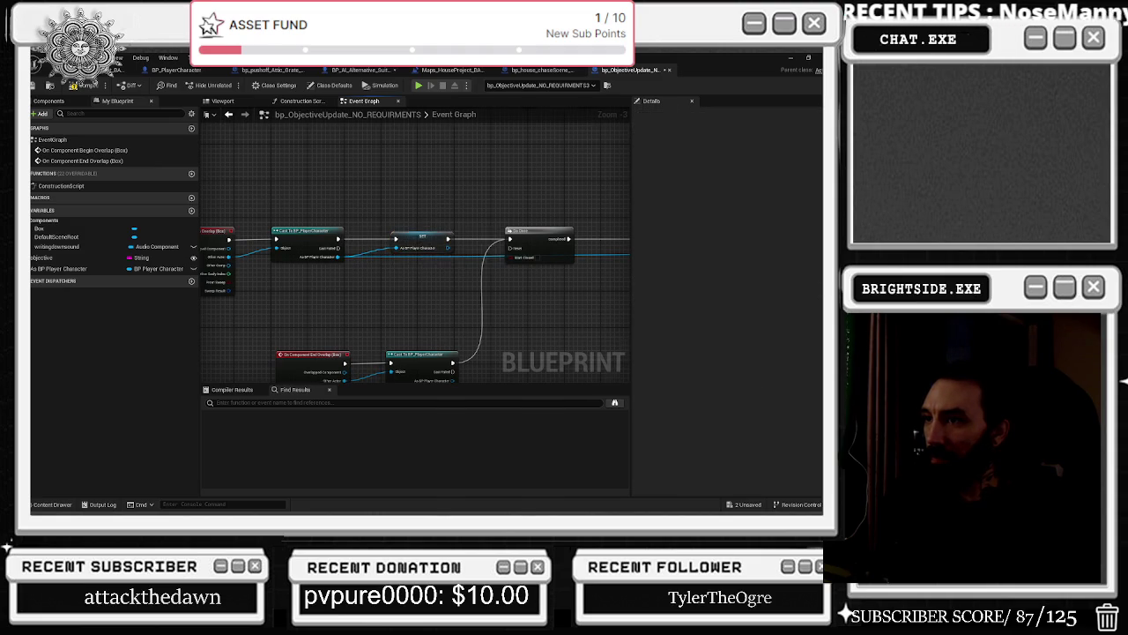
pyautogui.moveTo(401, 320)
pyautogui.mouseDown()
pyautogui.moveTo(479, 269)
pyautogui.moveTo(291, 311)
pyautogui.mouseUp()
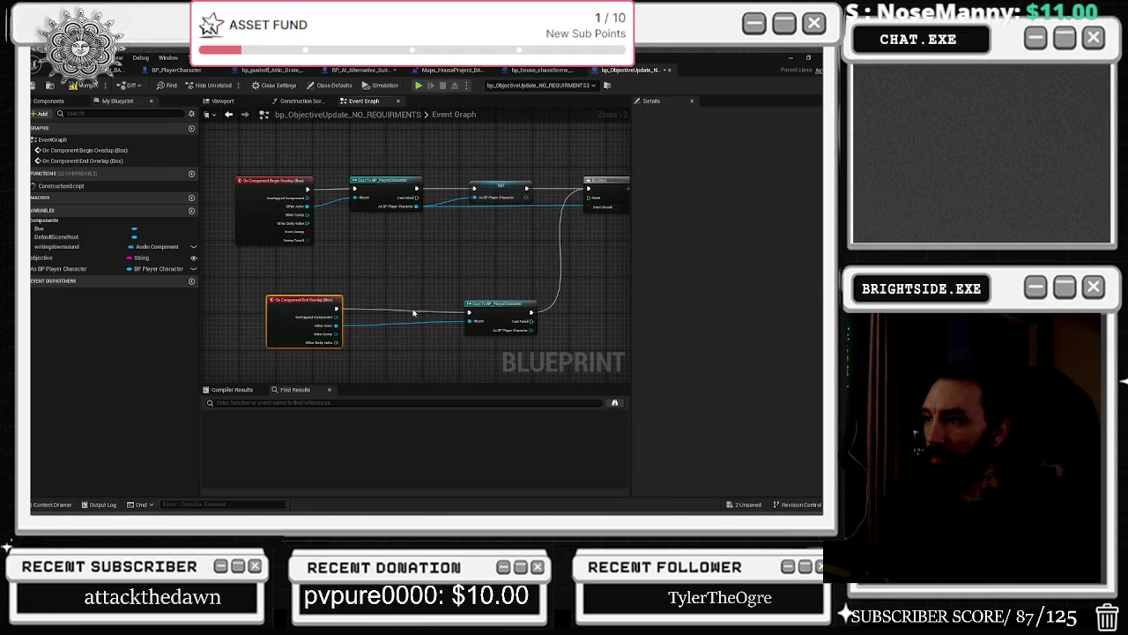
pyautogui.moveTo(490, 303); pyautogui.dragTo(436, 301)
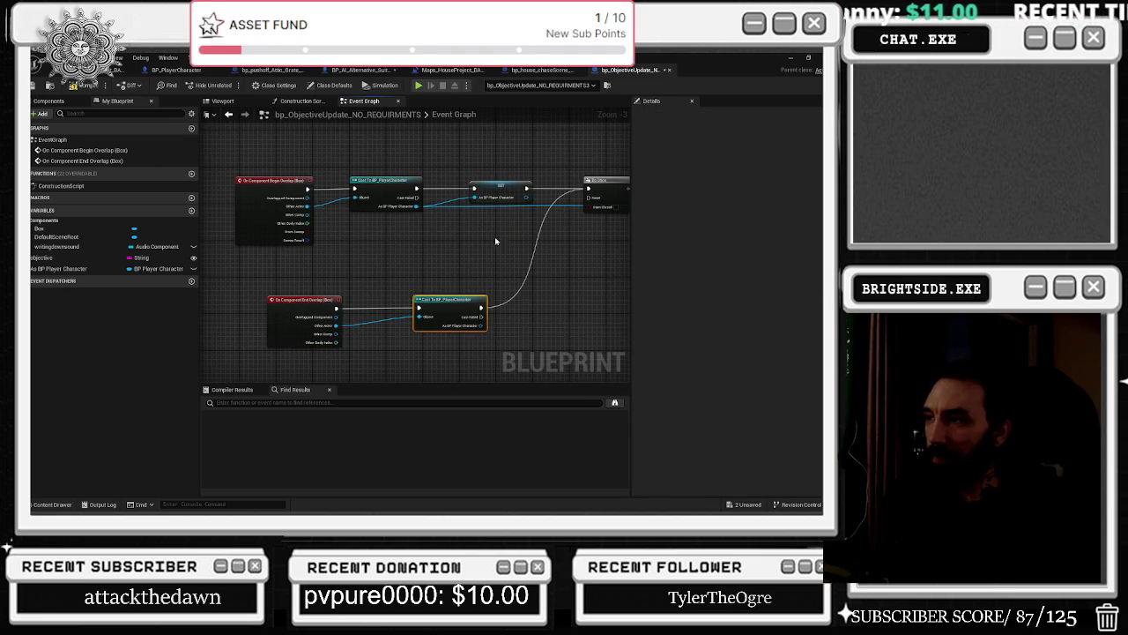
# Place an As BP Player Character getter in the graph and check its properties.
pyautogui.click(62, 268)
pyautogui.moveTo(61, 268)
pyautogui.mouseDown()
pyautogui.moveTo(438, 243)
pyautogui.moveTo(432, 212)
pyautogui.moveTo(474, 204)
pyautogui.mouseUp()
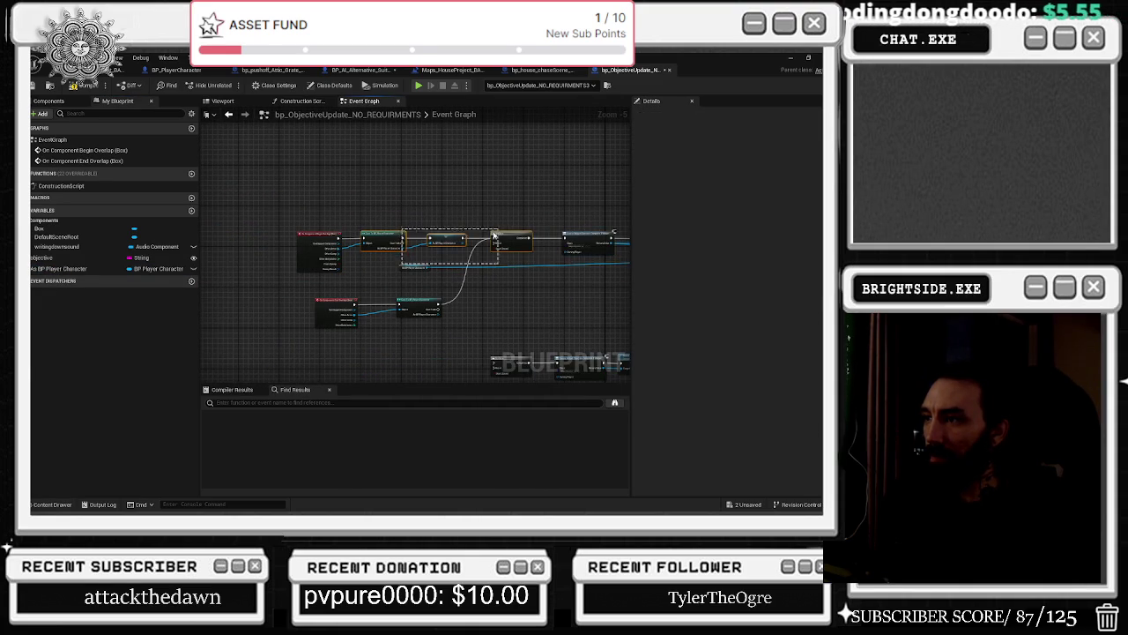
pyautogui.click(511, 236)
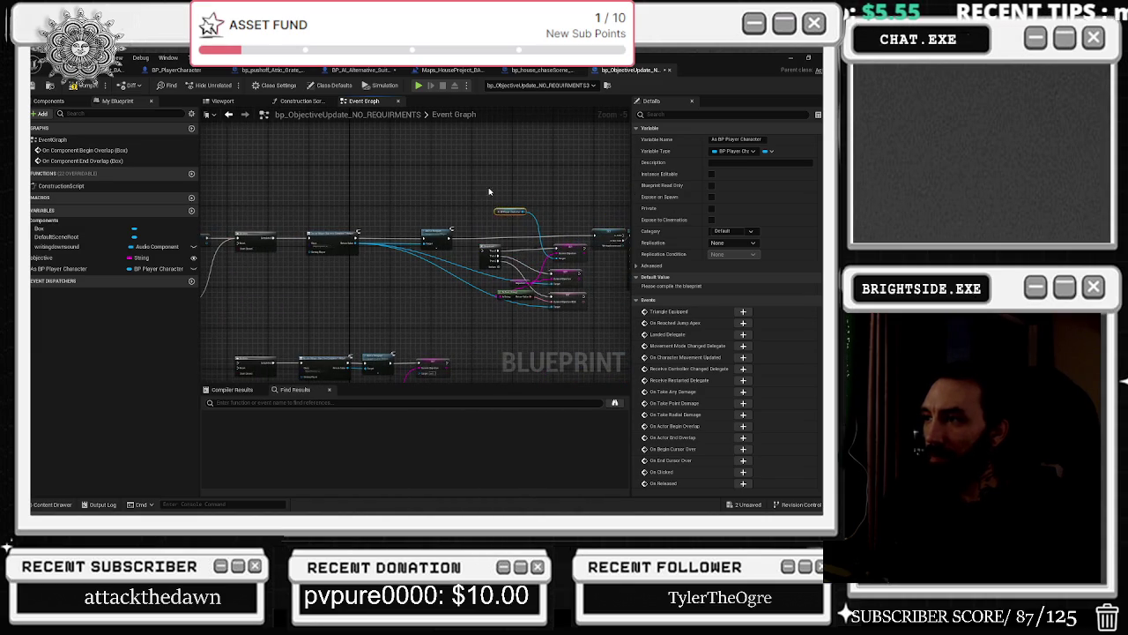
pyautogui.click(490, 191)
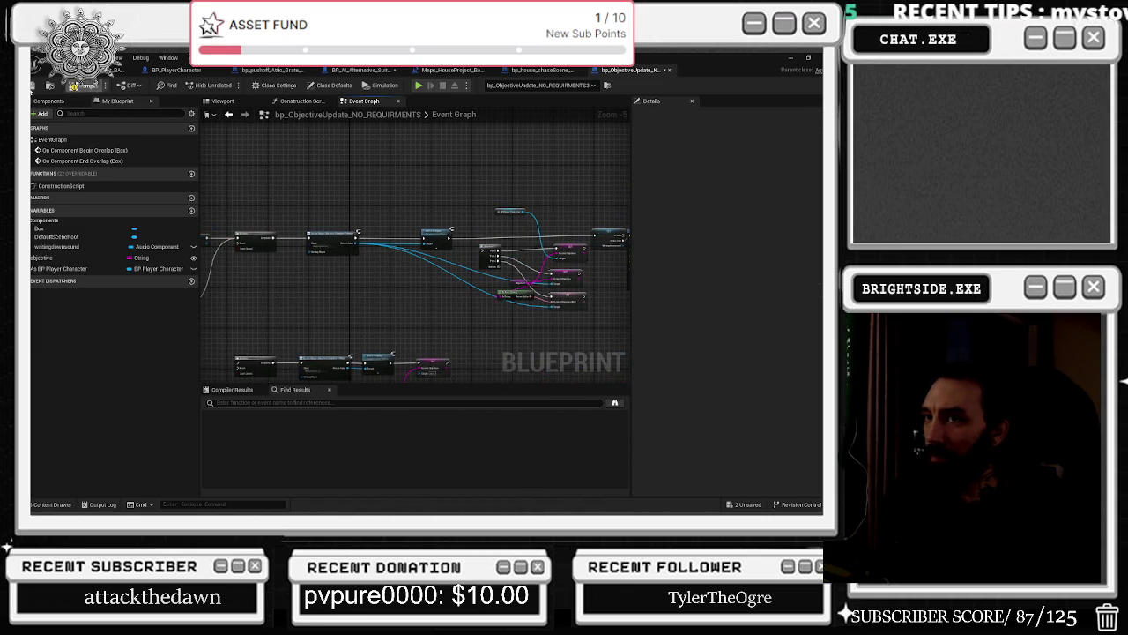
# Save all unsaved packages and close the objective update blueprint.
pyautogui.click(738, 505)
pyautogui.click(508, 411)
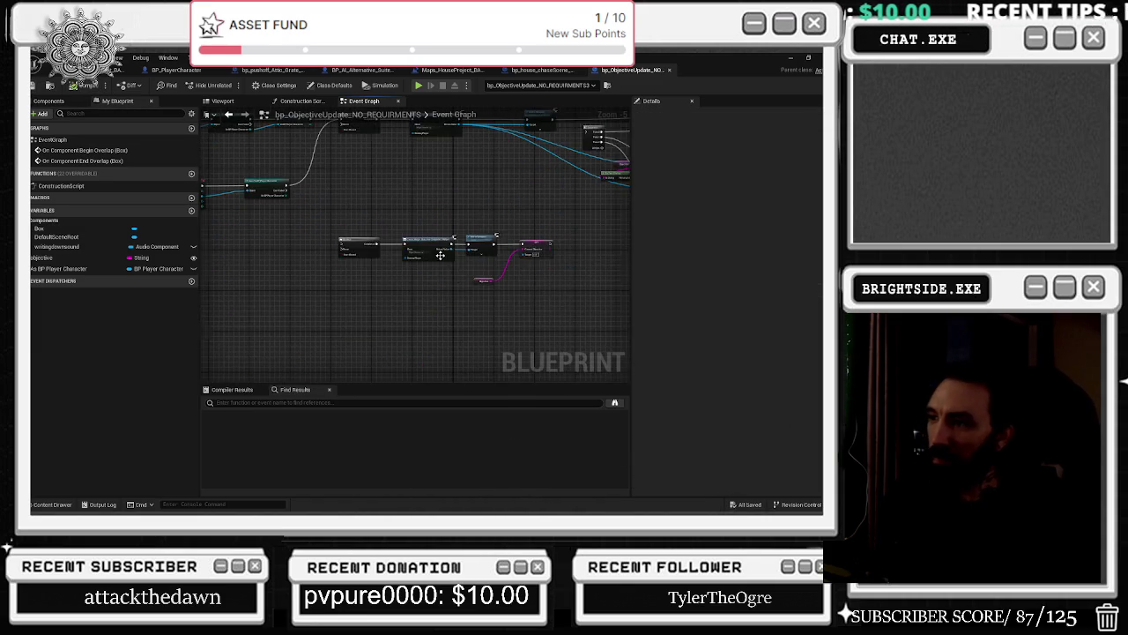
pyautogui.scroll(5, 440, 254)
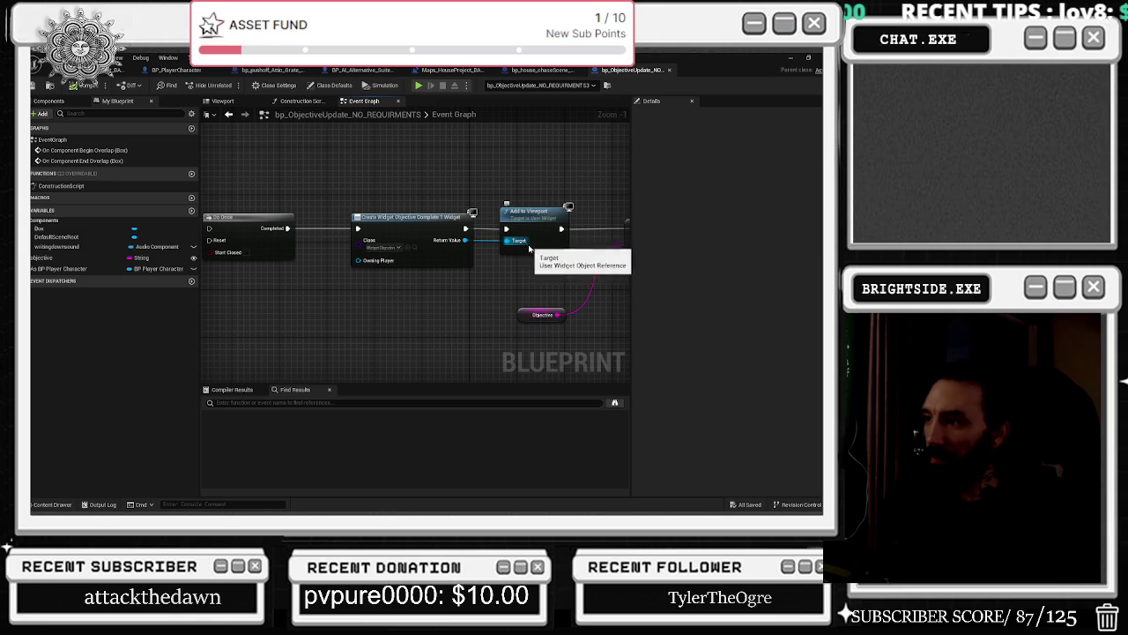
pyautogui.scroll(-1, 584, 288)
pyautogui.click(354, 351)
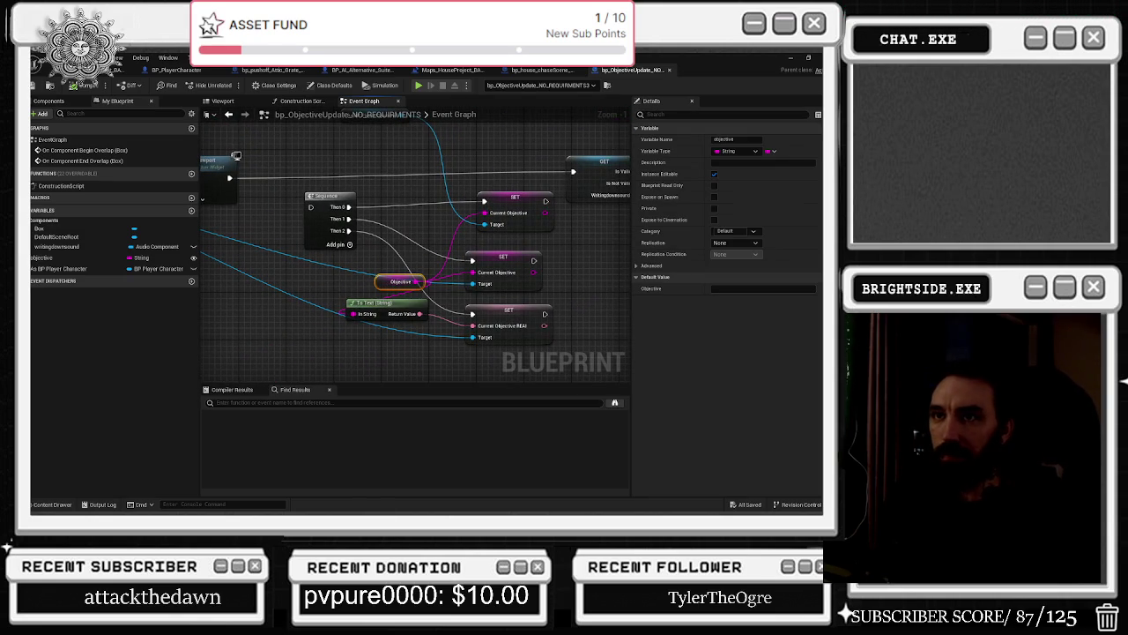
pyautogui.click(670, 70)
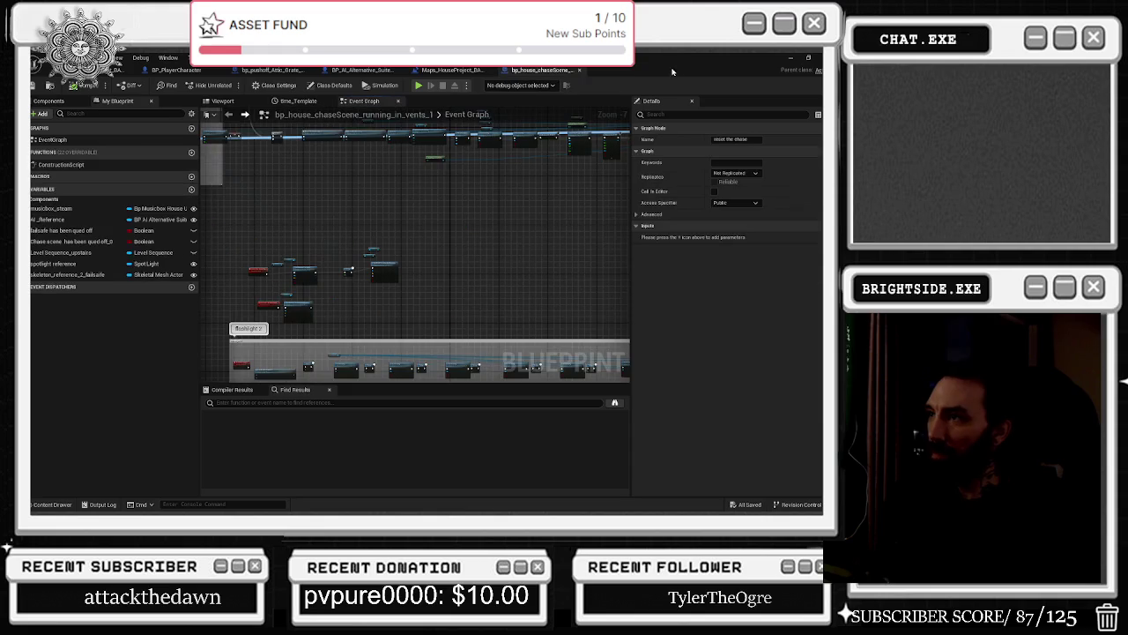
# Save the chase scene blueprint and open the USEKEYCODE objective blueprint's event graph.
pyautogui.click(64, 89)
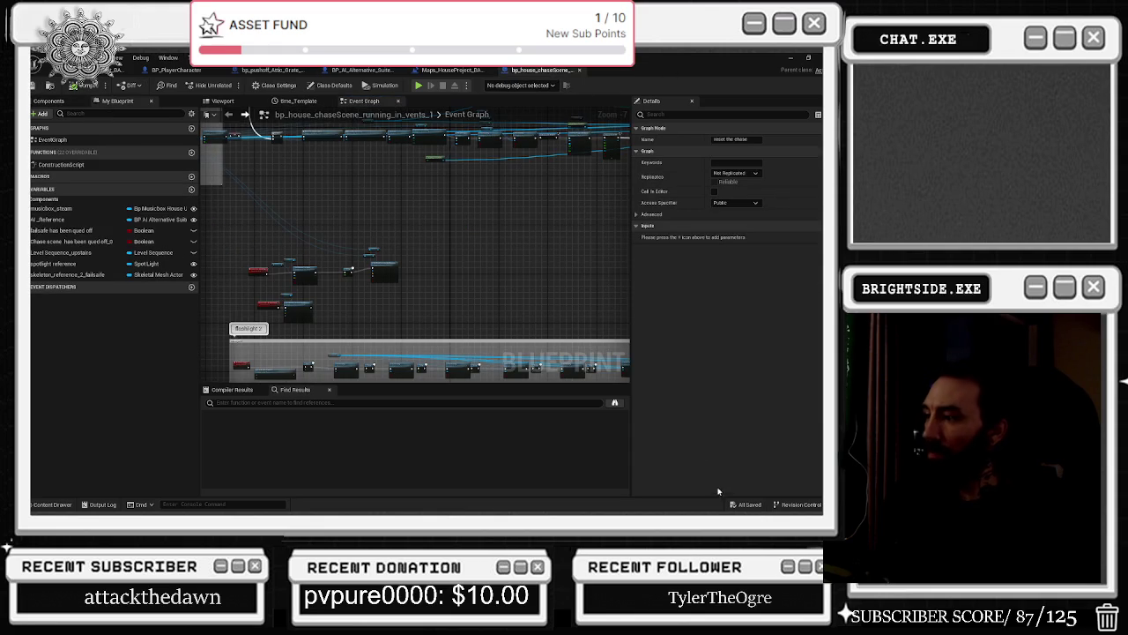
pyautogui.click(448, 70)
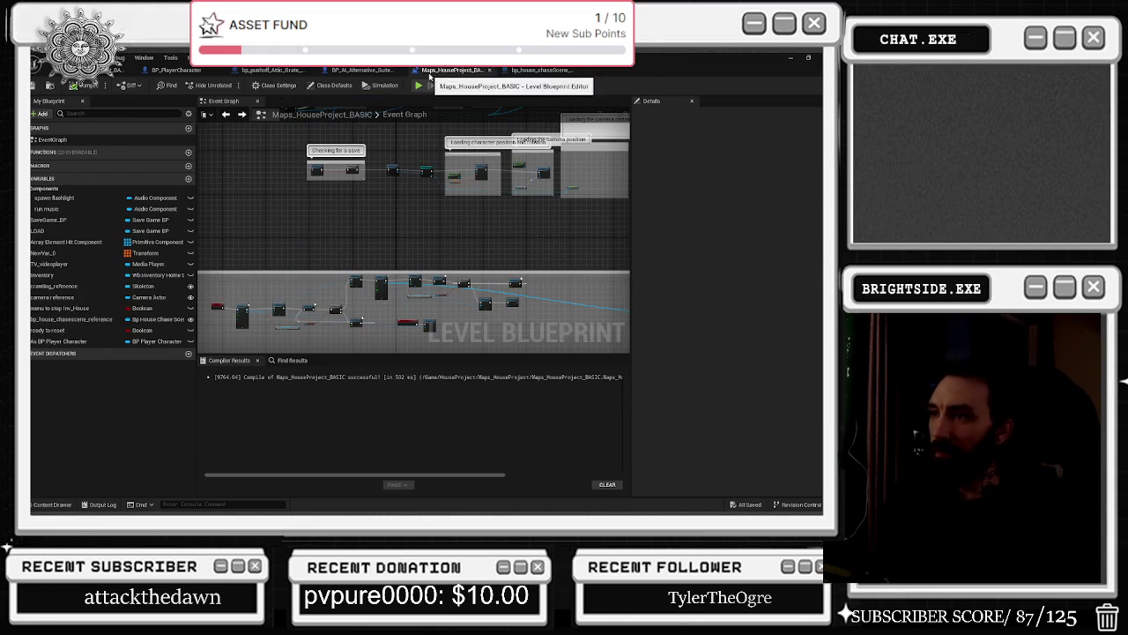
pyautogui.click(104, 71)
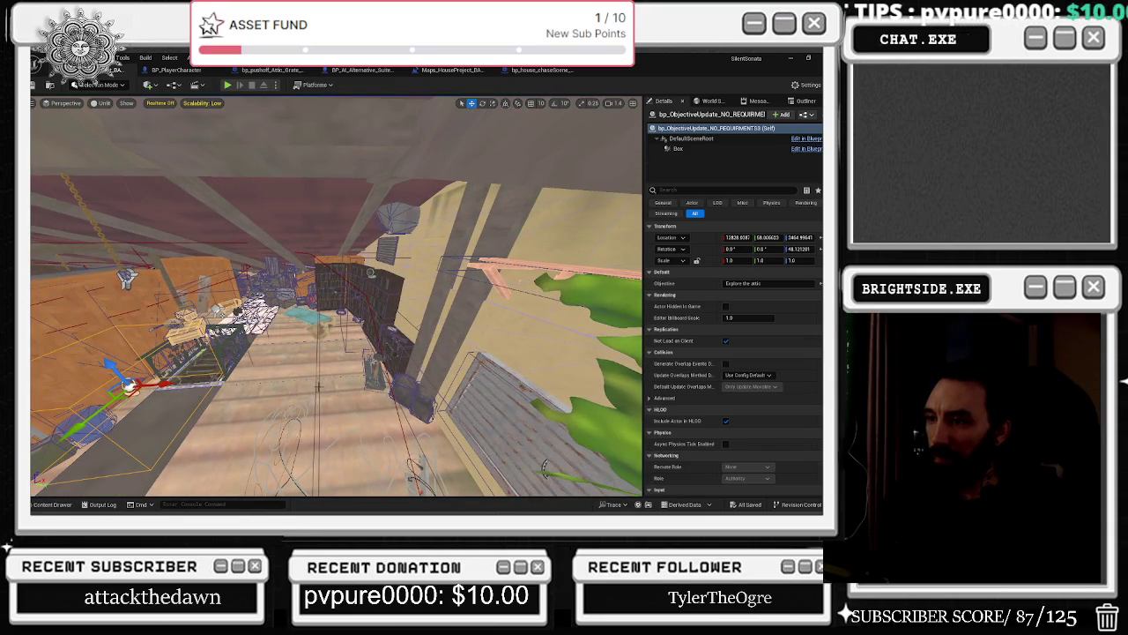
pyautogui.click(320, 388)
pyautogui.click(630, 70)
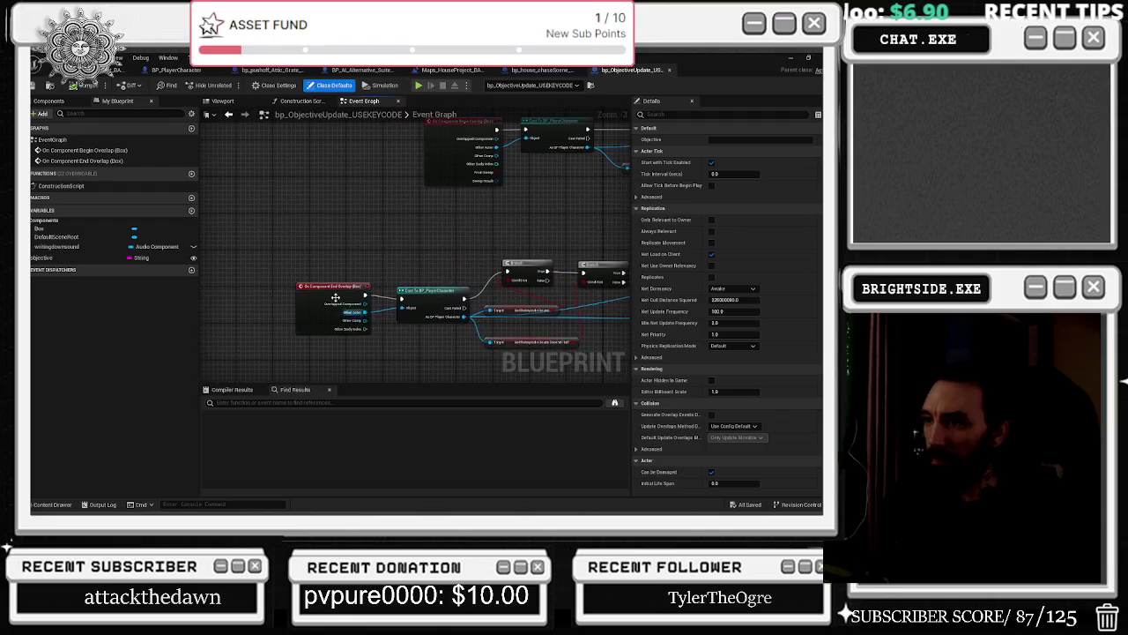
# Move both GetKeycode nodes down and left beside the branch checks.
pyautogui.moveTo(385, 287); pyautogui.dragTo(265, 291)
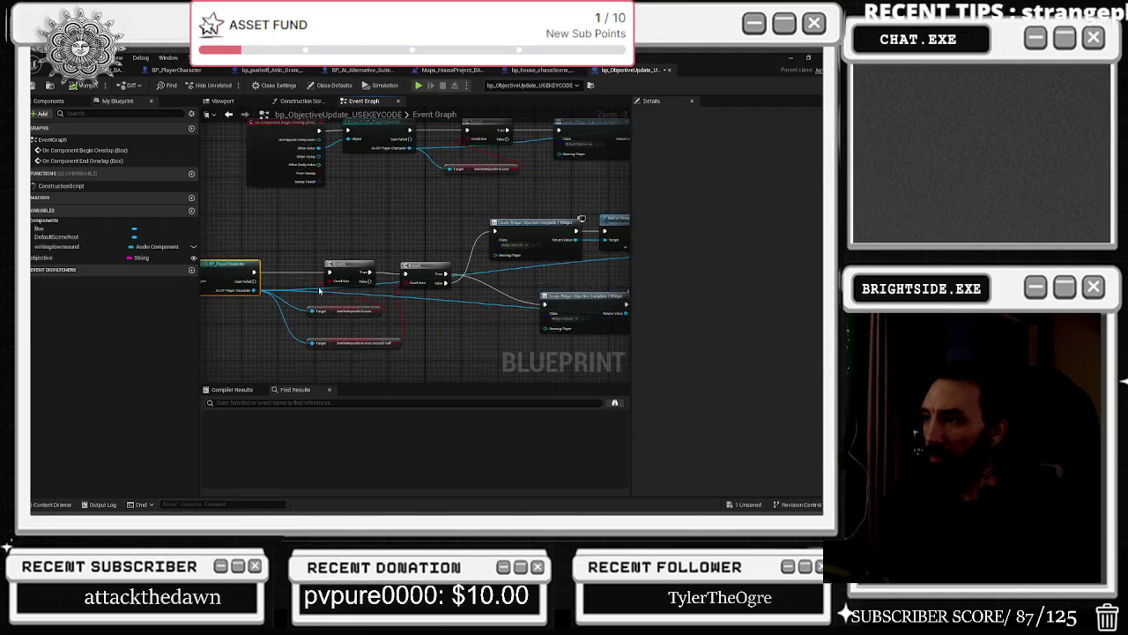
pyautogui.click(427, 274)
pyautogui.scroll(2, 394, 307)
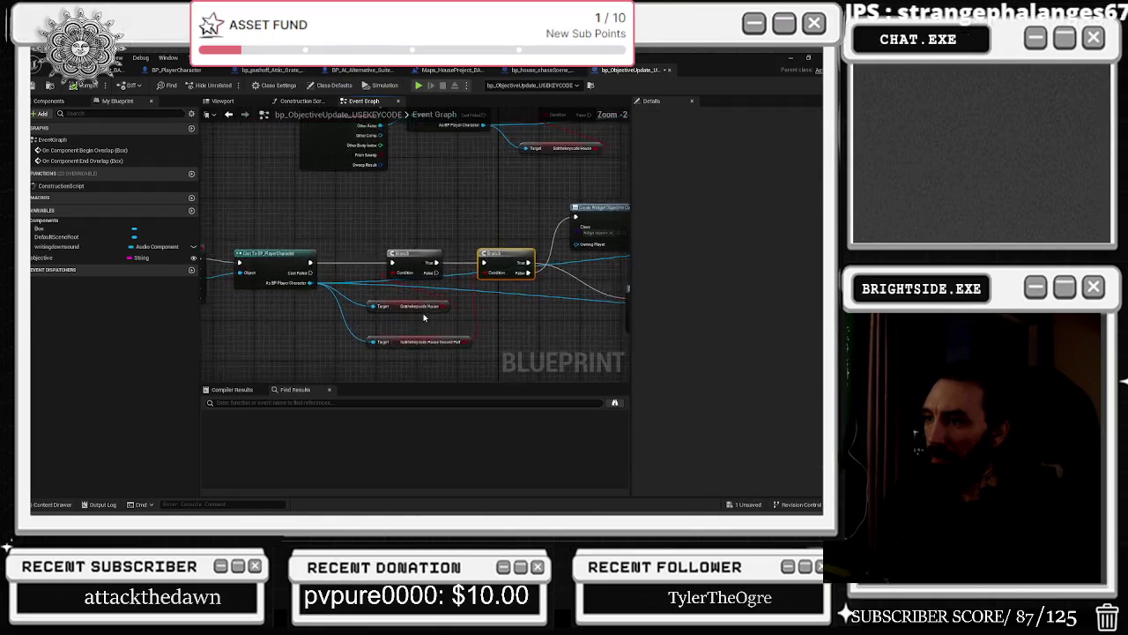
pyautogui.moveTo(394, 306); pyautogui.dragTo(365, 335)
pyautogui.keyDown('ctrl'); pyautogui.click(414, 345); pyautogui.keyUp('ctrl')
pyautogui.moveTo(430, 310); pyautogui.dragTo(242, 325)
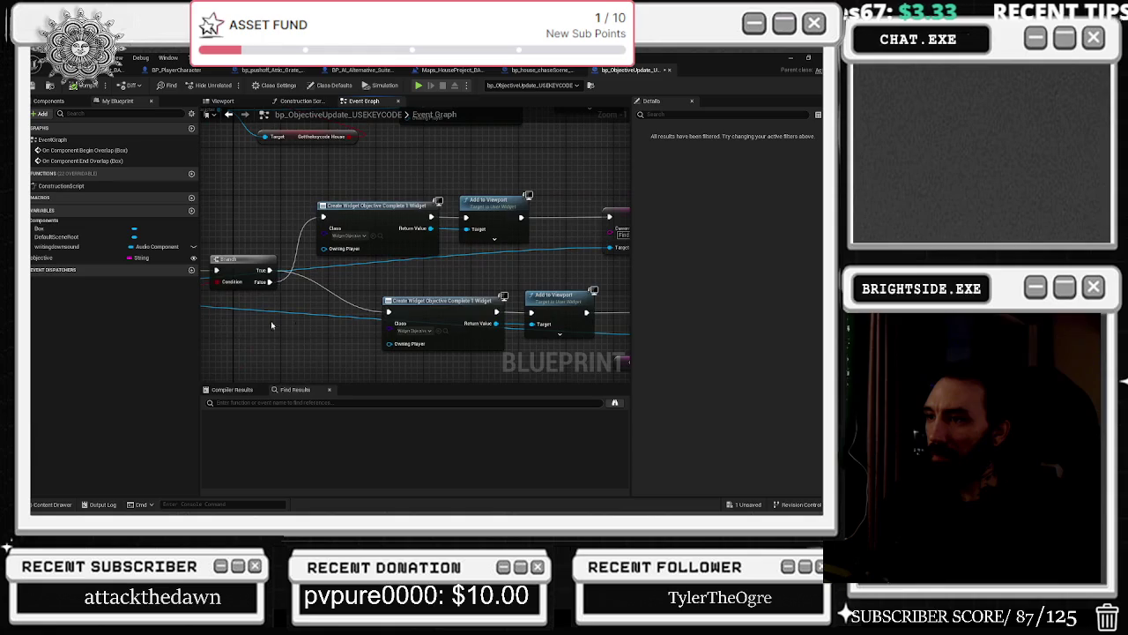
pyautogui.moveTo(338, 321)
pyautogui.mouseDown()
pyautogui.moveTo(565, 292)
pyautogui.moveTo(153, 299)
pyautogui.moveTo(168, 304)
pyautogui.mouseUp()
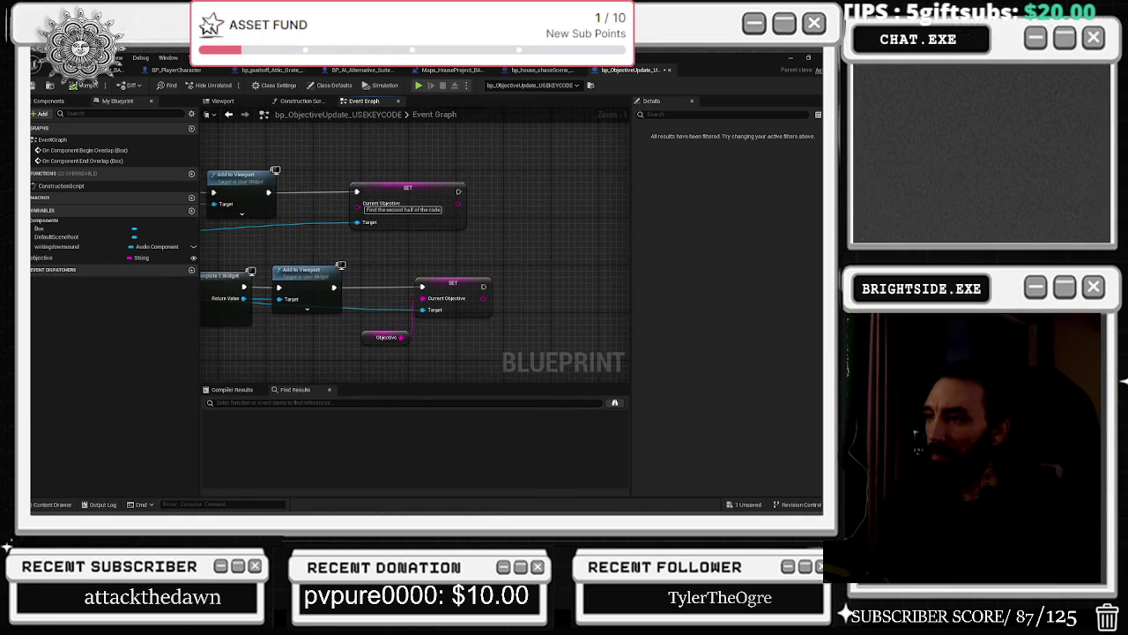
pyautogui.scroll(-2, 309, 287)
pyautogui.scroll(-1, 308, 287)
# Review the cast, branch and top-row objective nodes of the overlap logic.
pyautogui.moveTo(308, 287); pyautogui.dragTo(508, 315)
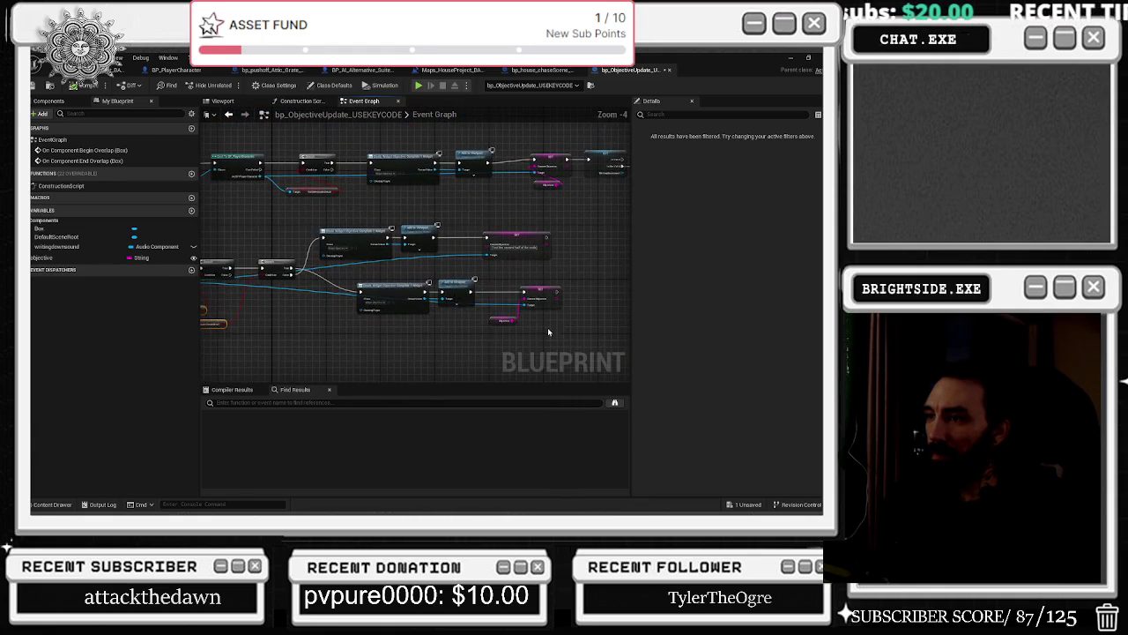
pyautogui.moveTo(370, 295)
pyautogui.mouseDown()
pyautogui.moveTo(513, 313)
pyautogui.moveTo(473, 314)
pyautogui.mouseUp()
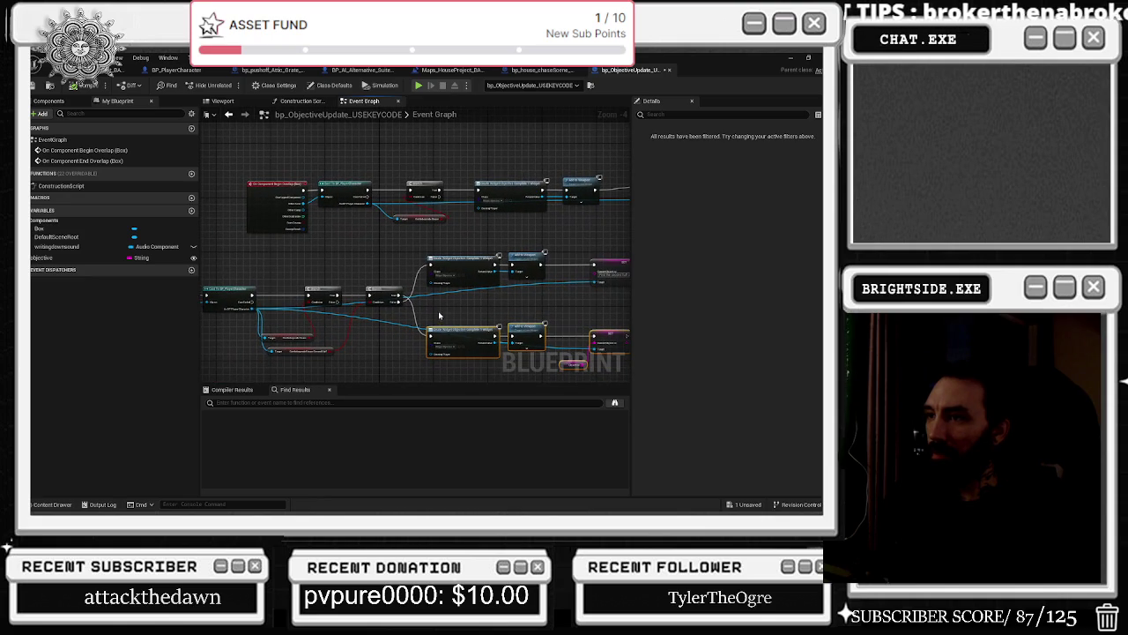
pyautogui.scroll(2, 474, 240)
pyautogui.scroll(-6, 411, 203)
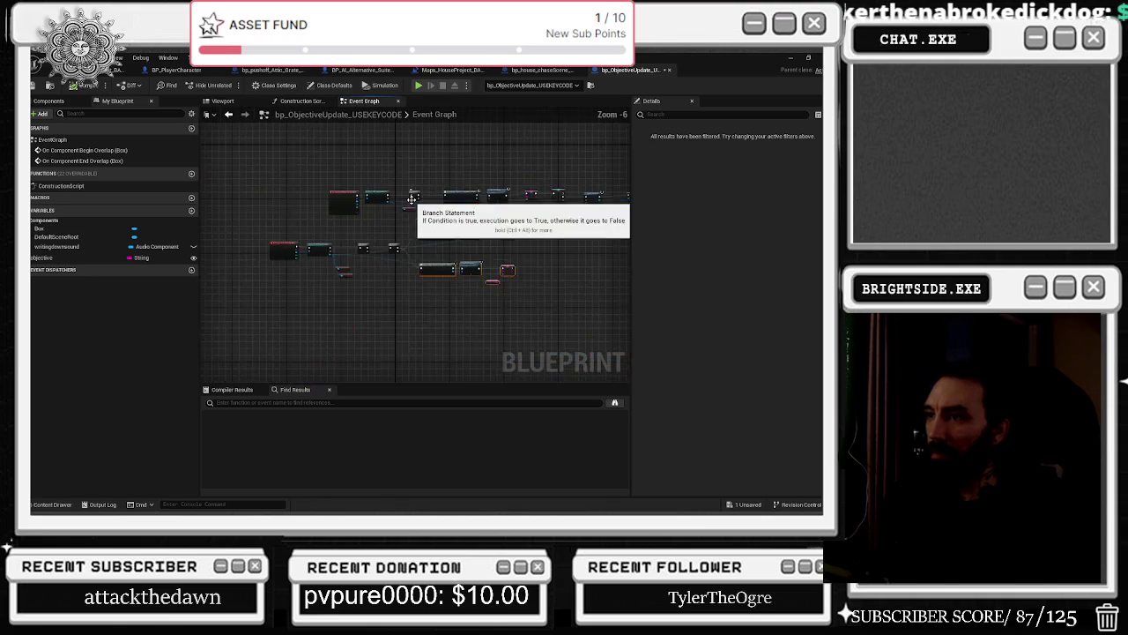
pyautogui.moveTo(240, 207); pyautogui.dragTo(605, 259)
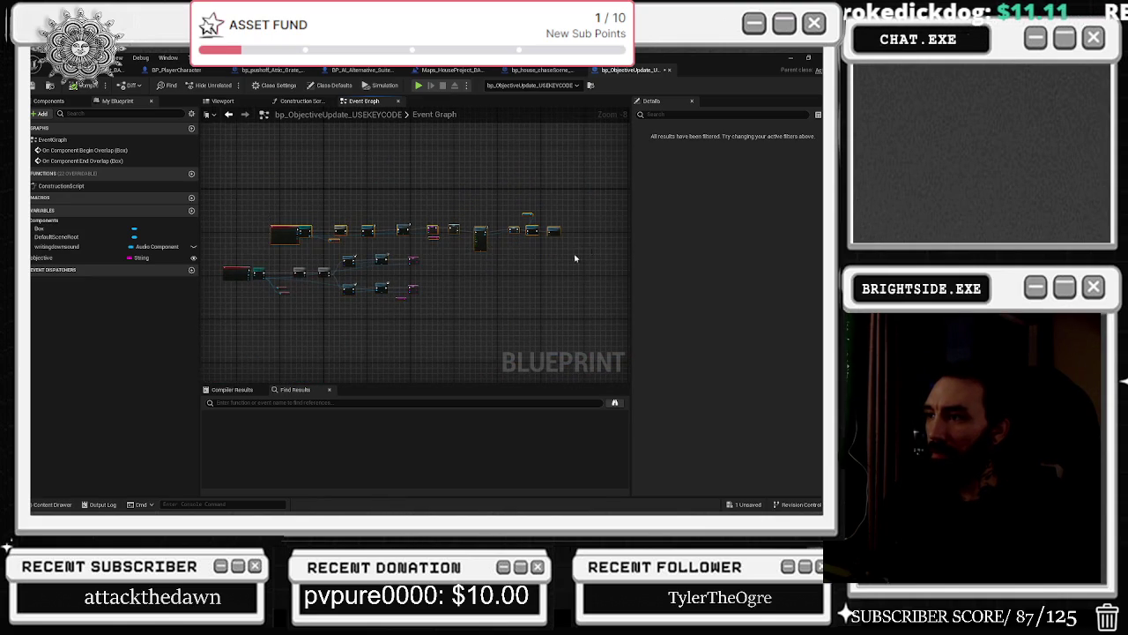
pyautogui.moveTo(322, 227); pyautogui.dragTo(422, 266)
pyautogui.scroll(6, 441, 243)
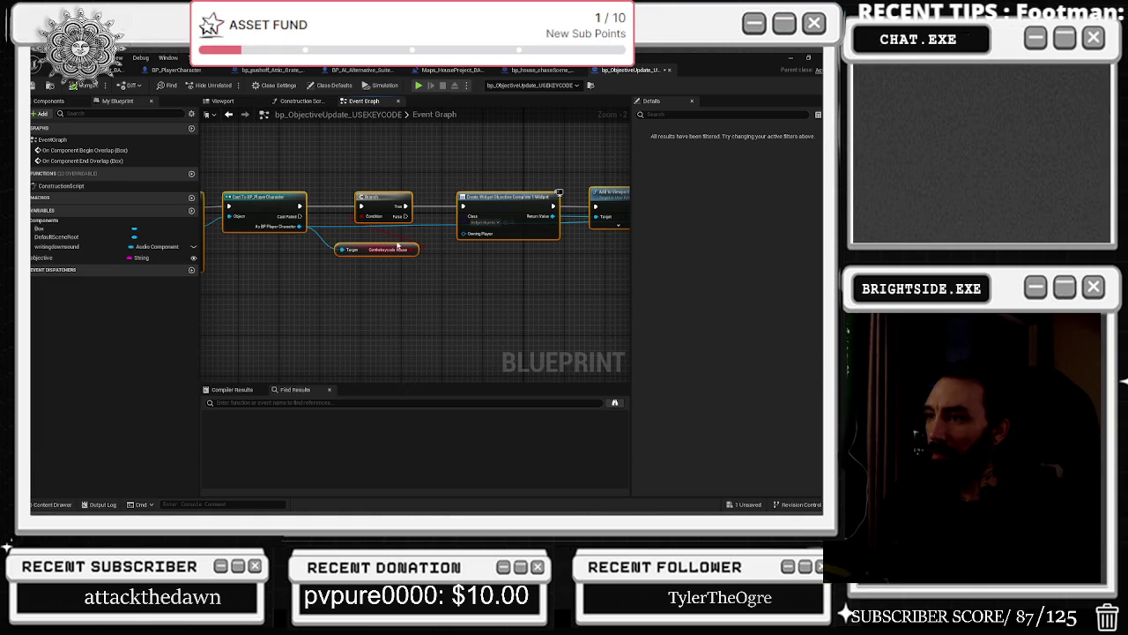
pyautogui.moveTo(418, 317)
pyautogui.mouseDown()
pyautogui.moveTo(448, 322)
pyautogui.moveTo(404, 323)
pyautogui.mouseUp()
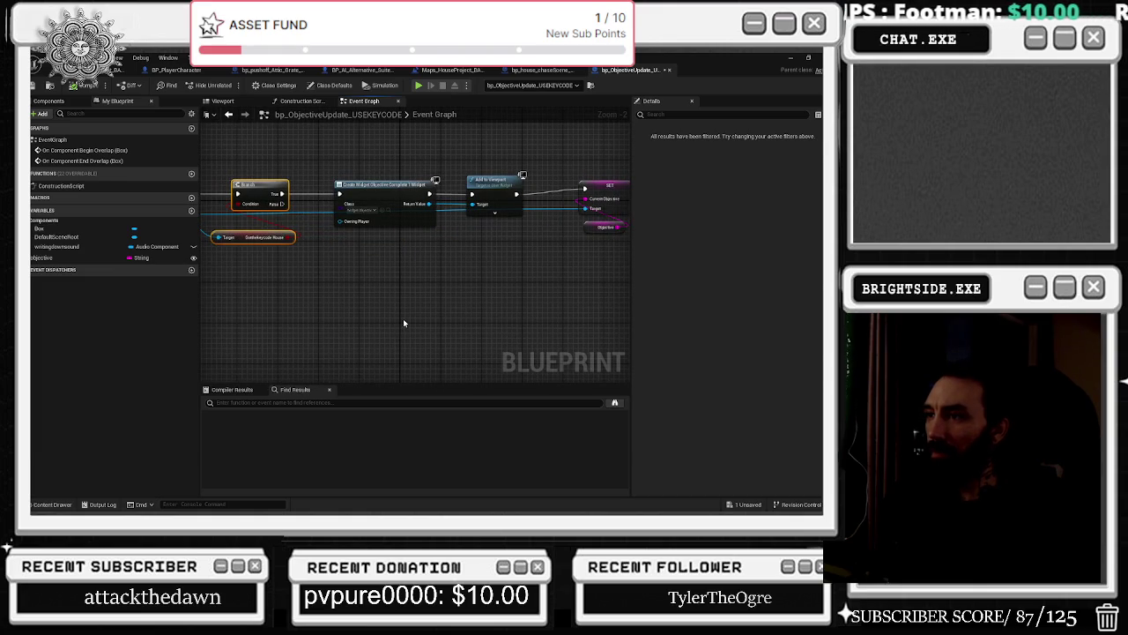
# Locate the Create Widget's widget asset, review the Spawn Sound and Destroy nodes, and return to the level.
pyautogui.click(382, 211)
pyautogui.click(388, 211)
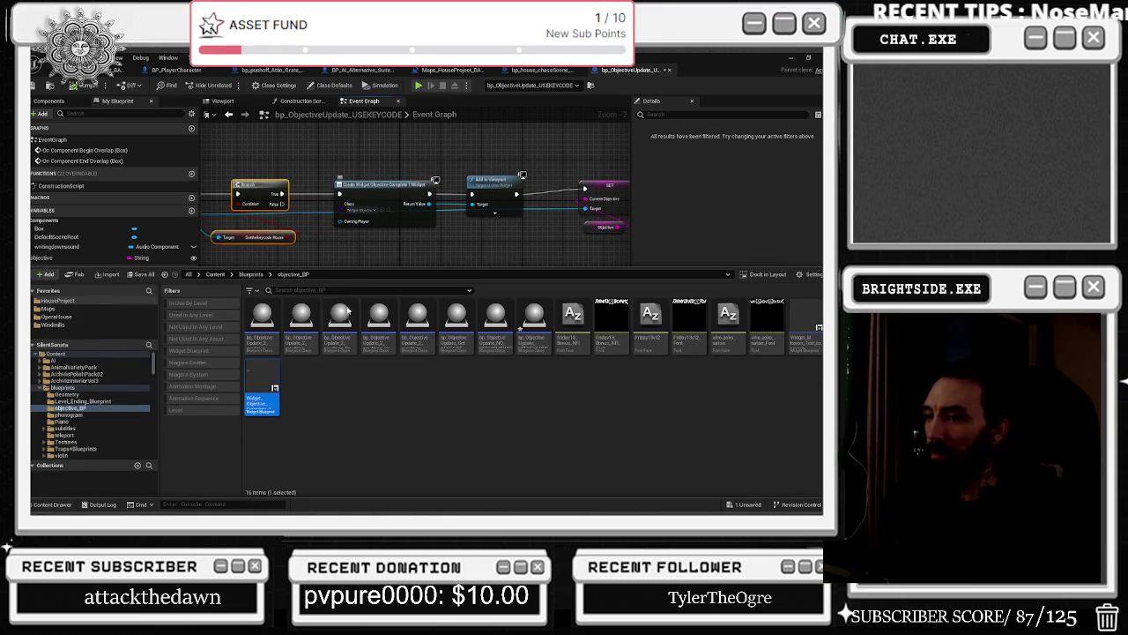
pyautogui.click(381, 167)
pyautogui.moveTo(382, 167)
pyautogui.mouseDown()
pyautogui.moveTo(494, 189)
pyautogui.moveTo(361, 187)
pyautogui.mouseUp()
pyautogui.moveTo(431, 186); pyautogui.dragTo(261, 190)
pyautogui.moveTo(327, 245); pyautogui.dragTo(235, 280)
pyautogui.moveTo(293, 218); pyautogui.dragTo(327, 259)
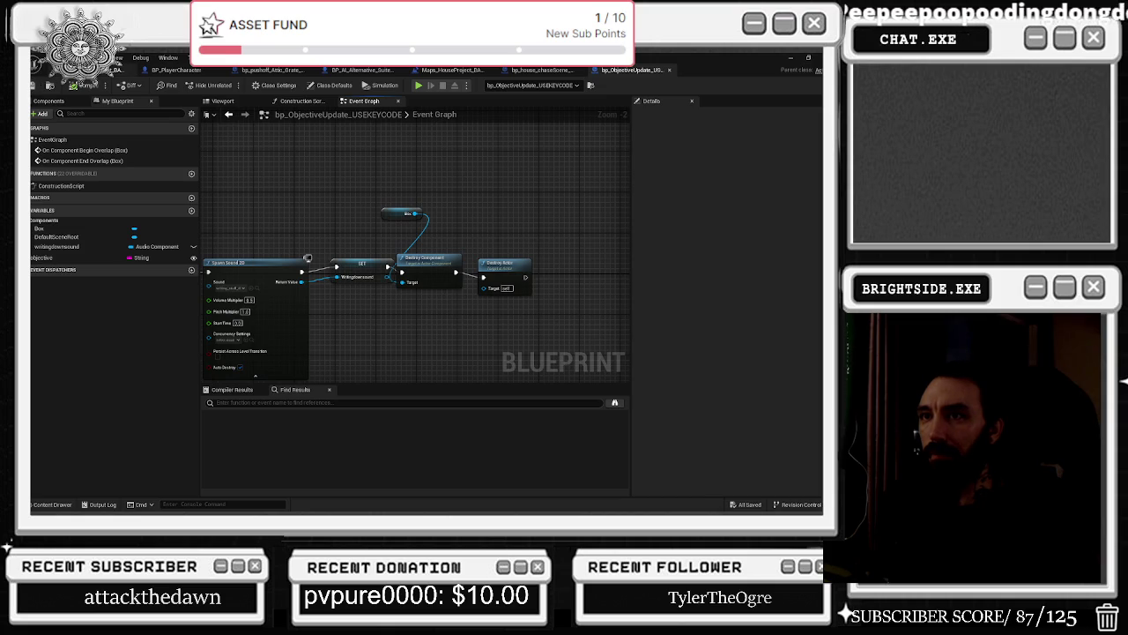
pyautogui.click(99, 69)
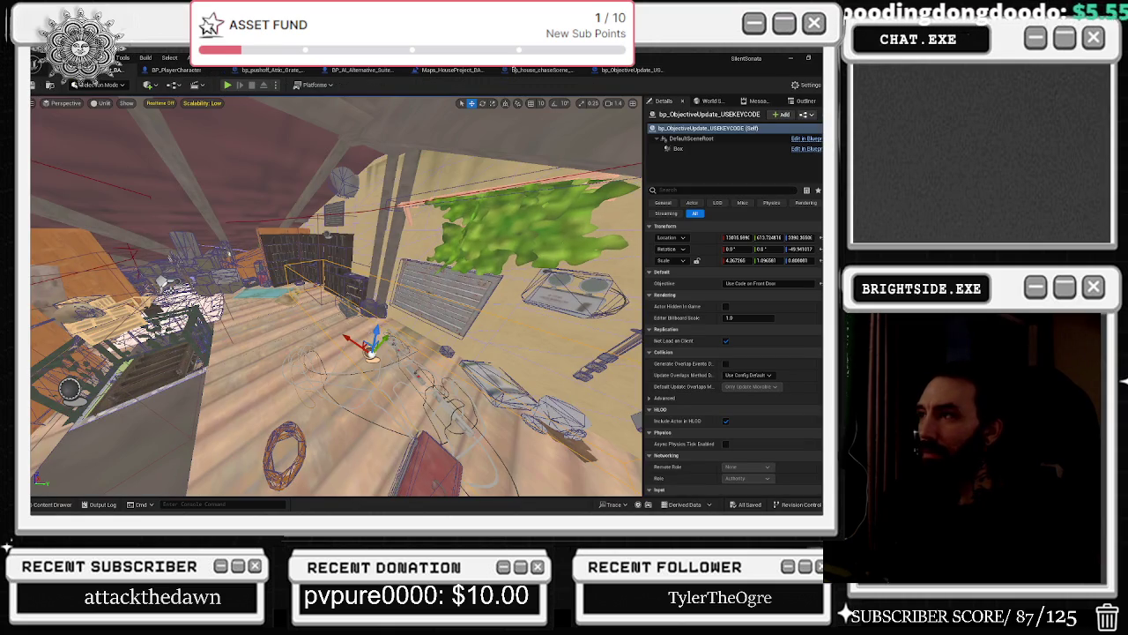
# In the house level blueprint, add an On Actor Begin Overlap event for bp_ObjectiveUpdate_USEKEYCODE.
pyautogui.moveTo(449, 71); pyautogui.dragTo(599, 73)
pyautogui.scroll(-5, 419, 241)
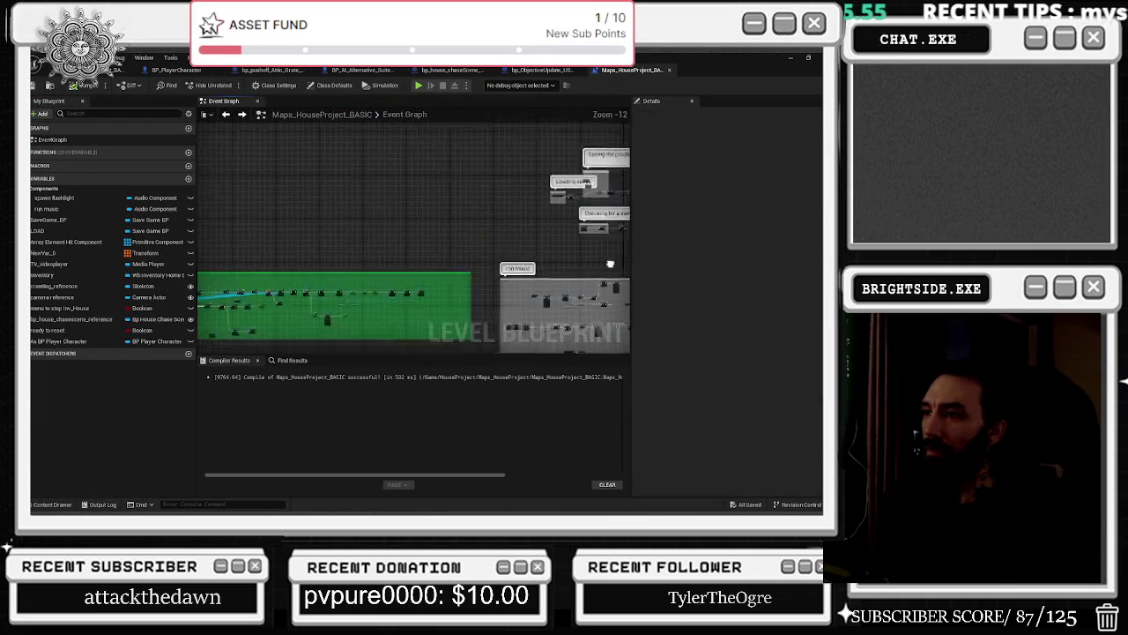
pyautogui.rightClick(218, 243)
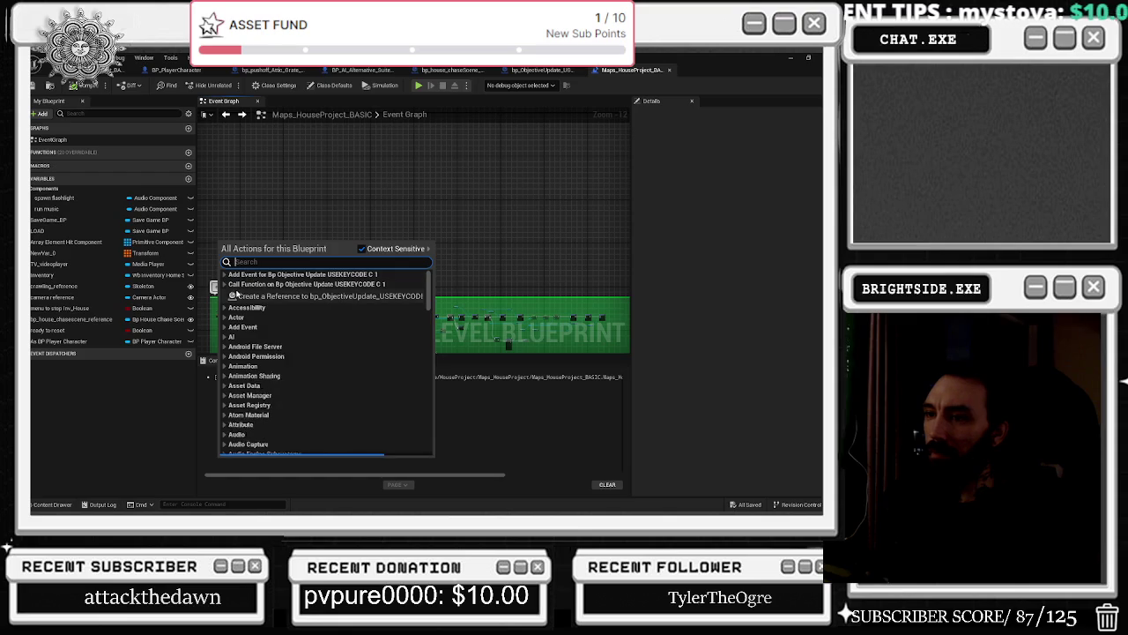
pyautogui.click(225, 284)
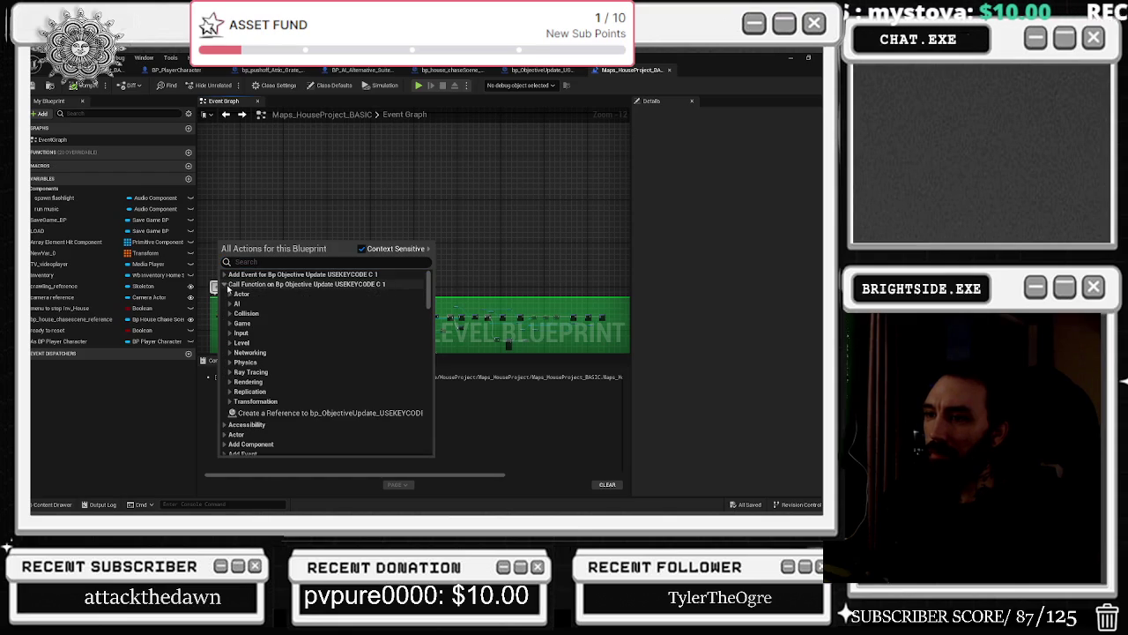
pyautogui.click(255, 313)
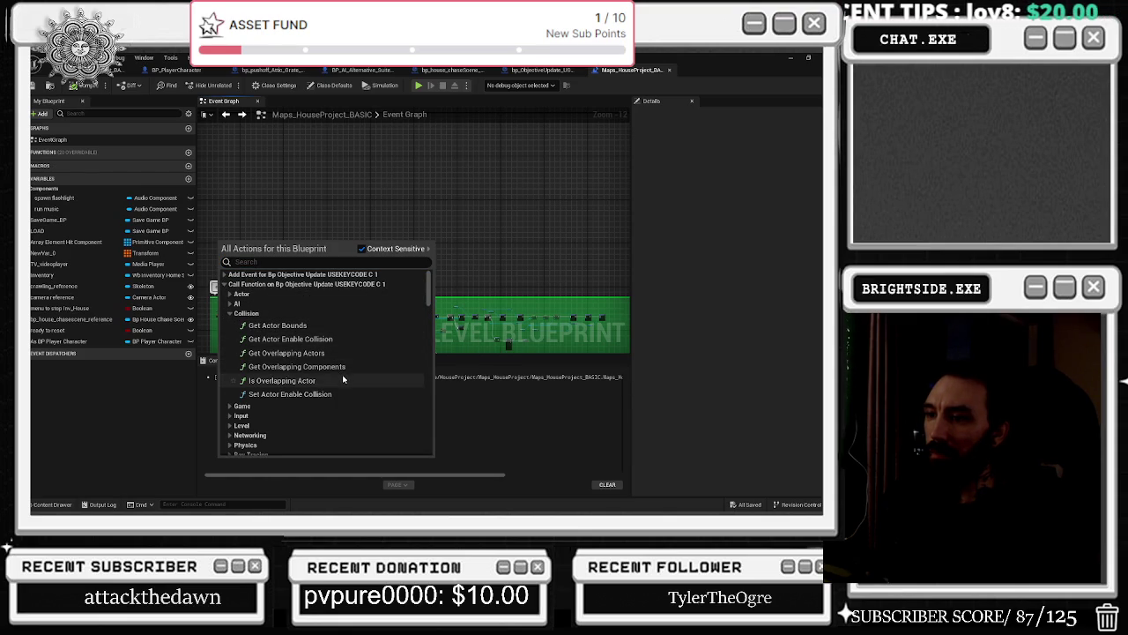
pyautogui.scroll(-1, 302, 380)
pyautogui.scroll(-2, 302, 380)
pyautogui.scroll(-1, 303, 382)
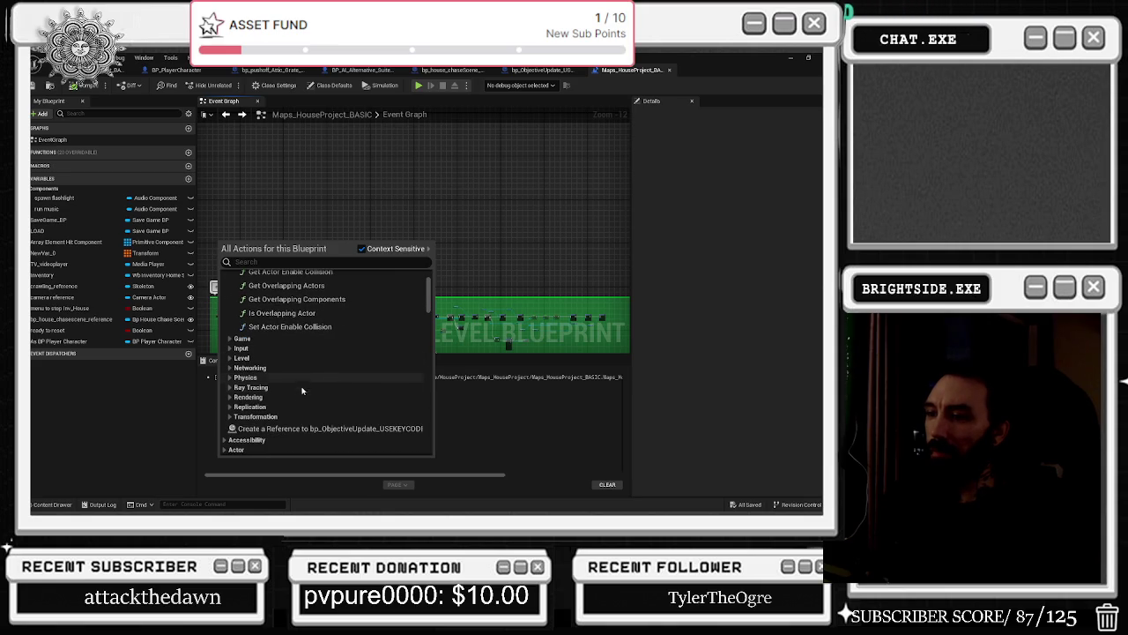
pyautogui.scroll(4, 302, 393)
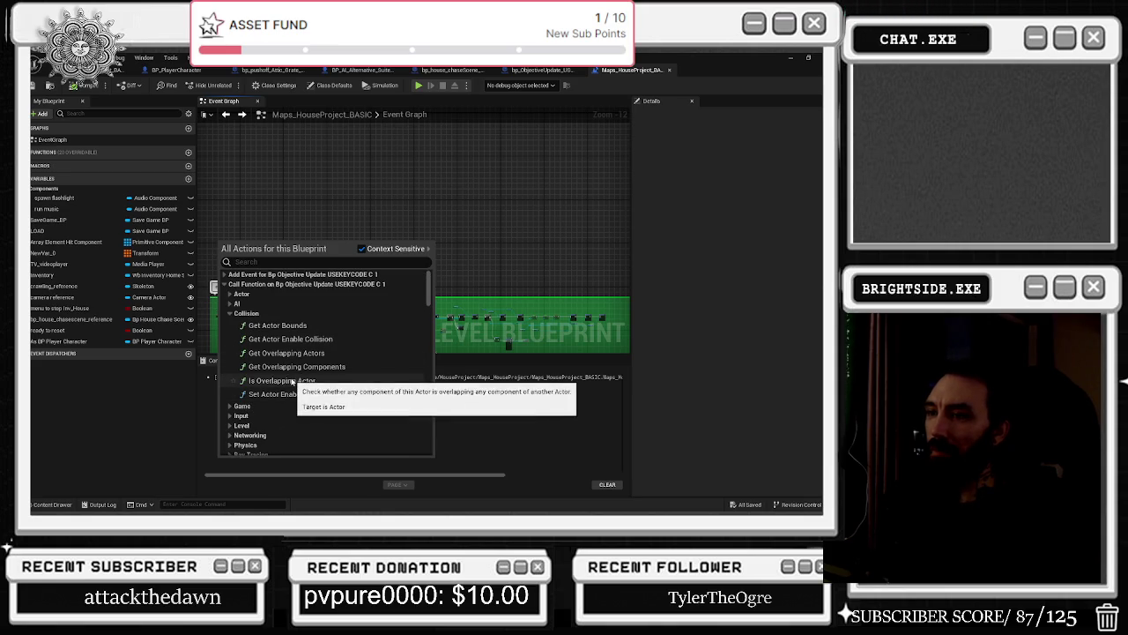
pyautogui.click(226, 274)
pyautogui.click(230, 285)
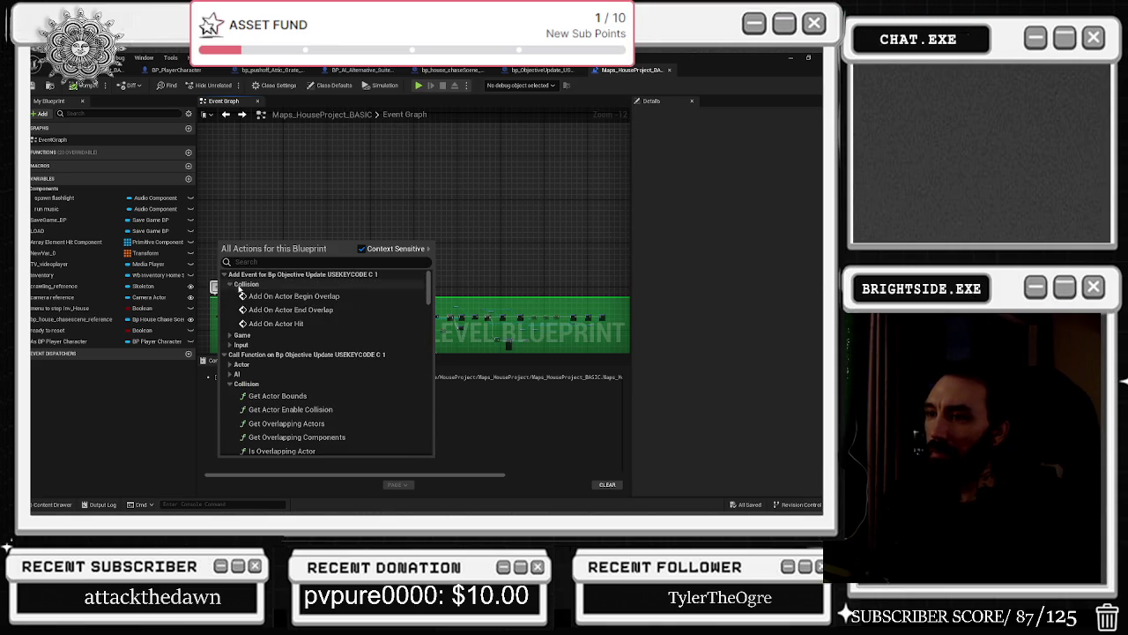
pyautogui.click(319, 301)
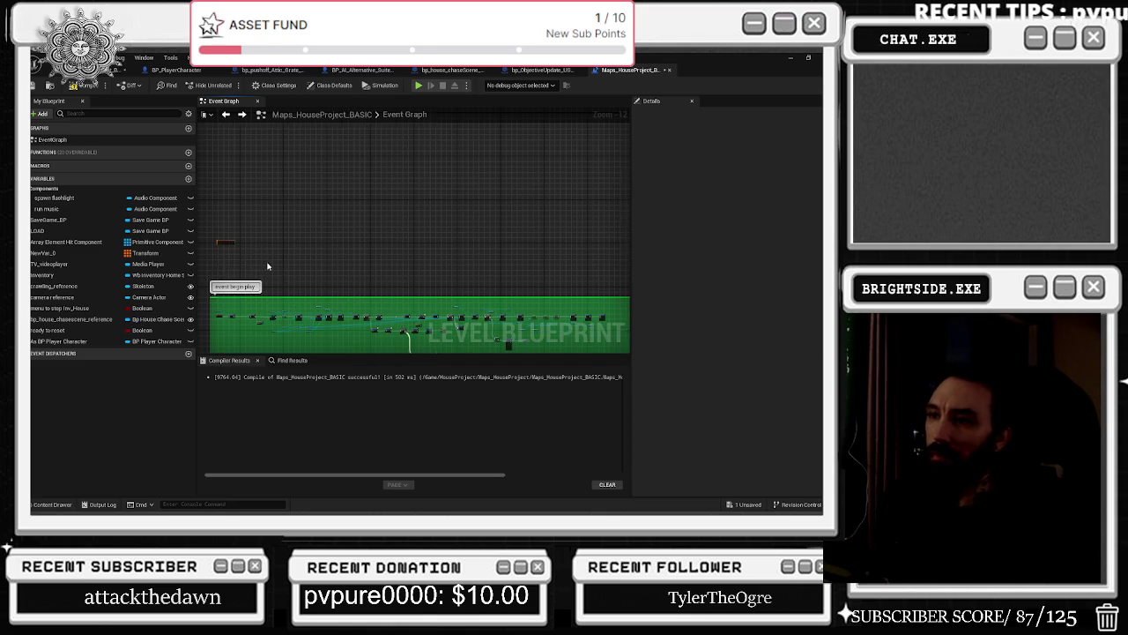
pyautogui.scroll(12, 255, 260)
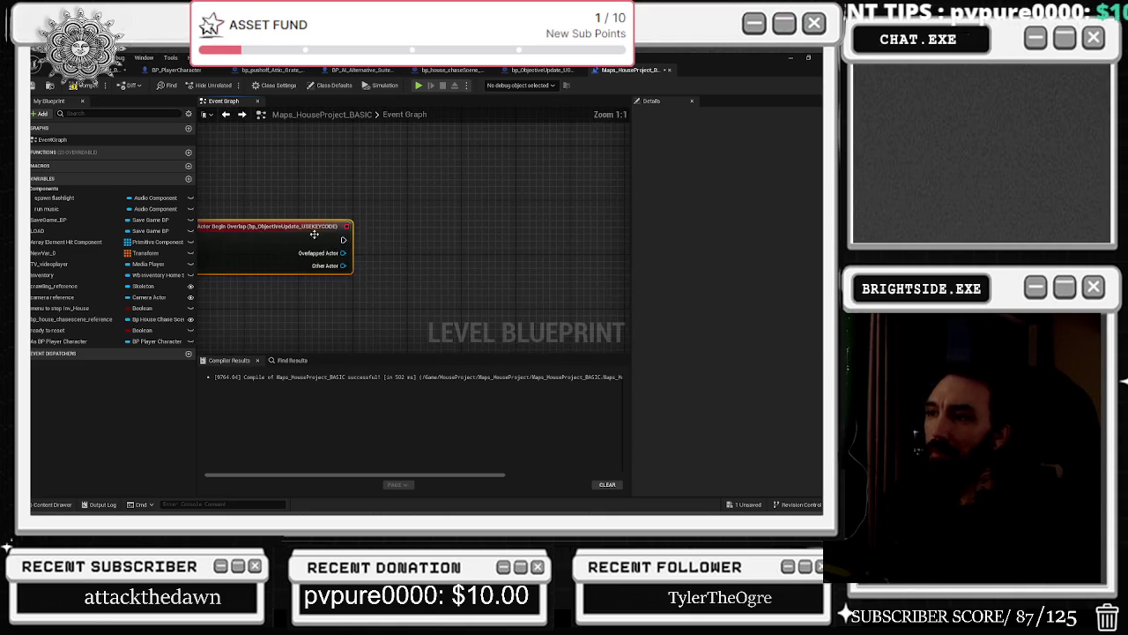
pyautogui.moveTo(327, 237); pyautogui.dragTo(300, 210)
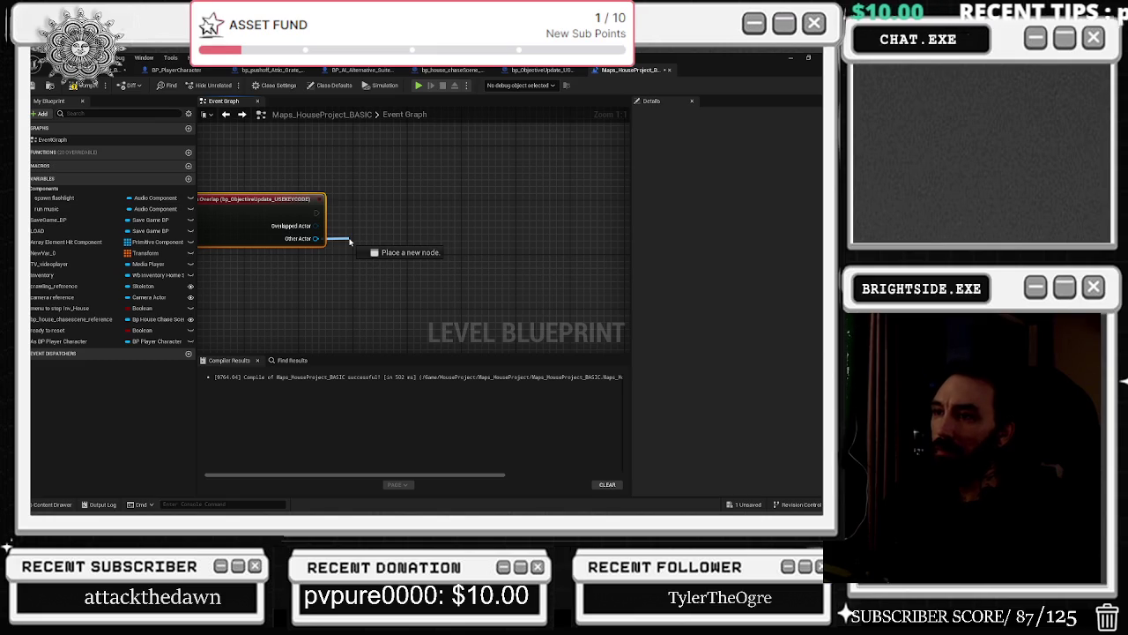
# Add a Cast To BP_PlayerCharacter from the overlap's Other Actor, aligned with the event.
pyautogui.moveTo(350, 241); pyautogui.dragTo(350, 241)
pyautogui.write('cast to bpplayer')
pyautogui.press('Return')
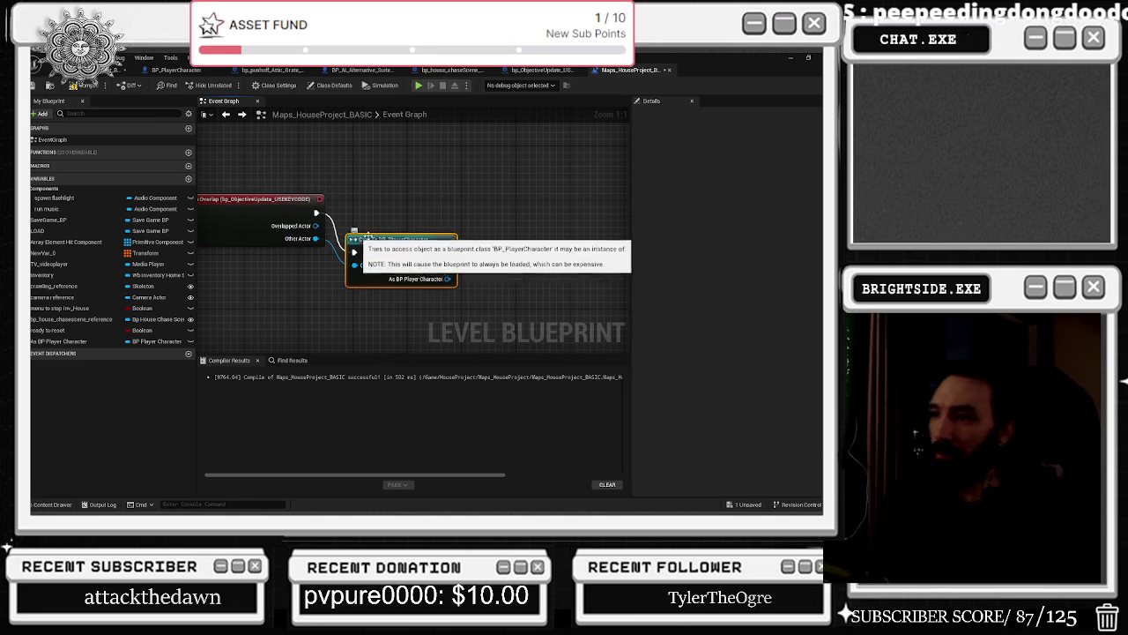
pyautogui.moveTo(350, 238); pyautogui.dragTo(350, 198)
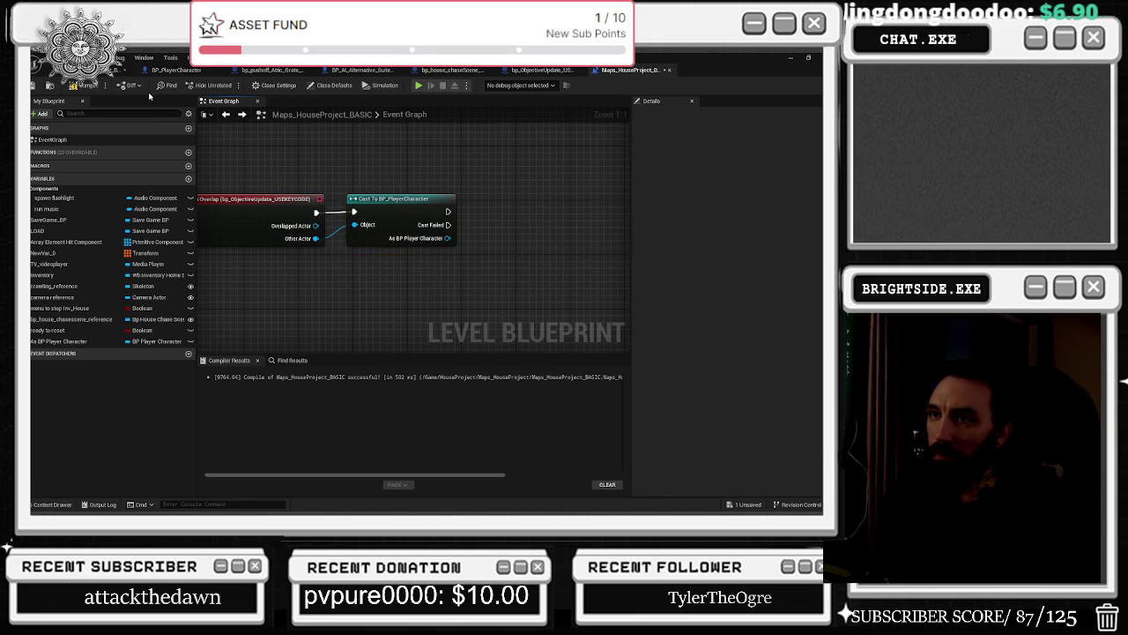
# Paste the Gotthekeycode House getter from the USEKEYCODE blueprint, wire it to the player cast, and delete the duplicate cast.
pyautogui.click(110, 70)
pyautogui.scroll(-3, 383, 244)
pyautogui.hotkey('ctrl', 'e')
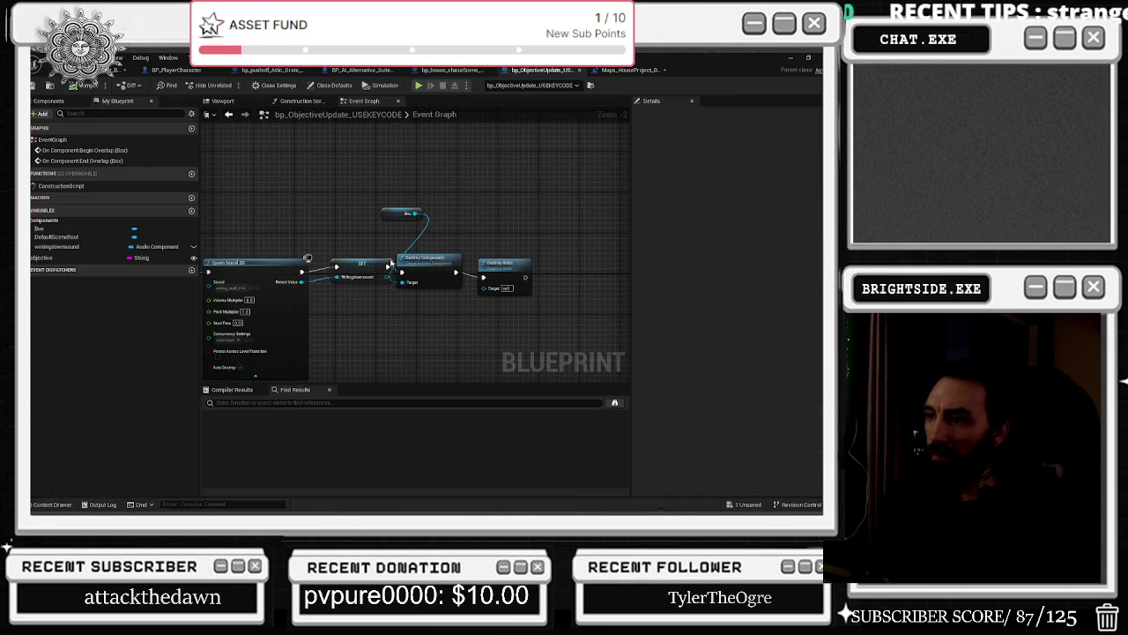
pyautogui.scroll(1, 415, 254)
pyautogui.moveTo(415, 254)
pyautogui.mouseDown()
pyautogui.moveTo(335, 297)
pyautogui.moveTo(375, 289)
pyautogui.moveTo(511, 322)
pyautogui.moveTo(431, 334)
pyautogui.moveTo(321, 254)
pyautogui.moveTo(356, 255)
pyautogui.mouseUp()
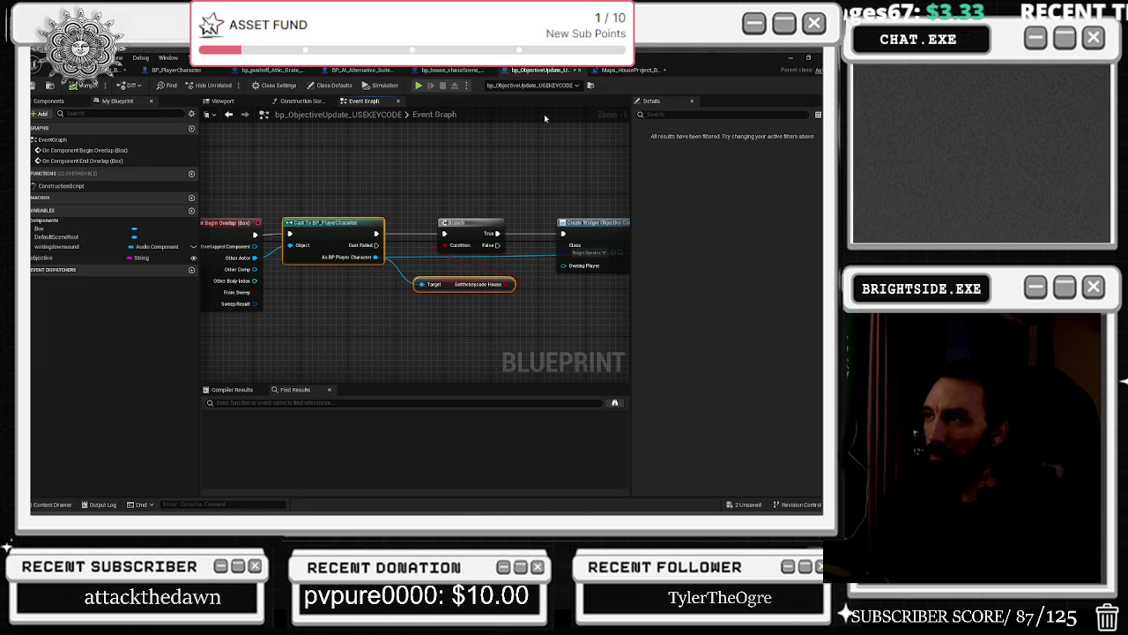
pyautogui.click(619, 74)
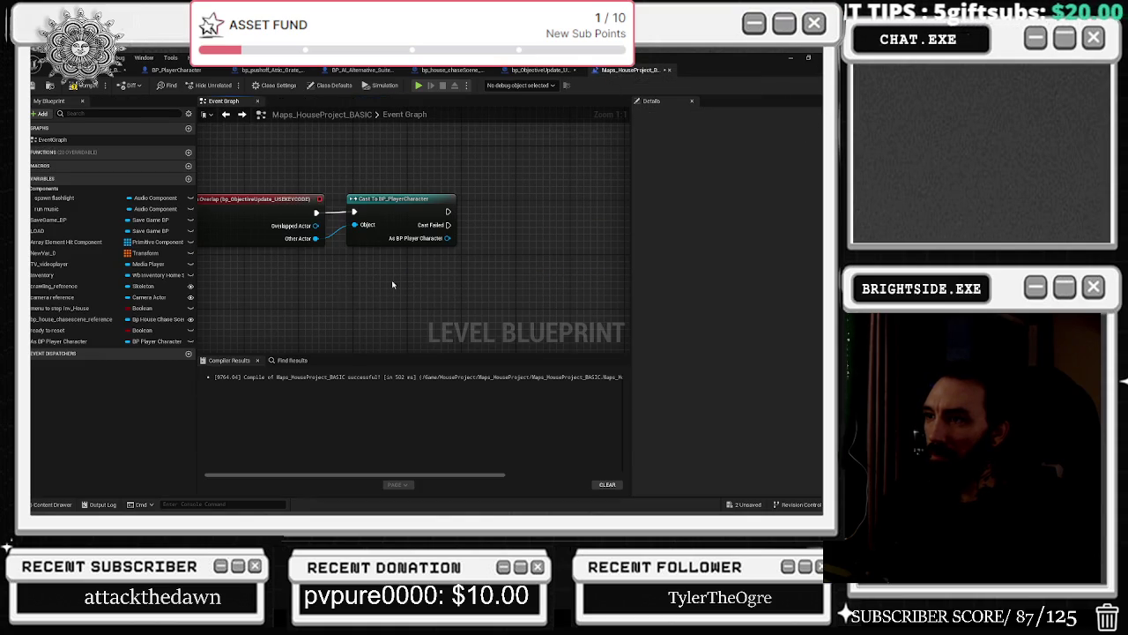
pyautogui.hotkey('ctrl', 'v')
pyautogui.moveTo(544, 299)
pyautogui.mouseDown()
pyautogui.moveTo(418, 337)
pyautogui.moveTo(421, 350)
pyautogui.moveTo(419, 259)
pyautogui.moveTo(389, 261)
pyautogui.moveTo(440, 274)
pyautogui.mouseUp()
pyautogui.click(404, 212)
pyautogui.click(299, 291)
pyautogui.press('Delete')
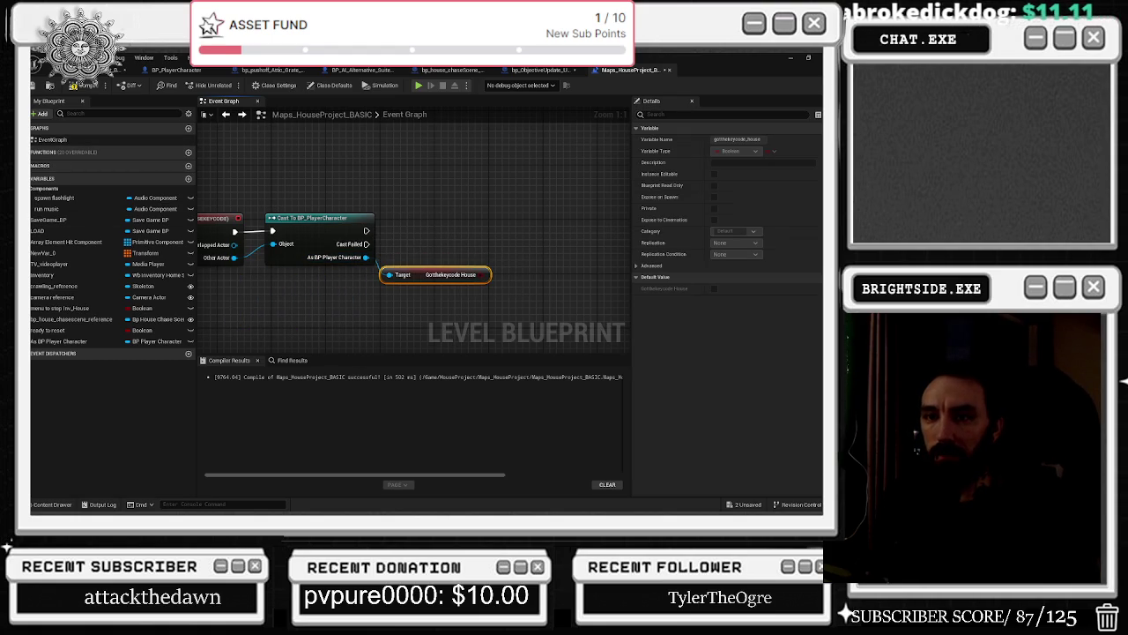
# Add a Branch after the cast's success output, checking Gotthekeycode House.
pyautogui.click(494, 230)
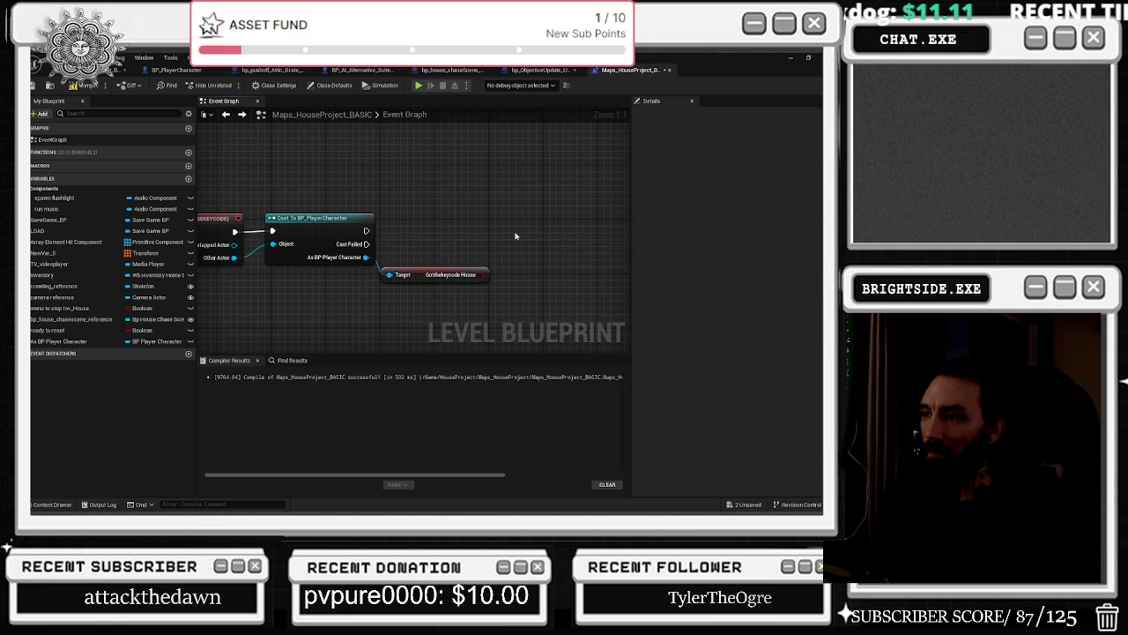
pyautogui.click(536, 224)
pyautogui.moveTo(366, 231)
pyautogui.mouseDown()
pyautogui.moveTo(543, 239)
pyautogui.moveTo(481, 274)
pyautogui.mouseUp()
pyautogui.moveTo(584, 203); pyautogui.dragTo(376, 177)
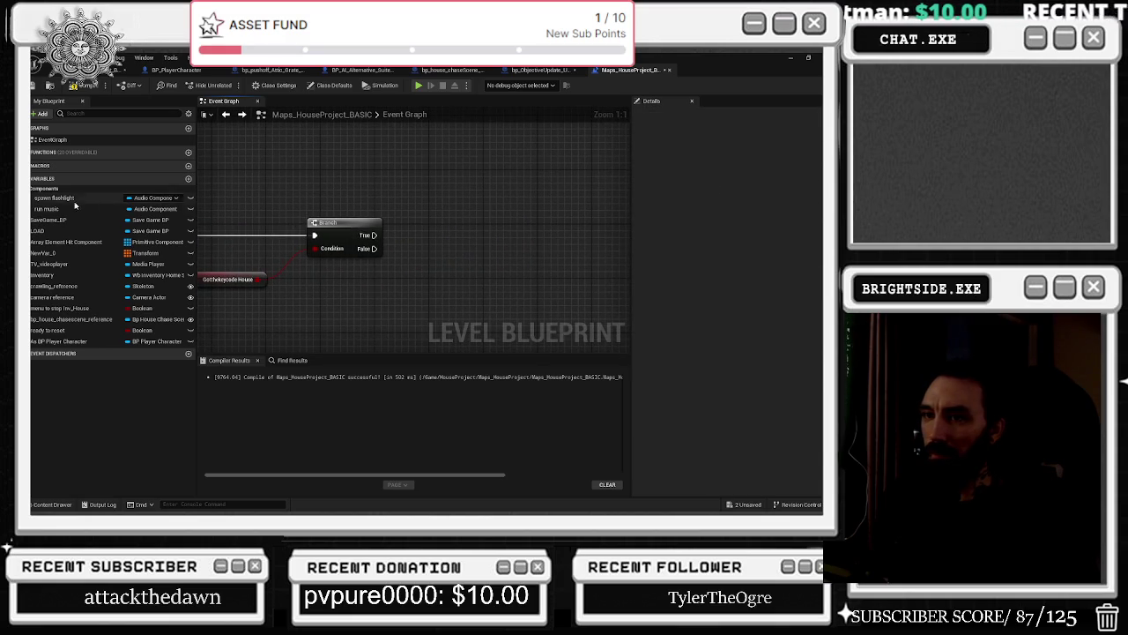
# Add a Fade Out on the run music variable from Branch True with a 5-second duration.
pyautogui.moveTo(62, 208)
pyautogui.mouseDown()
pyautogui.moveTo(53, 212)
pyautogui.moveTo(167, 215)
pyautogui.mouseUp()
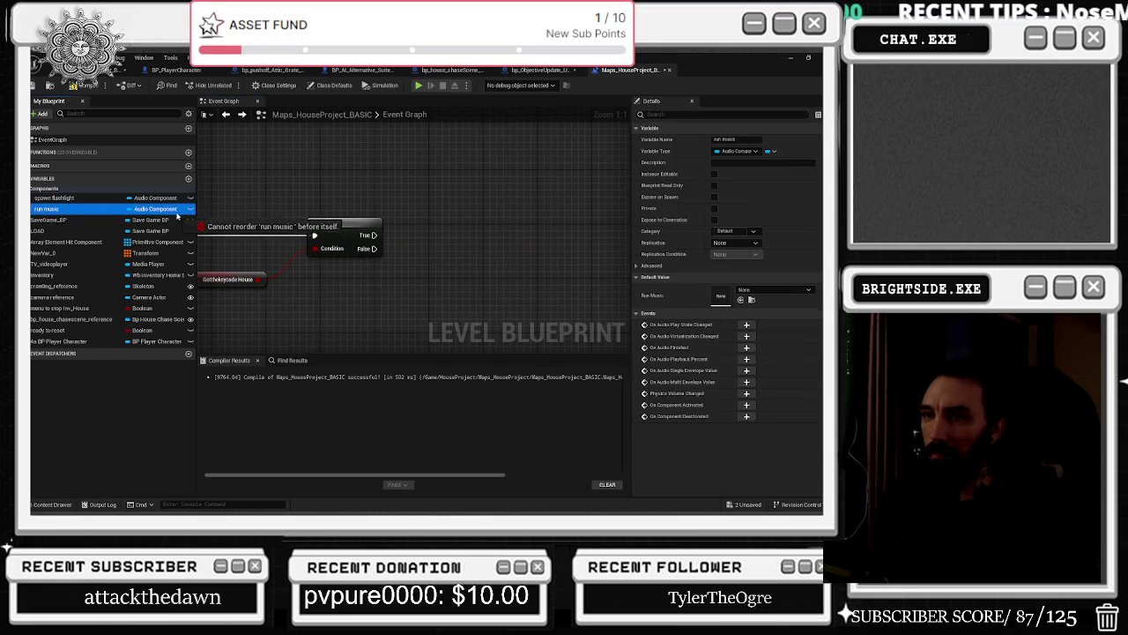
pyautogui.moveTo(361, 197)
pyautogui.mouseDown()
pyautogui.moveTo(393, 190)
pyautogui.moveTo(452, 209)
pyautogui.moveTo(443, 227)
pyautogui.mouseUp()
pyautogui.click(422, 187)
pyautogui.write('fadde')
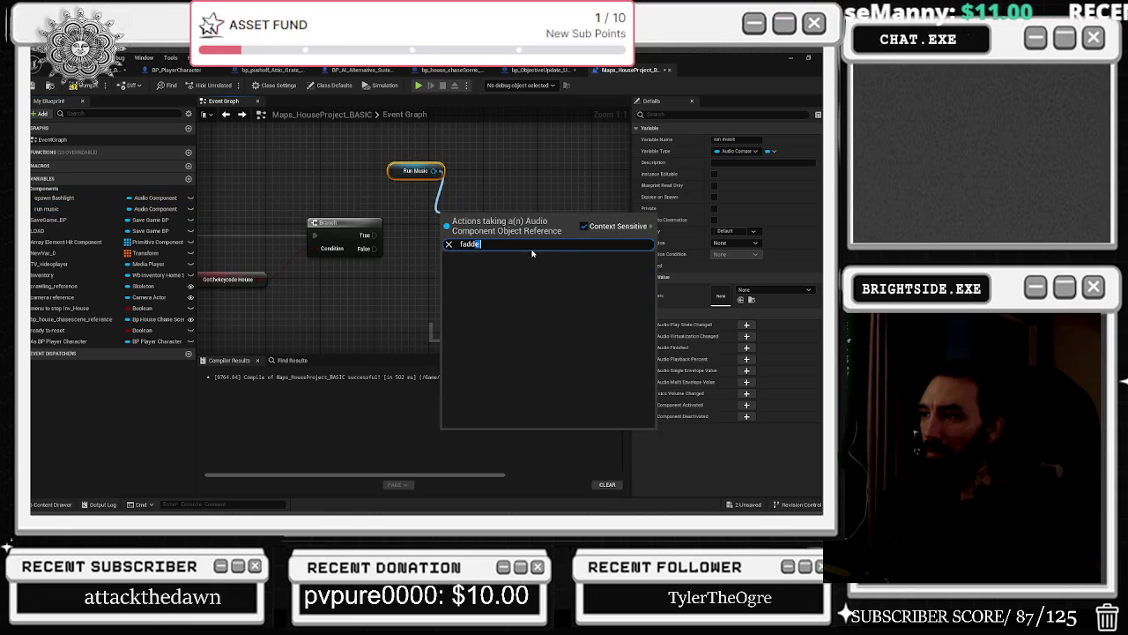
pyautogui.press('BackSpace')
pyautogui.press('BackSpace')
pyautogui.press('Down')
pyautogui.press('Return')
pyautogui.click(499, 262)
pyautogui.write('5')
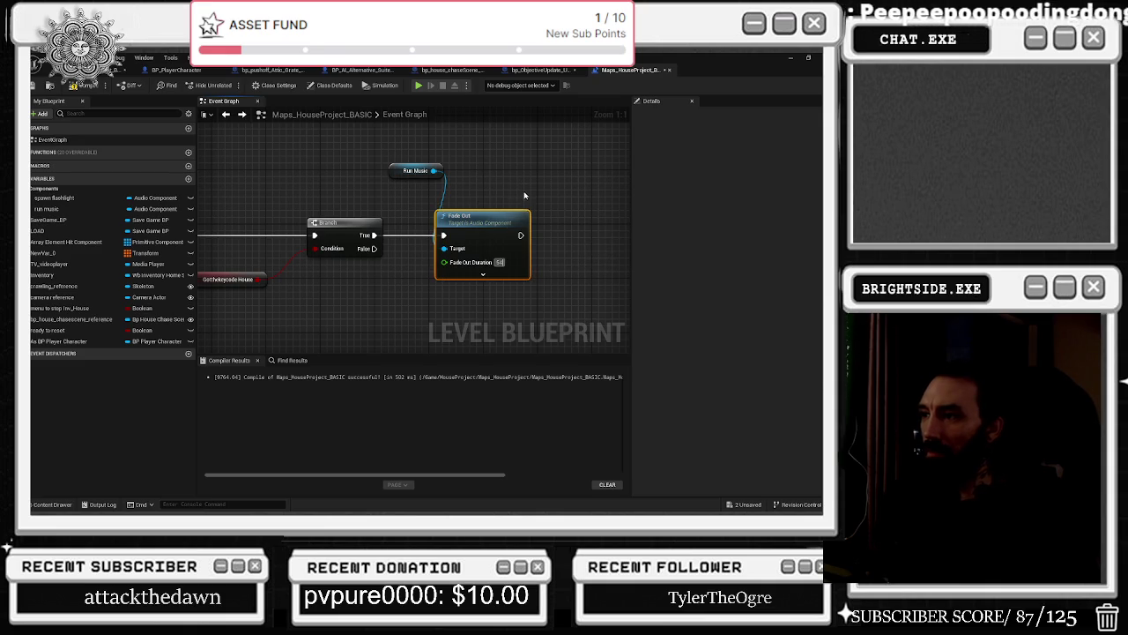
pyautogui.click(503, 191)
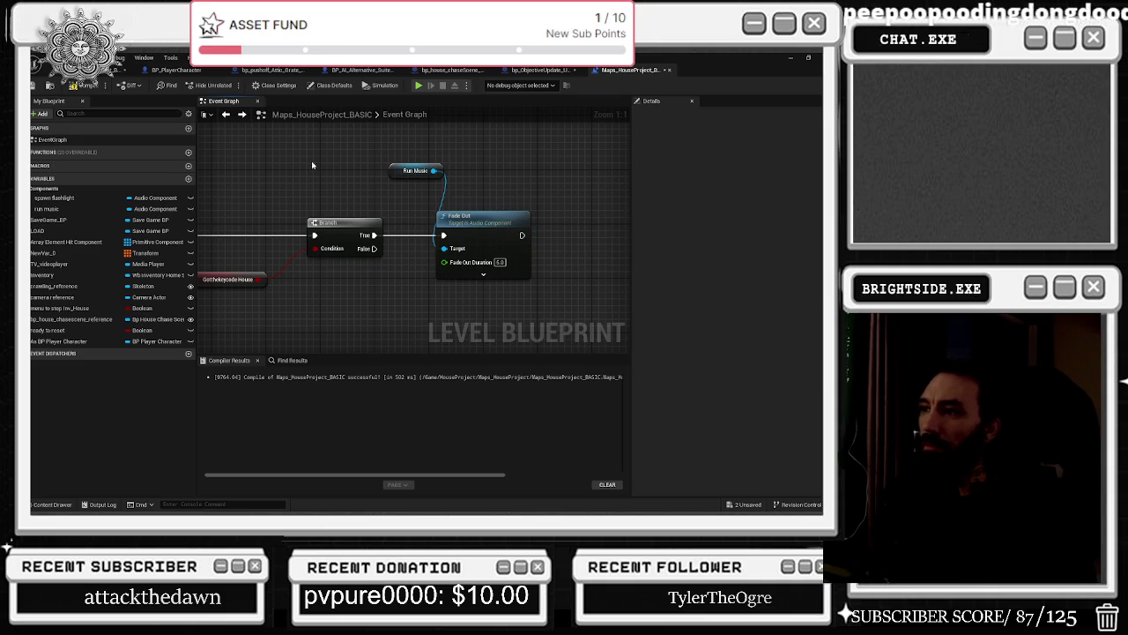
# Save the level blueprint and the remaining unsaved content, returning to the level viewport.
pyautogui.click(33, 86)
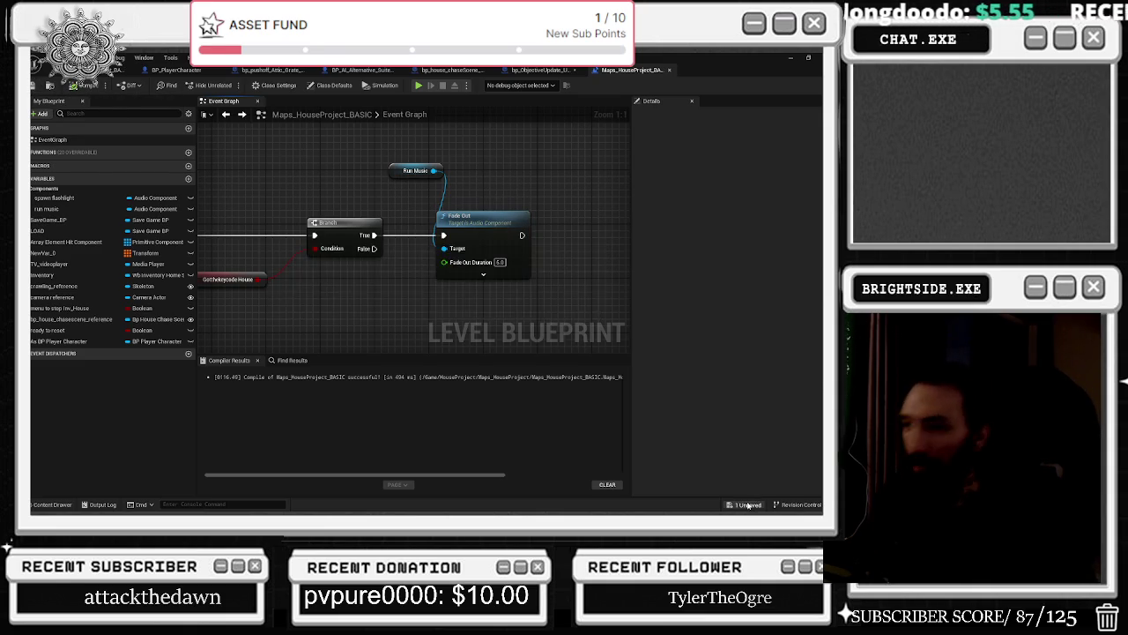
pyautogui.click(743, 504)
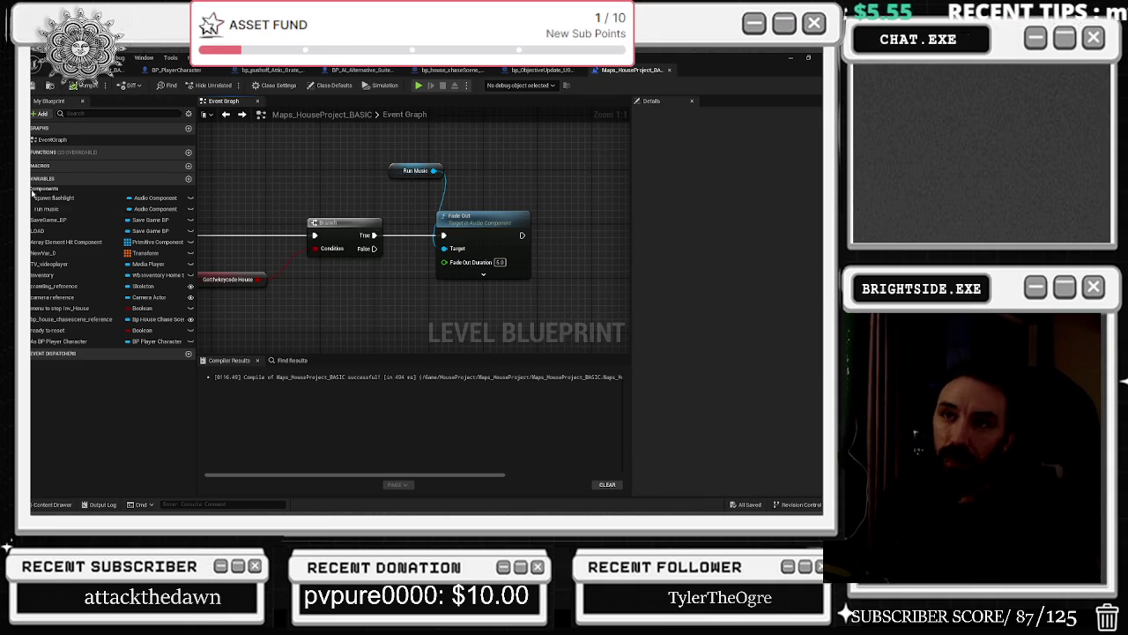
pyautogui.click(132, 85)
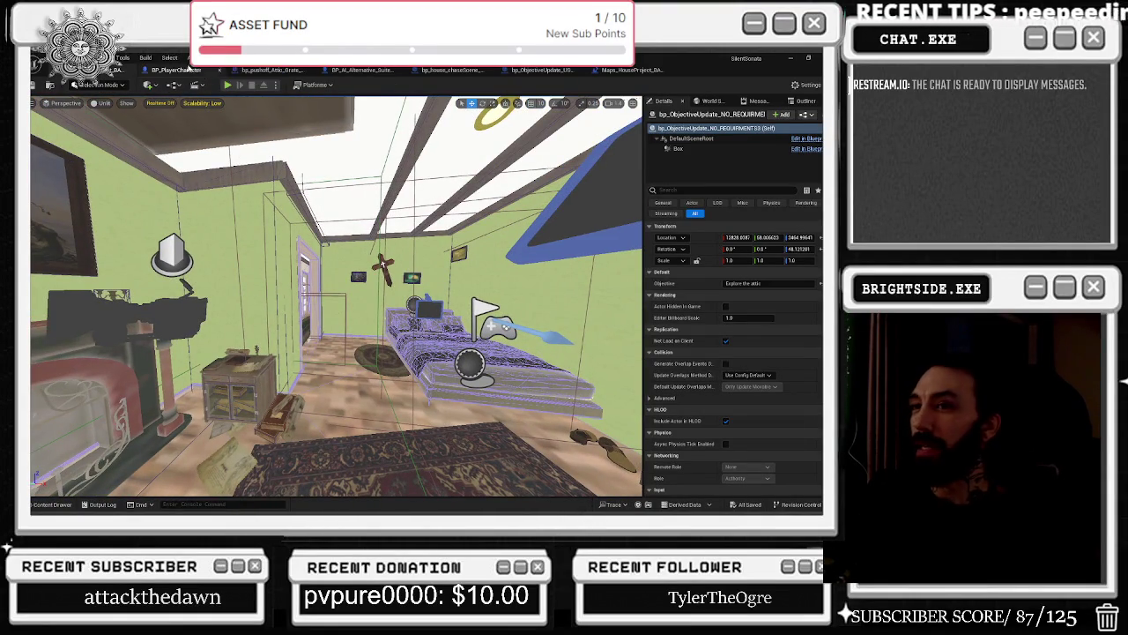
pyautogui.click(176, 70)
pyautogui.hotkey('ctrl', 's')
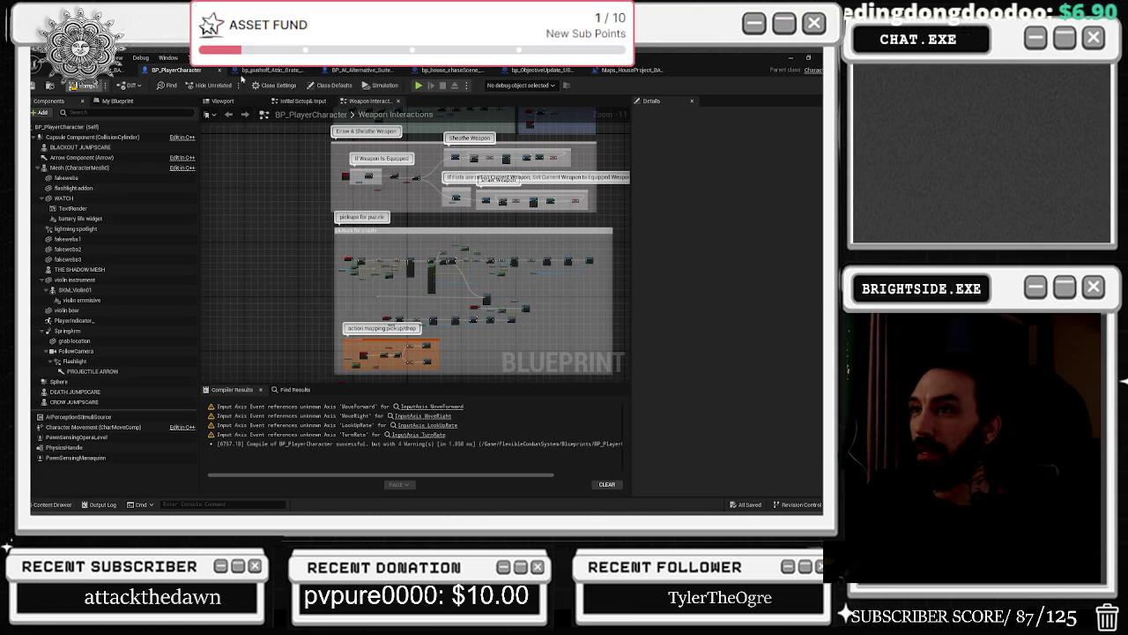
pyautogui.click(74, 85)
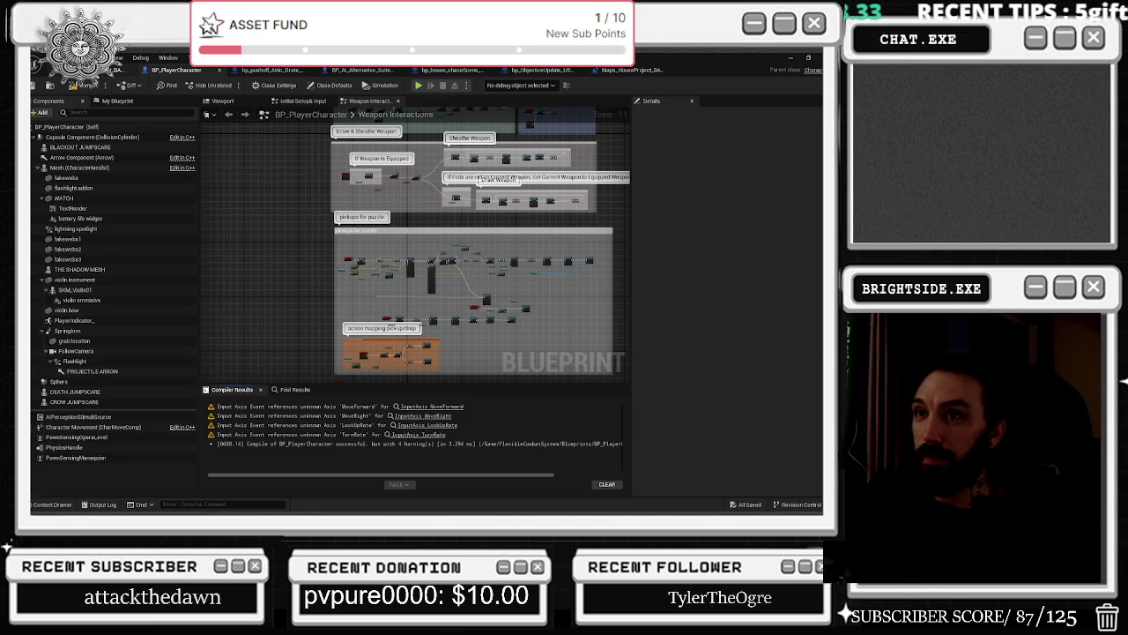
pyautogui.click(121, 68)
pyautogui.press('w')
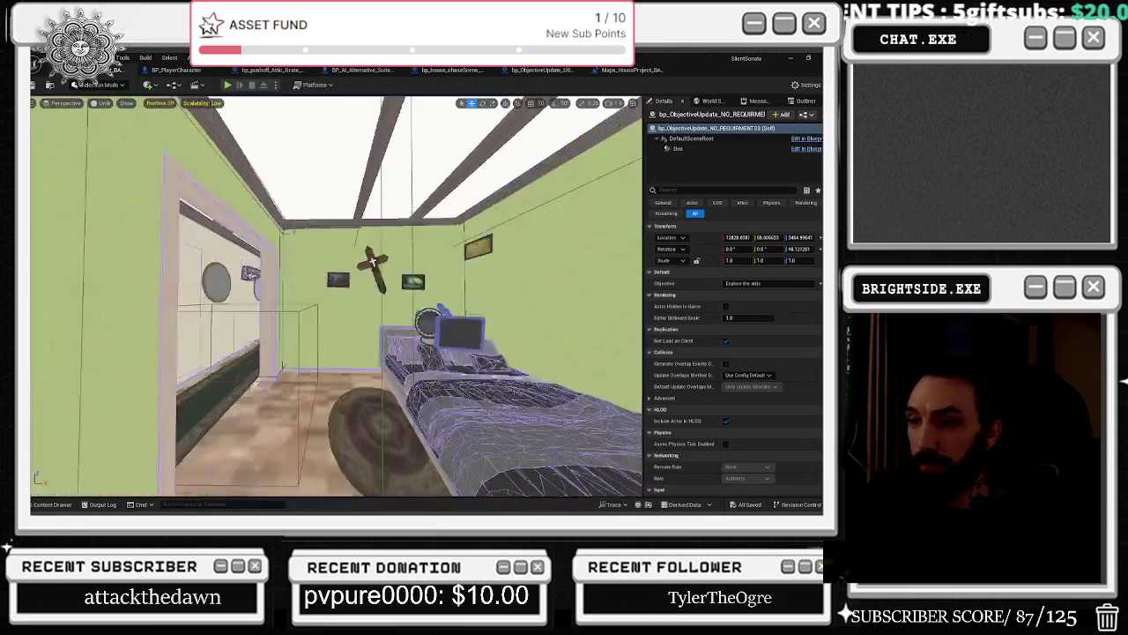
pyautogui.press('w')
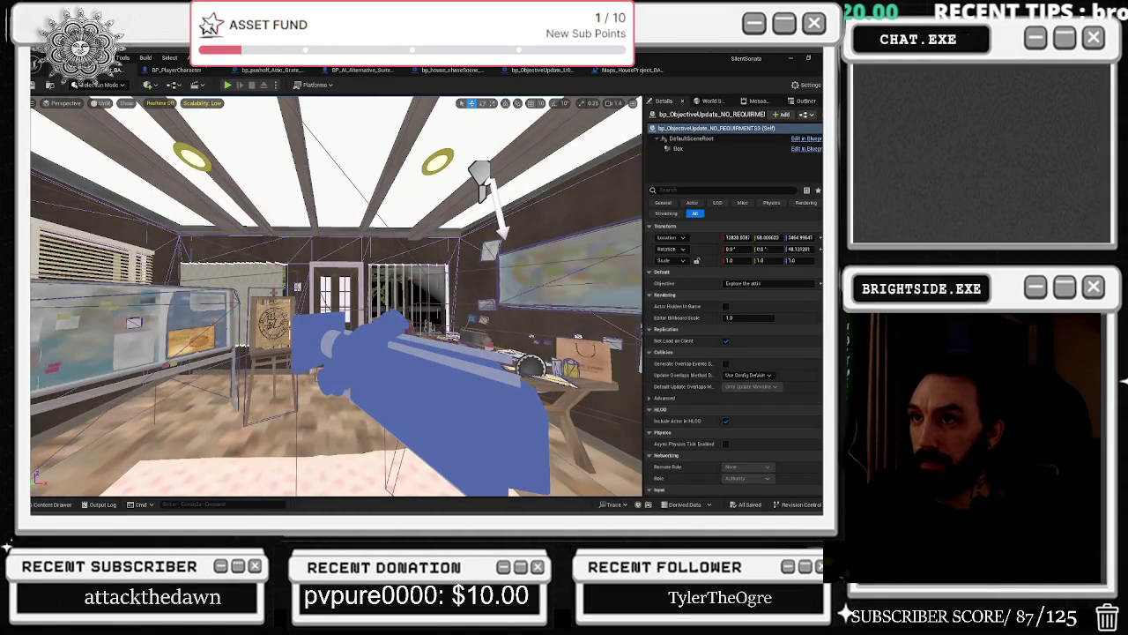
pyautogui.click(180, 70)
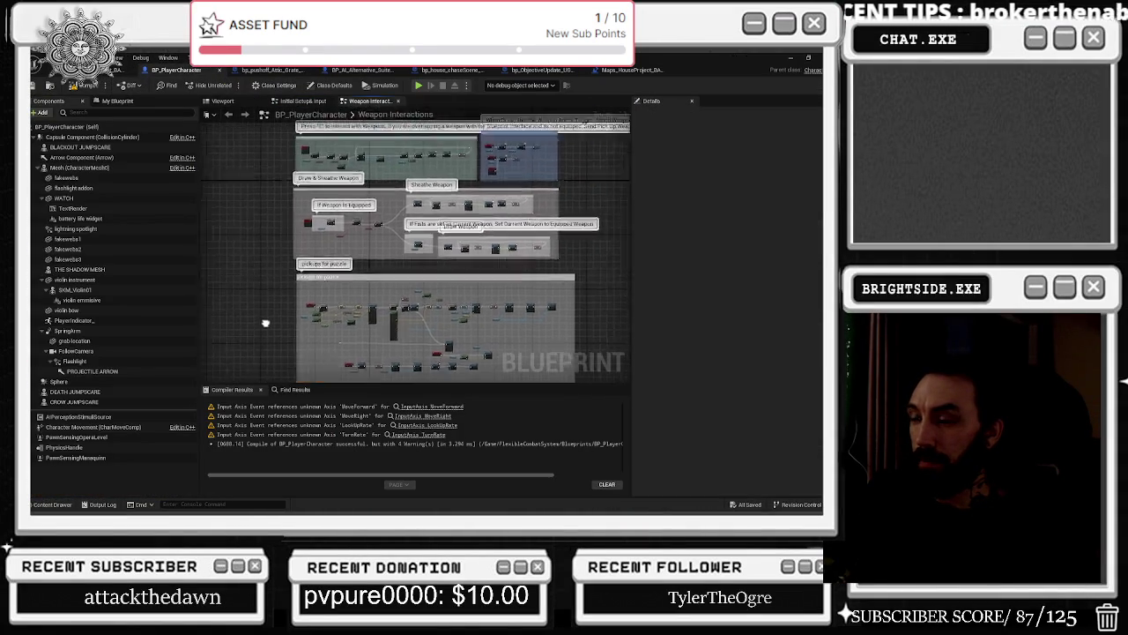
pyautogui.click(122, 70)
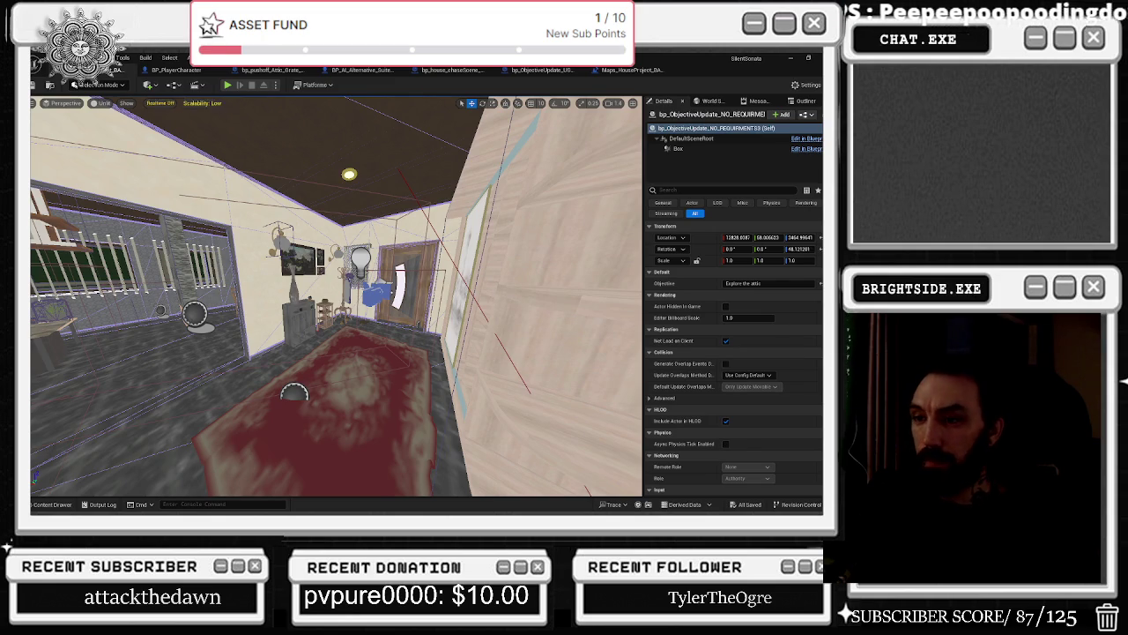
# Fly the camera through the house's rooms into the library hall.
pyautogui.press('w')
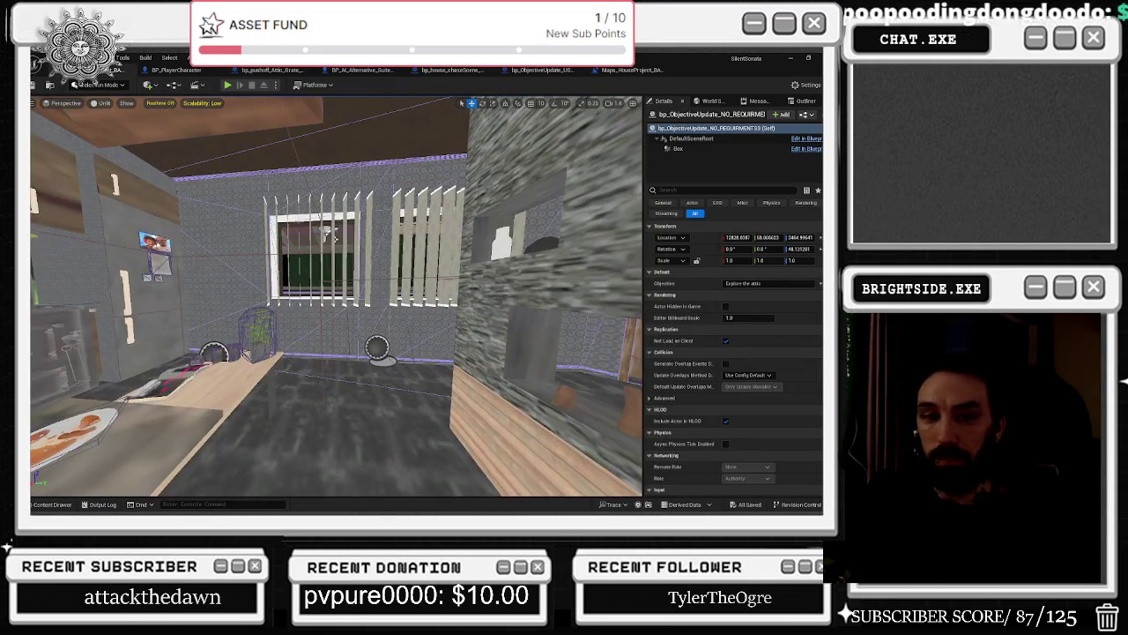
pyautogui.press('w')
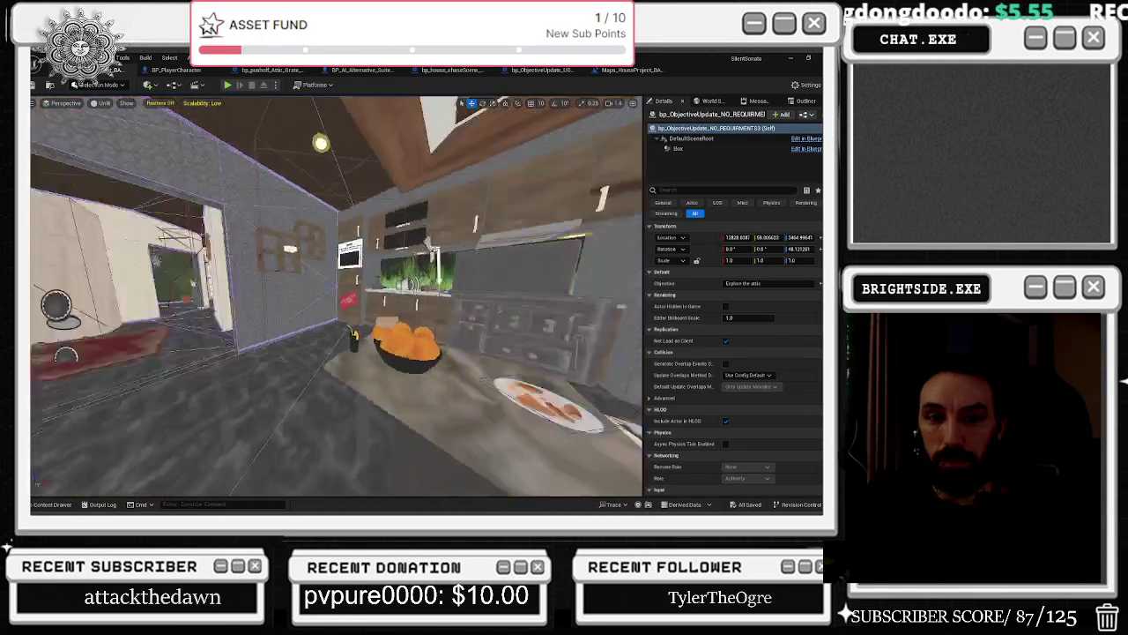
pyautogui.press('w')
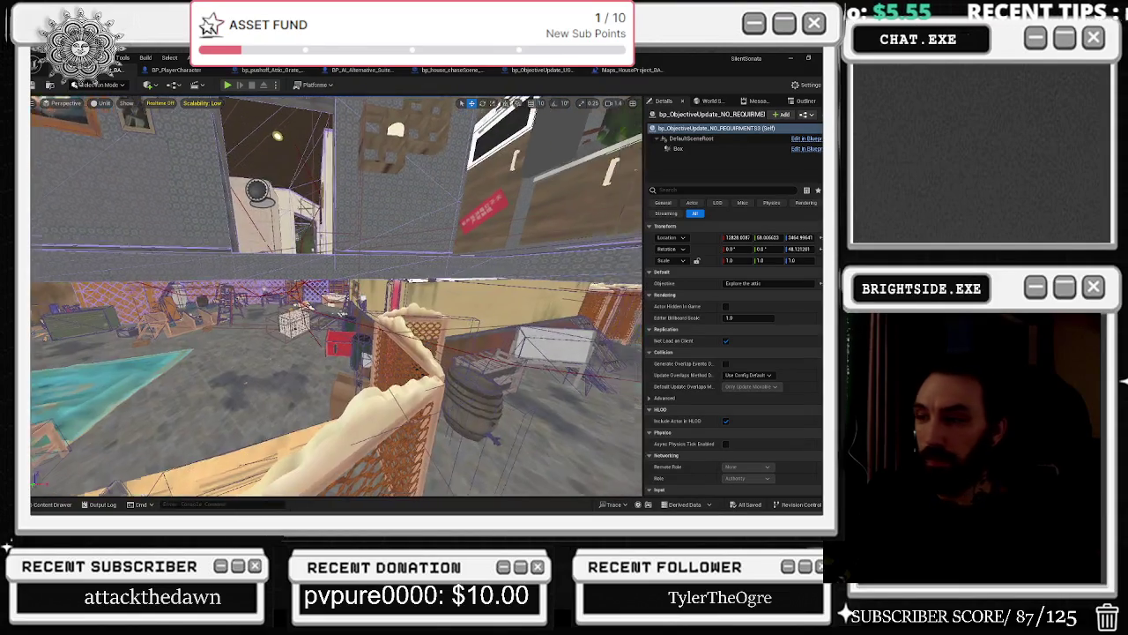
pyautogui.press('w')
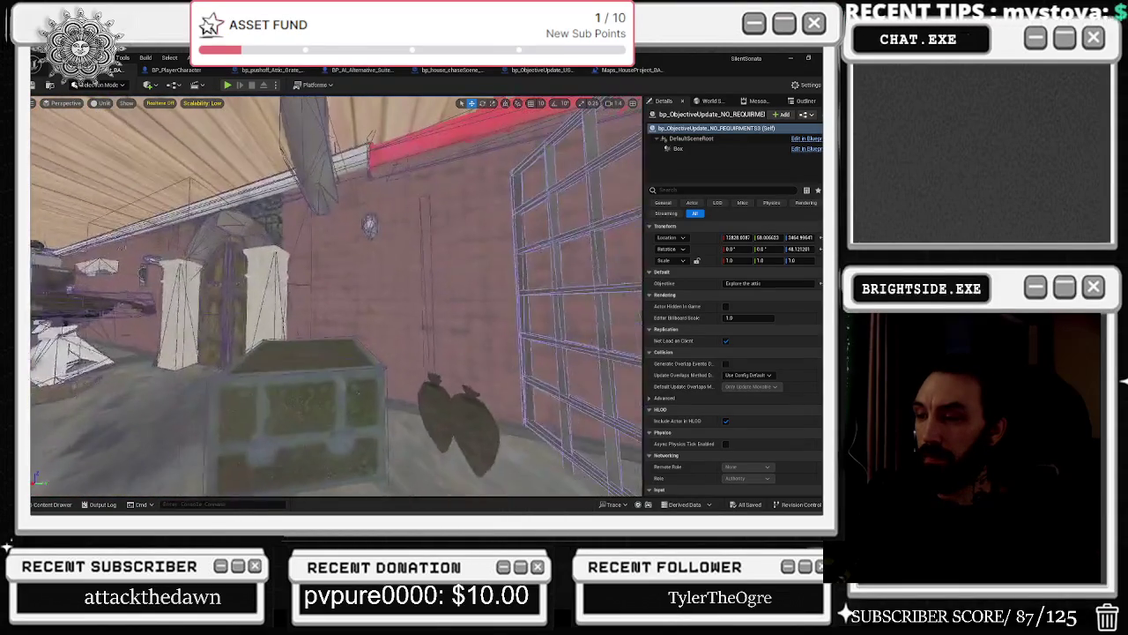
pyautogui.press('w')
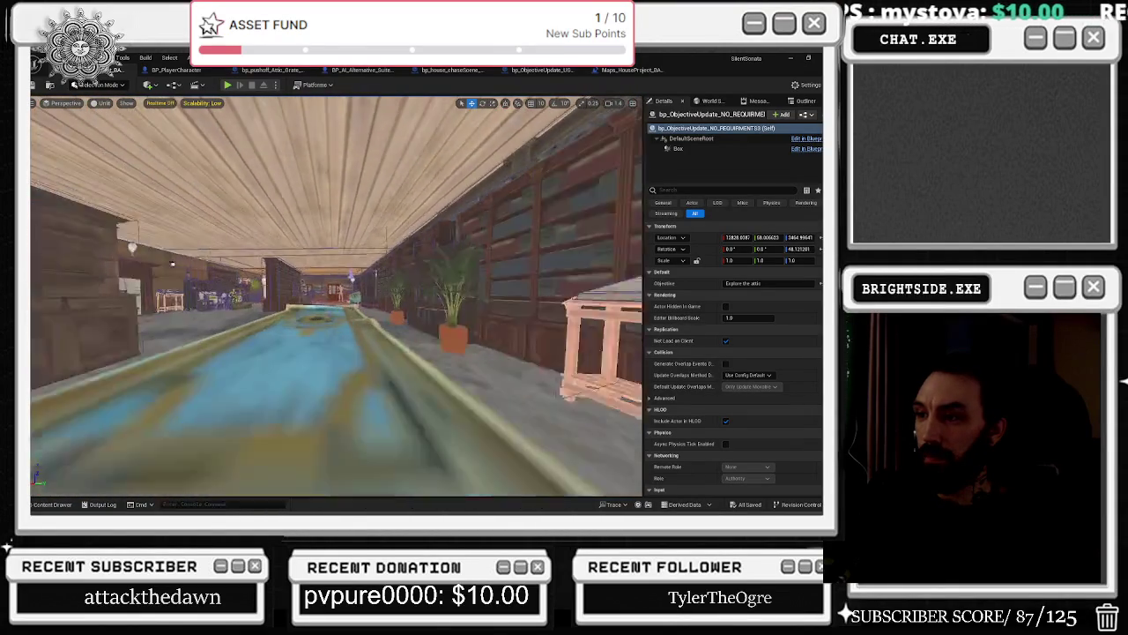
pyautogui.press('w')
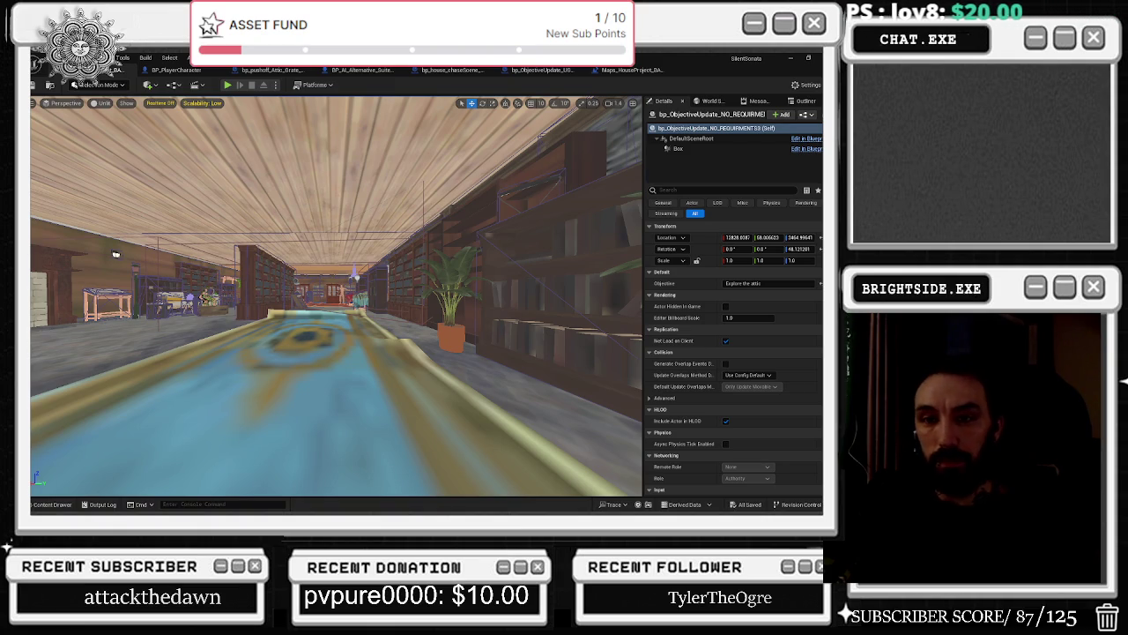
# Toggle Realtime rendering with Ctrl+R while flying above the rooftops and looking around the attic.
pyautogui.hotkey('ctrl', 'r')
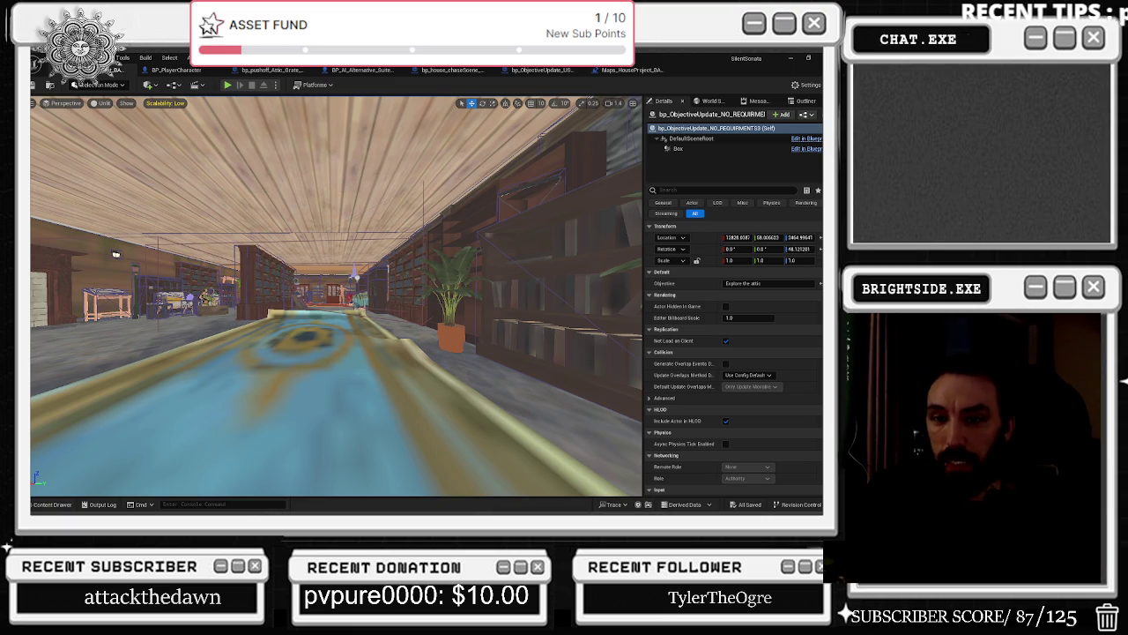
pyautogui.moveTo(116, 254)
pyautogui.mouseDown()
pyautogui.moveTo(177, 220)
pyautogui.moveTo(186, 238)
pyautogui.moveTo(212, 242)
pyautogui.moveTo(198, 247)
pyautogui.moveTo(211, 211)
pyautogui.mouseUp()
pyautogui.hotkey('ctrl', 'r')
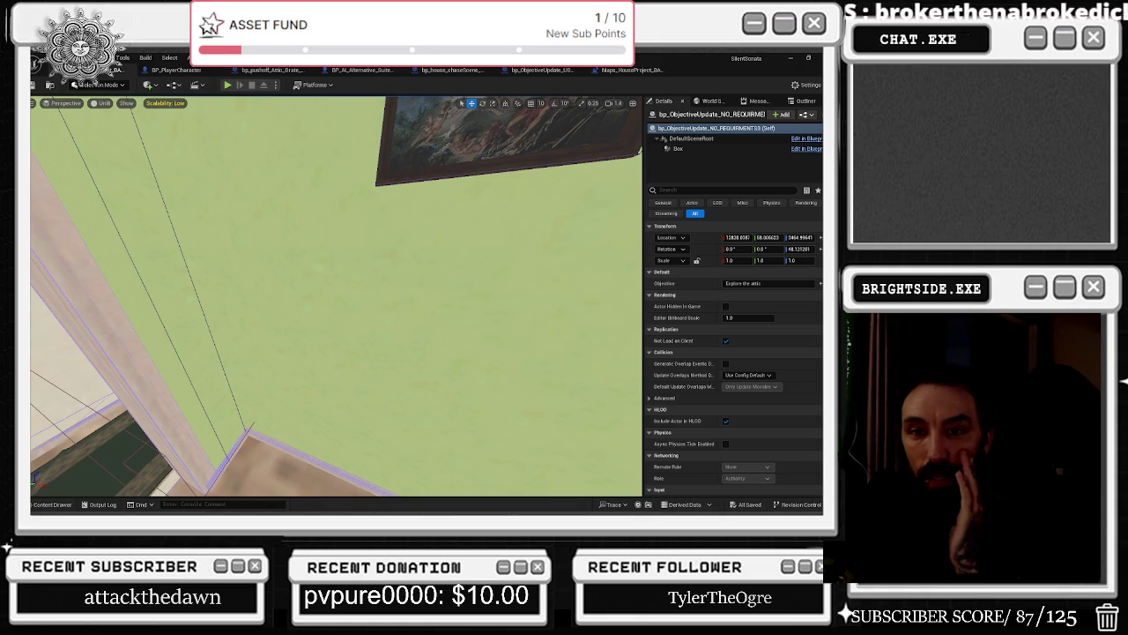
pyautogui.moveTo(36, 272); pyautogui.dragTo(41, 279)
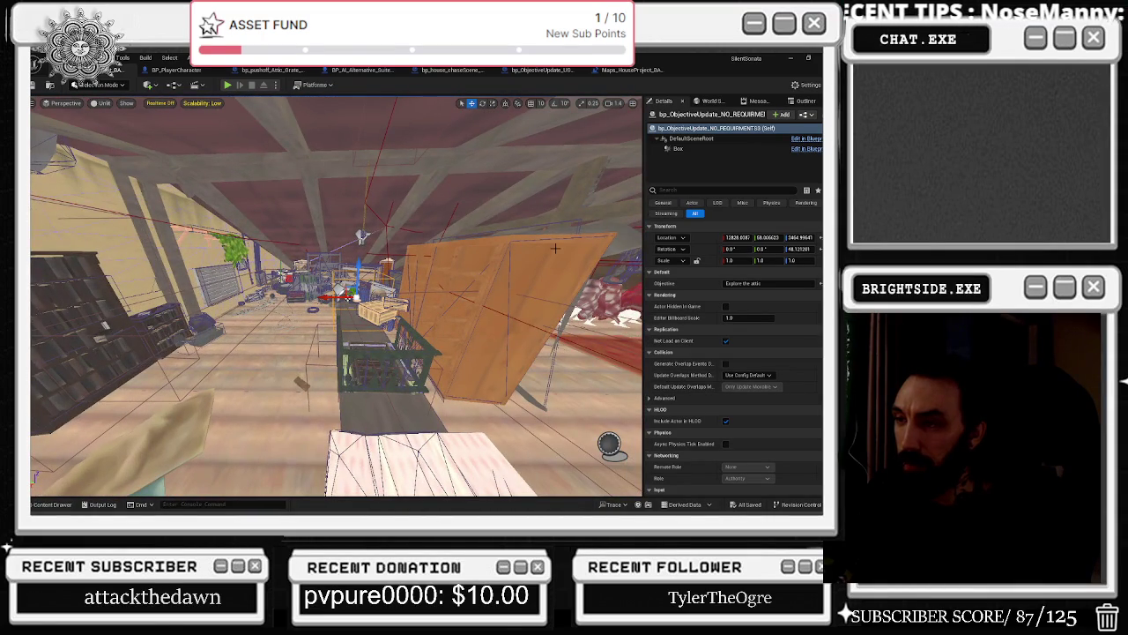
pyautogui.hotkey('ctrl', 'e')
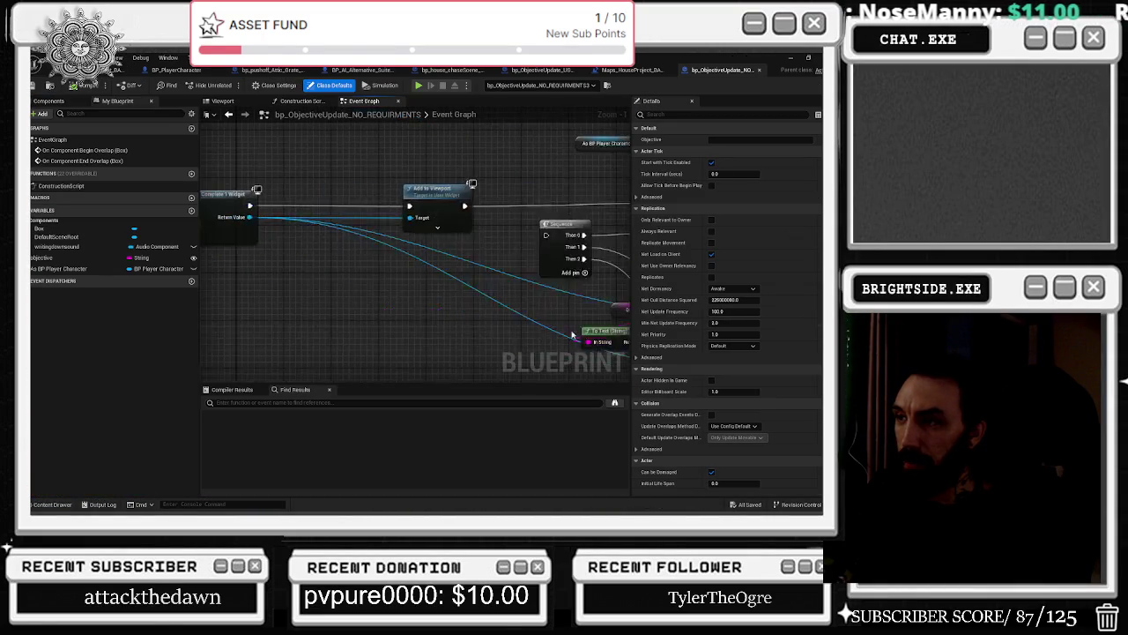
# In the Maps_HouseProject_BASIC level blueprint, move the Run Music and Fade Out nodes to the right of the Branch.
pyautogui.moveTo(625, 300); pyautogui.dragTo(600, 267)
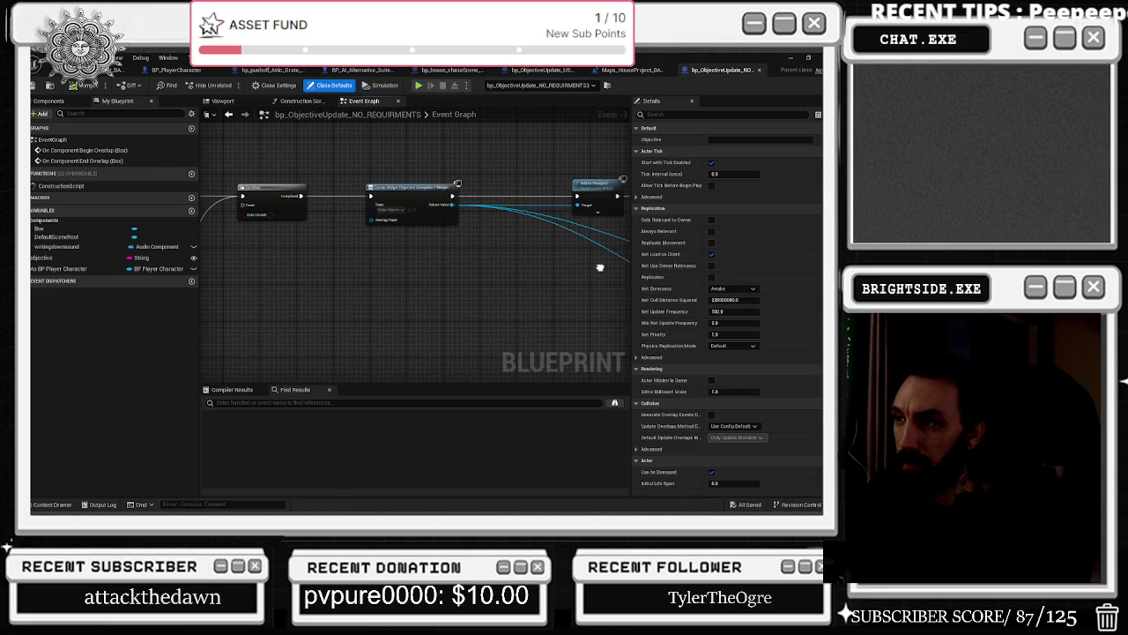
pyautogui.scroll(-3, 600, 267)
pyautogui.scroll(2, 399, 281)
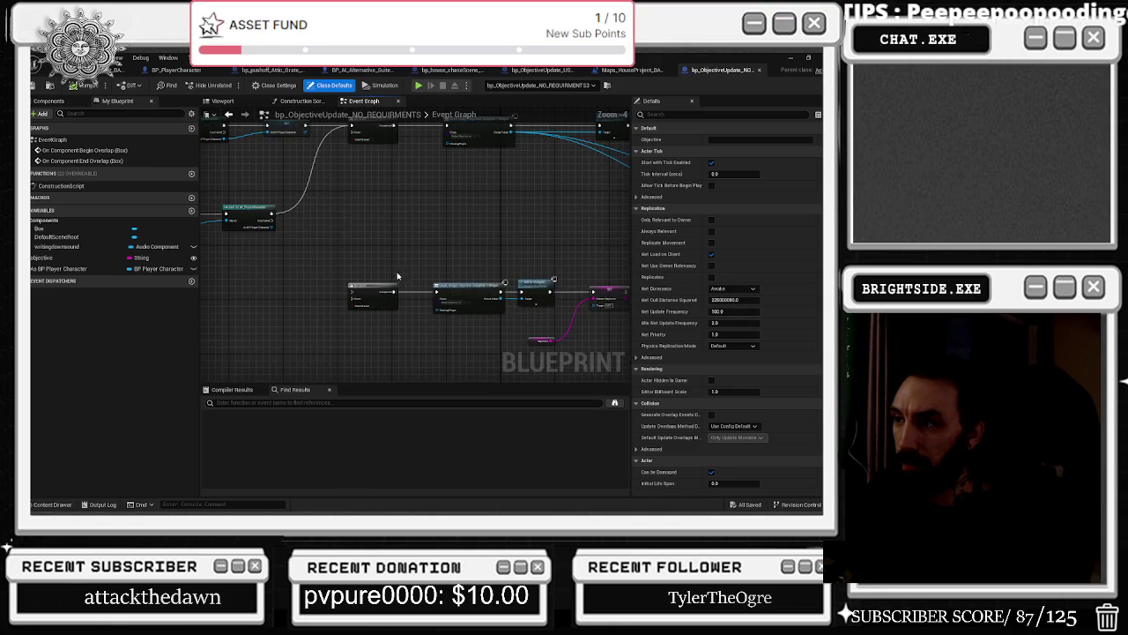
pyautogui.click(630, 70)
pyautogui.scroll(3, 545, 286)
pyautogui.scroll(-2, 545, 286)
pyautogui.scroll(2, 545, 287)
pyautogui.moveTo(507, 316); pyautogui.dragTo(247, 339)
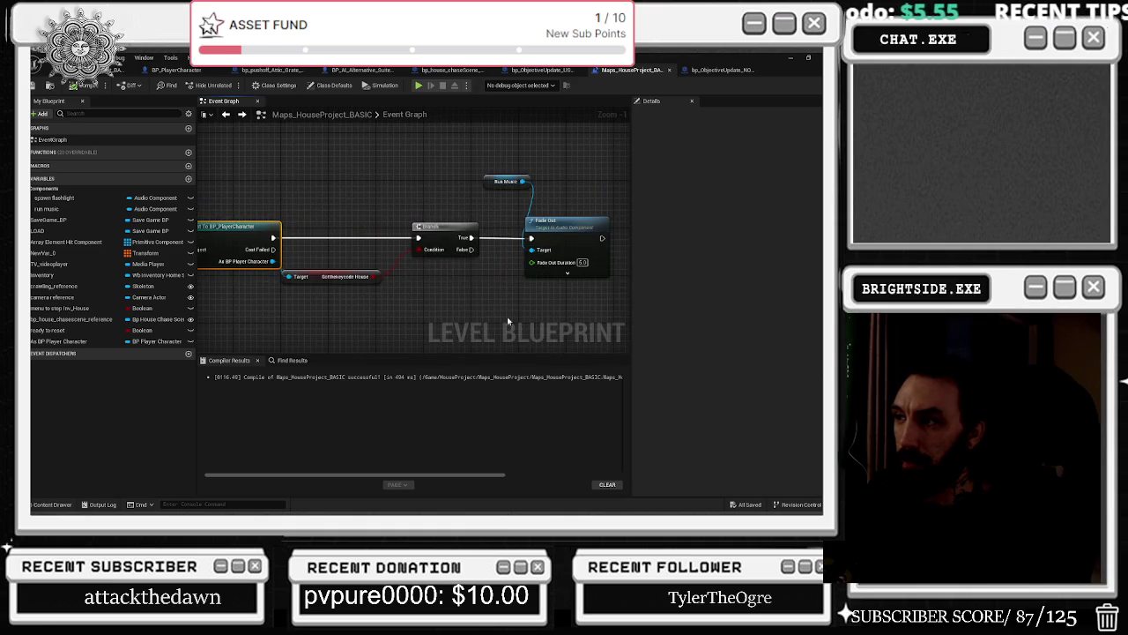
pyautogui.moveTo(488, 267); pyautogui.dragTo(397, 290)
pyautogui.moveTo(387, 183)
pyautogui.mouseDown()
pyautogui.moveTo(525, 264)
pyautogui.moveTo(606, 261)
pyautogui.mouseUp()
pyautogui.moveTo(527, 200); pyautogui.dragTo(516, 190)
pyautogui.click(509, 177)
pyautogui.moveTo(370, 252); pyautogui.dragTo(634, 240)
pyautogui.moveTo(376, 212); pyautogui.dragTo(112, 209)
# Connect Branch True to Fade Out, save all assets, and close the level blueprint.
pyautogui.moveTo(397, 247)
pyautogui.mouseDown()
pyautogui.moveTo(432, 279)
pyautogui.moveTo(443, 253)
pyautogui.mouseUp()
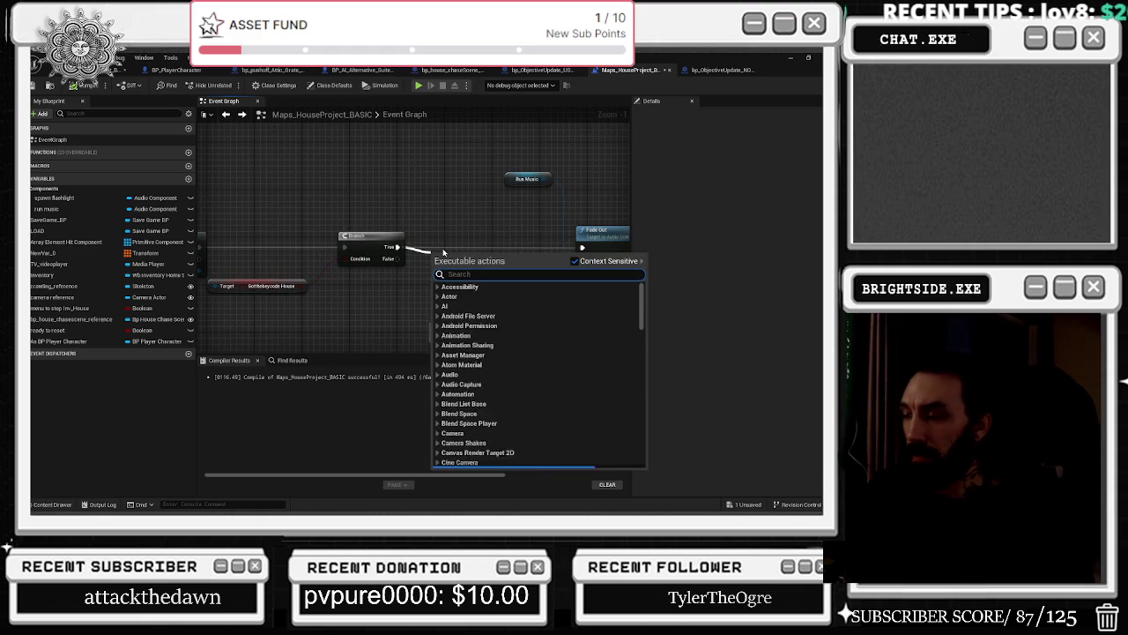
pyautogui.write('fade out')
pyautogui.press('Return')
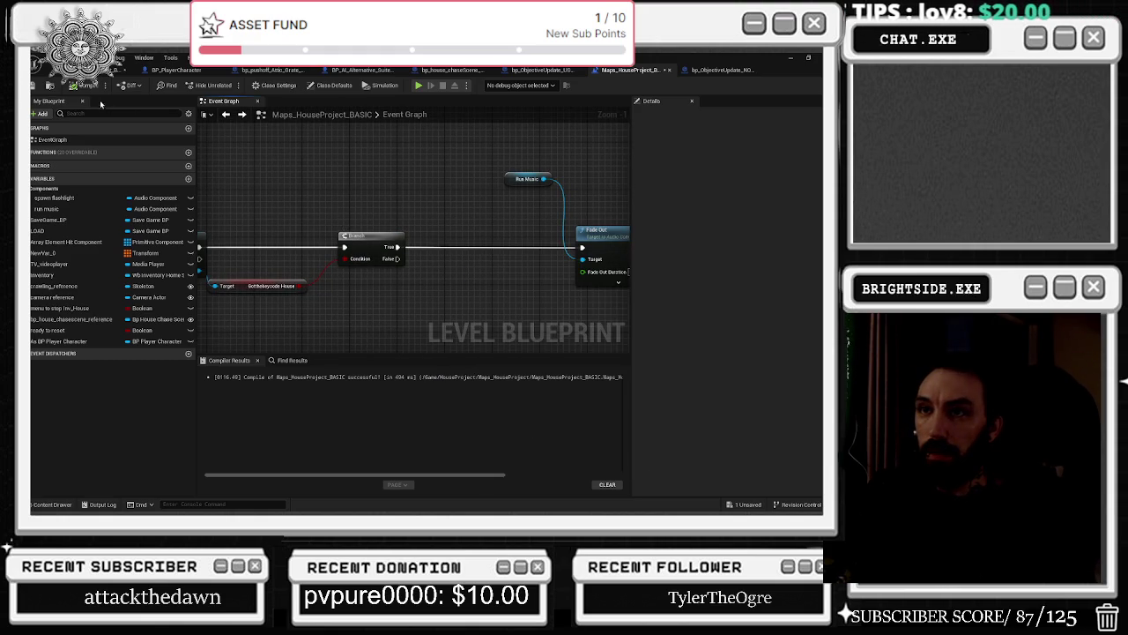
pyautogui.hotkey('ctrl', 's')
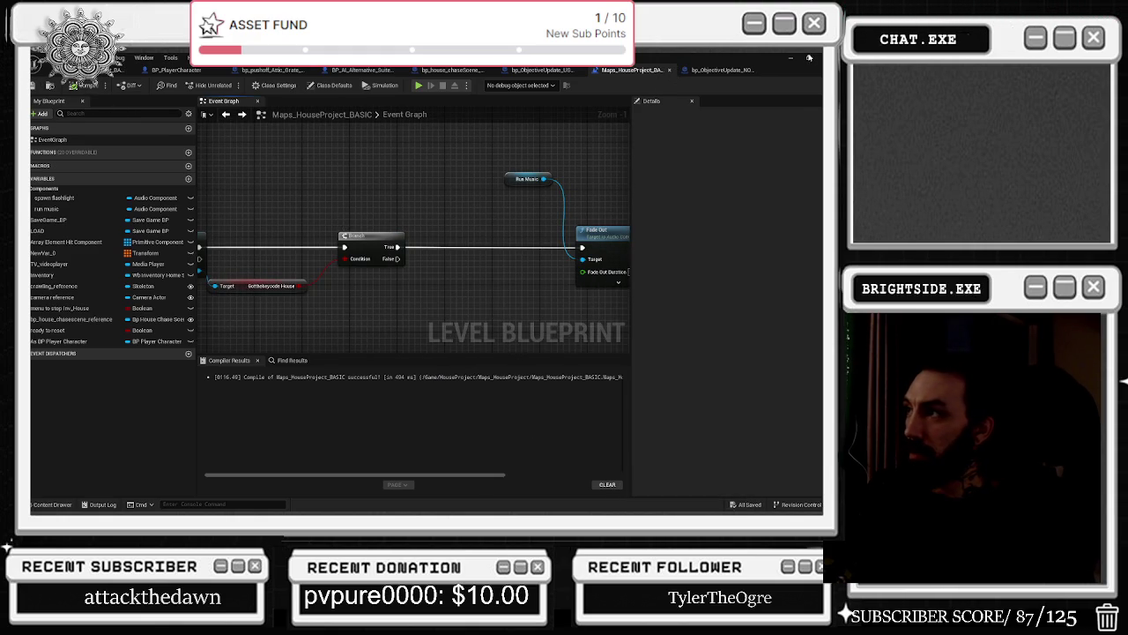
pyautogui.click(669, 70)
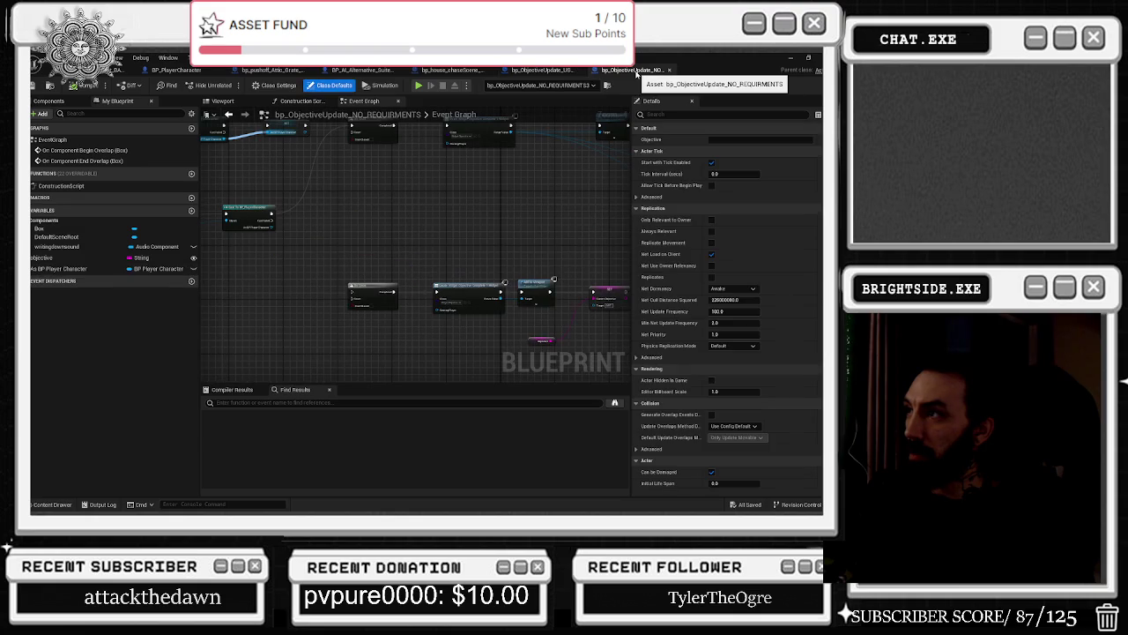
# Save and close bp_ObjectiveUpdate_NO_REQUIRMENTS, save the USEKEYCODE blueprint, then switch to bp_house_chaseScene.
pyautogui.hotkey('ctrl', 's')
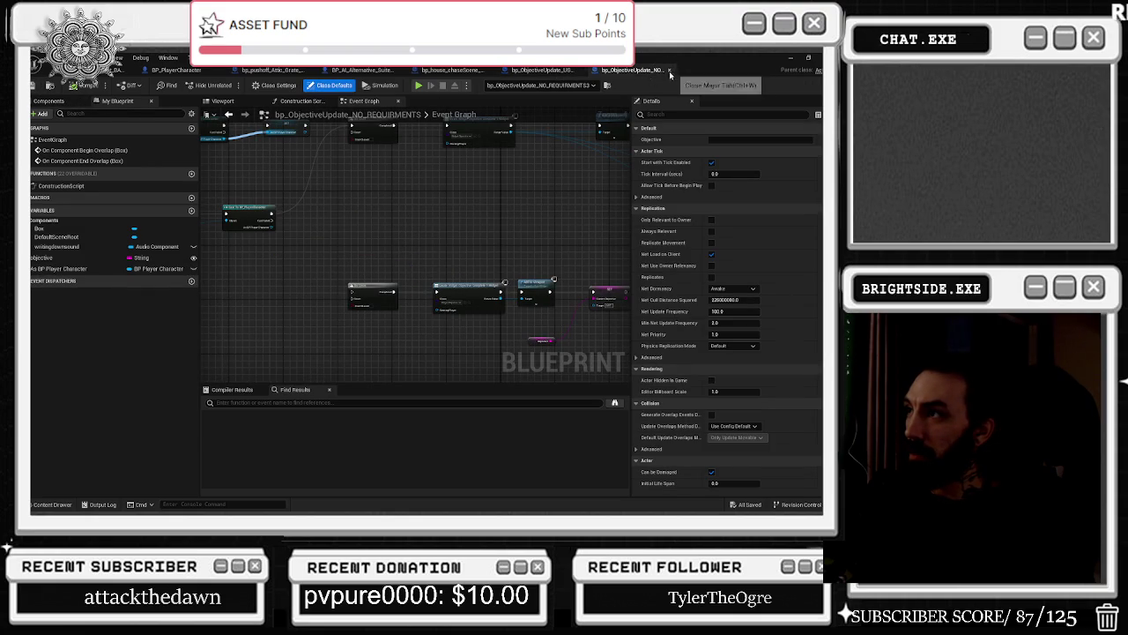
pyautogui.click(670, 70)
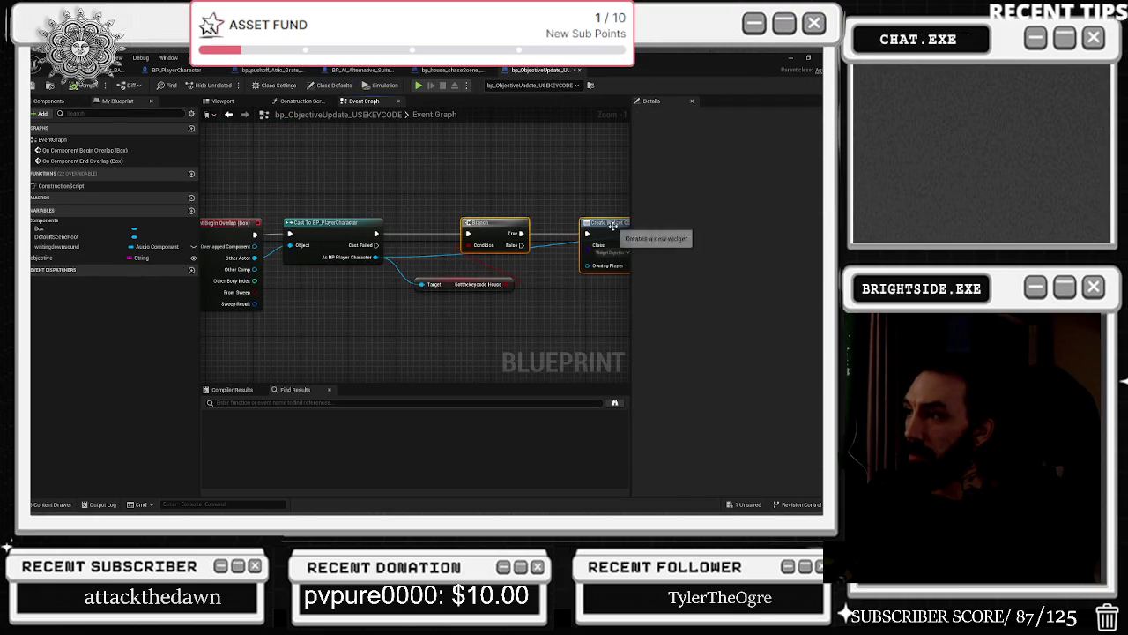
pyautogui.moveTo(612, 225); pyautogui.dragTo(392, 233)
pyautogui.hotkey('ctrl', 's')
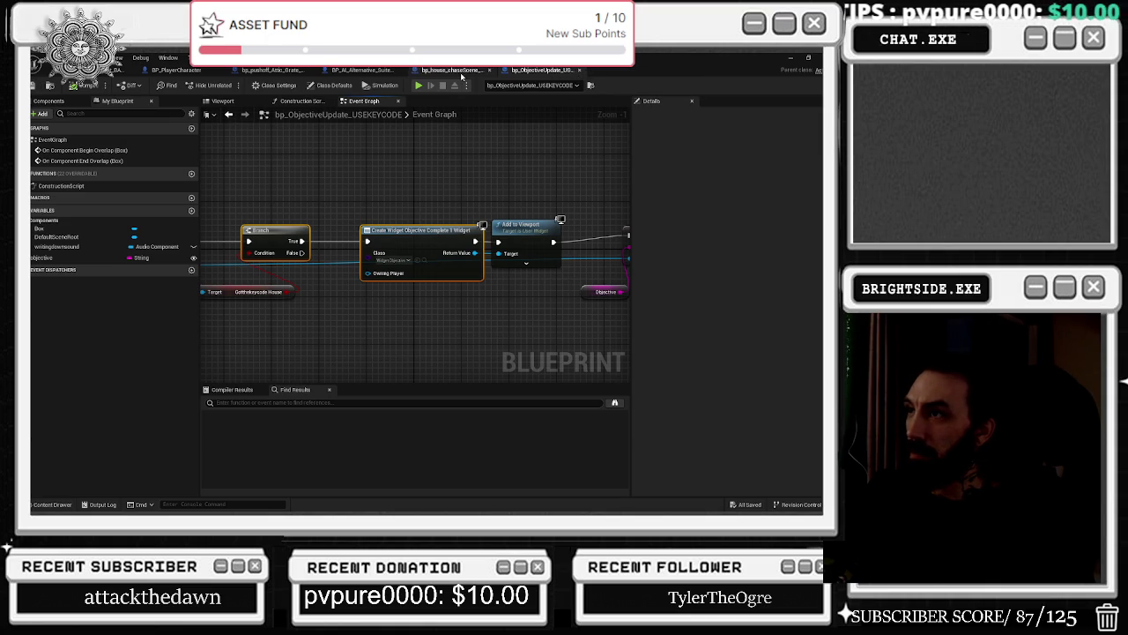
pyautogui.click(452, 70)
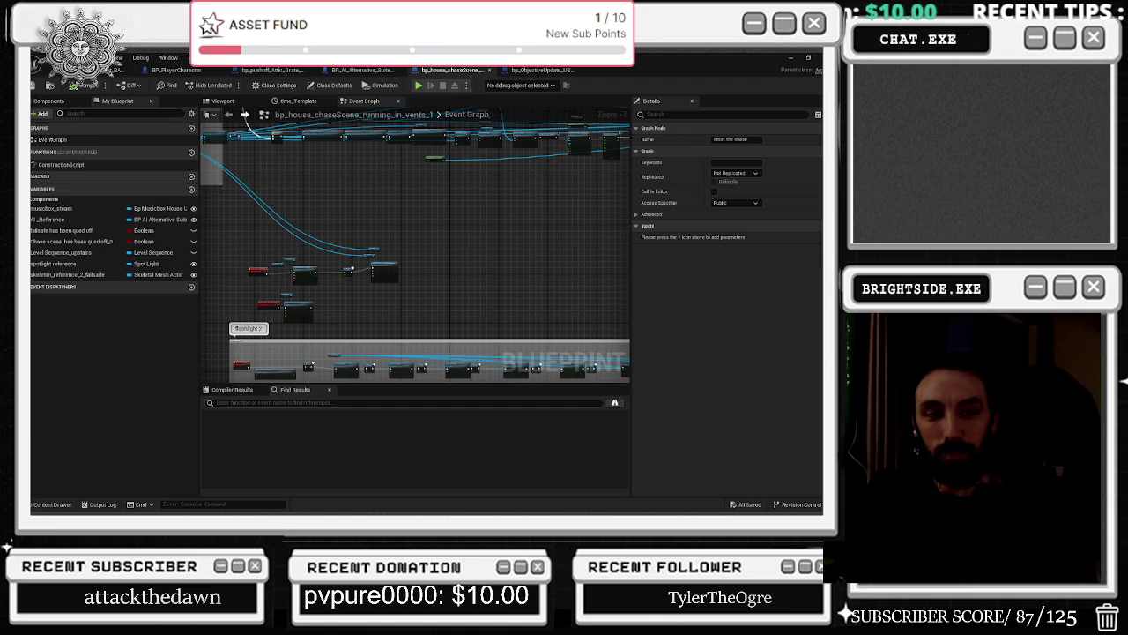
# Nudge the Set World Location And Rotation nodes down-right and save bp_house_chaseScene_running_in_vents_1.
pyautogui.scroll(4, 383, 245)
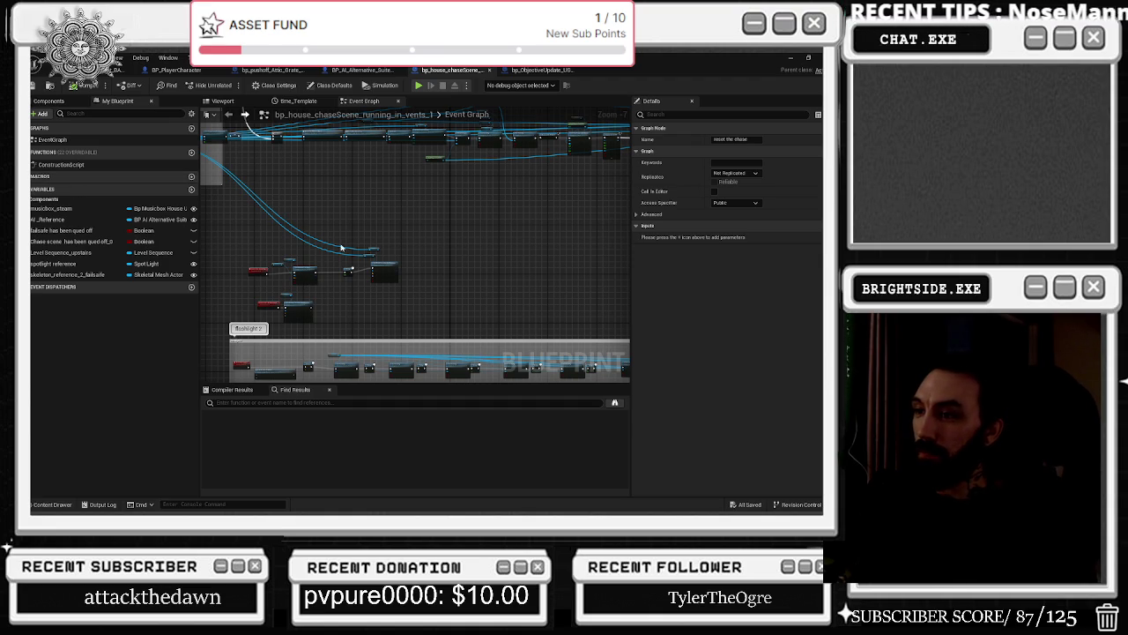
pyautogui.moveTo(451, 261); pyautogui.dragTo(465, 274)
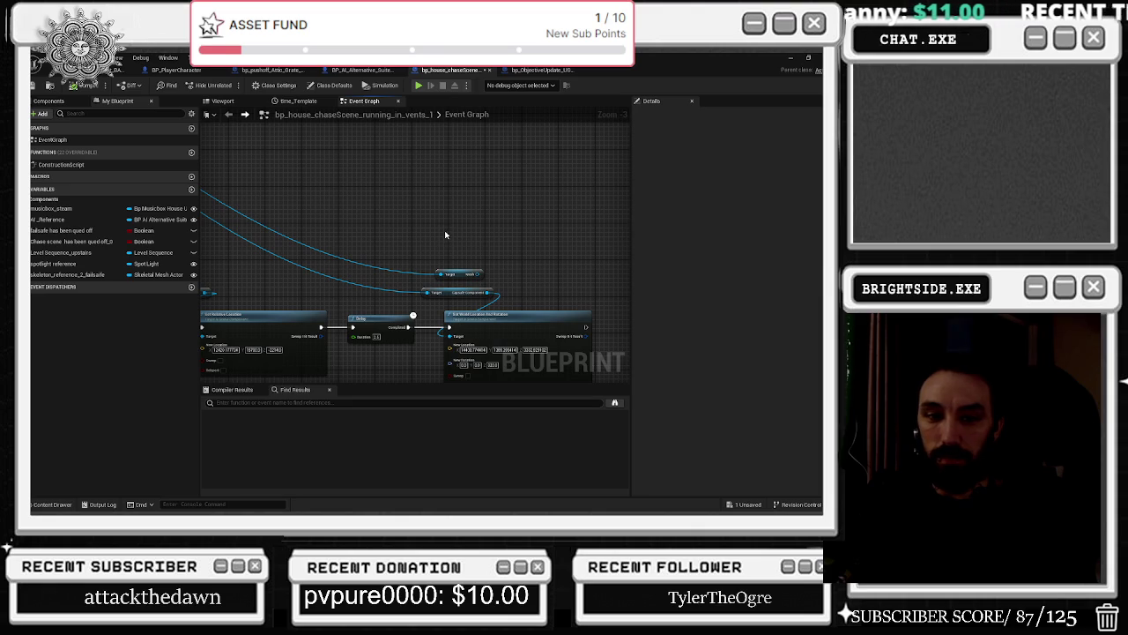
pyautogui.click(36, 86)
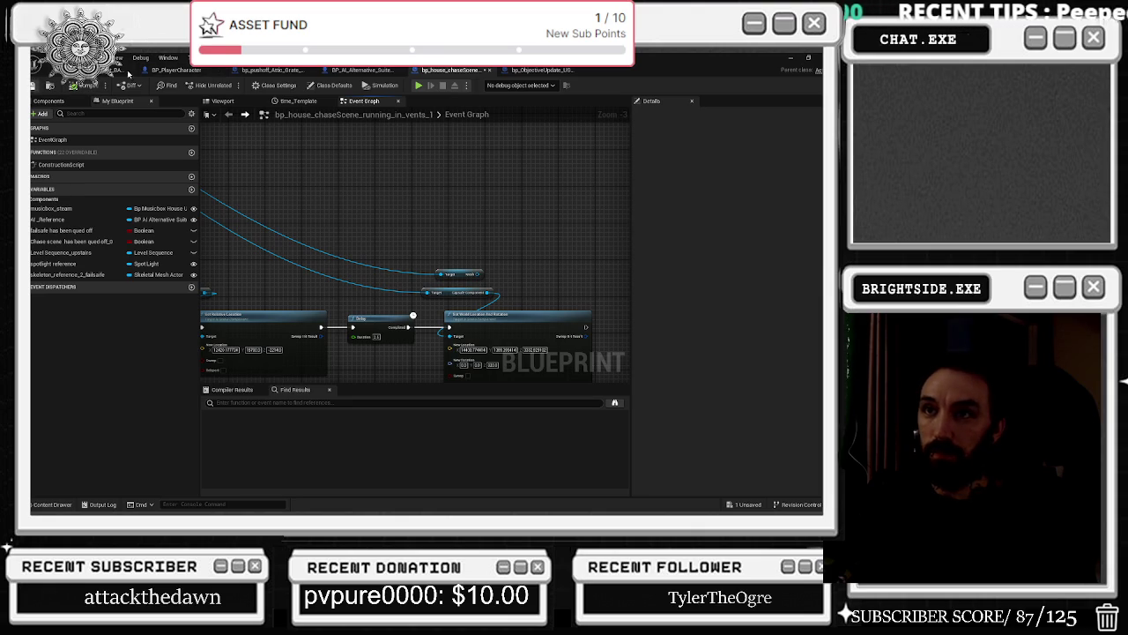